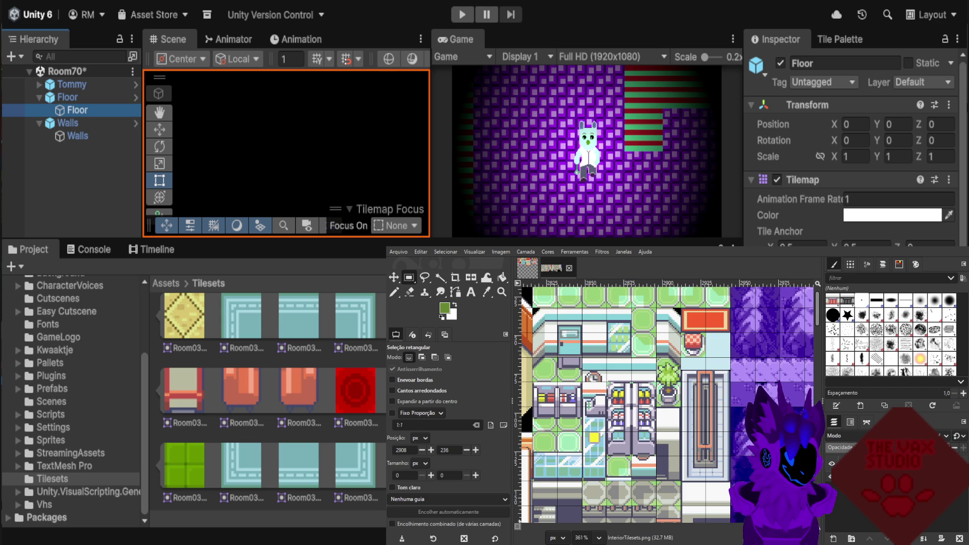
Zoom into InteriorTilesets.png and try a rough selection around the grey counter tile.
scroll(626, 303, "up", 1)
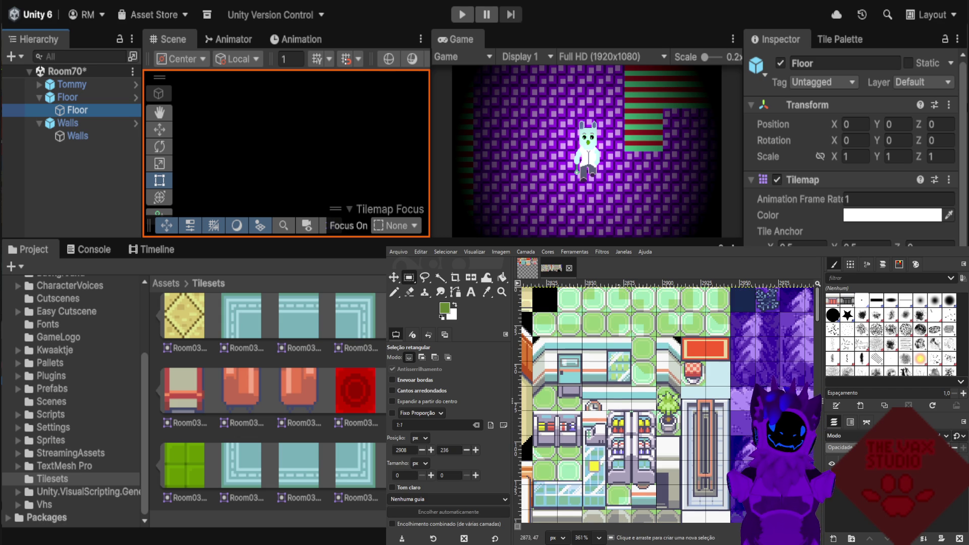
scroll(666, 404, "down", 2)
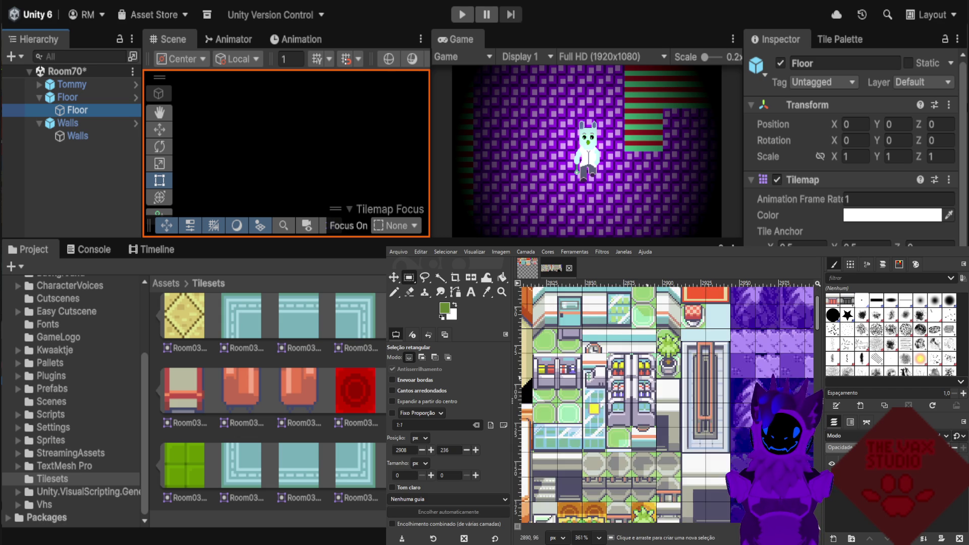
scroll(666, 404, "down", 3)
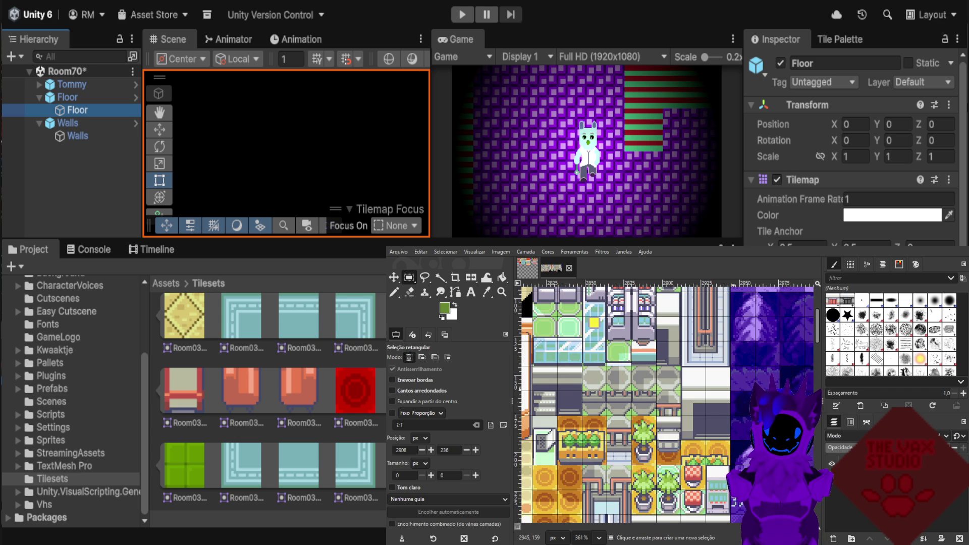
scroll(720, 394, "up", 1, "ctrl")
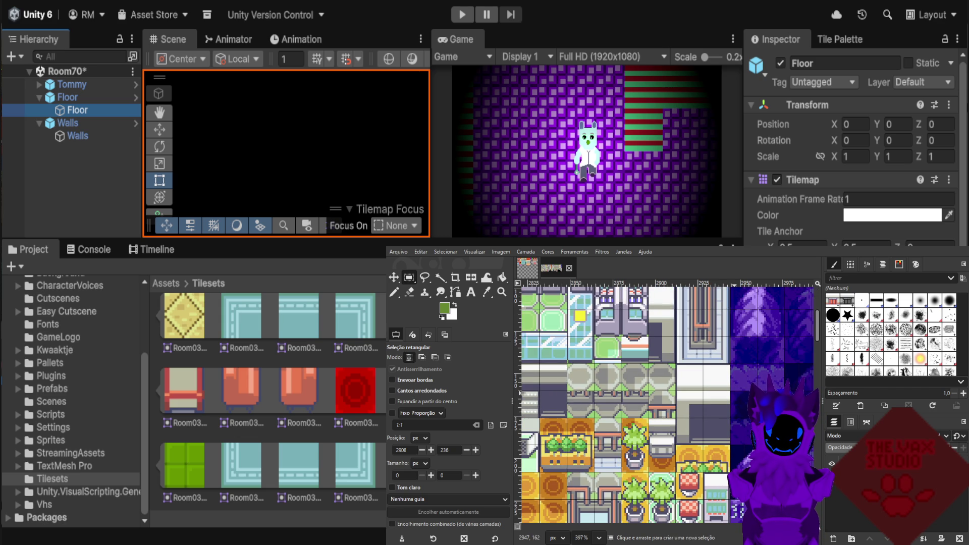
scroll(782, 394, "down", 1, "ctrl")
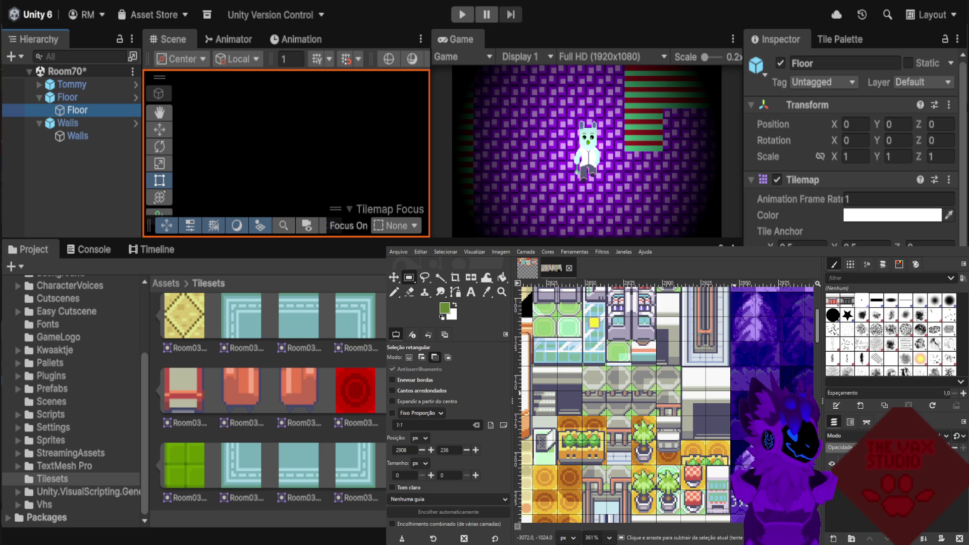
scroll(745, 405, "up", 1, "ctrl")
scroll(746, 406, "up", 1, "ctrl")
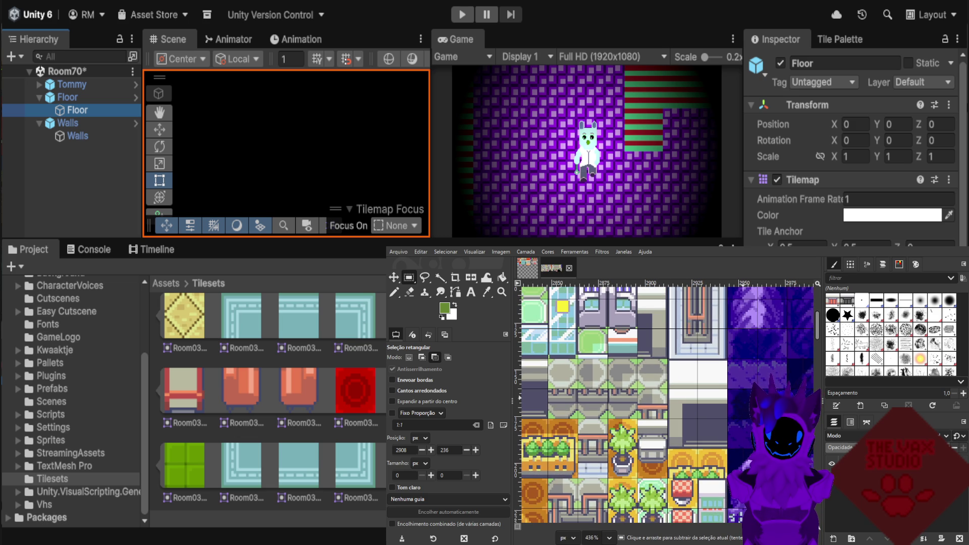
scroll(757, 404, "up", 1, "ctrl")
scroll(757, 403, "down", 1)
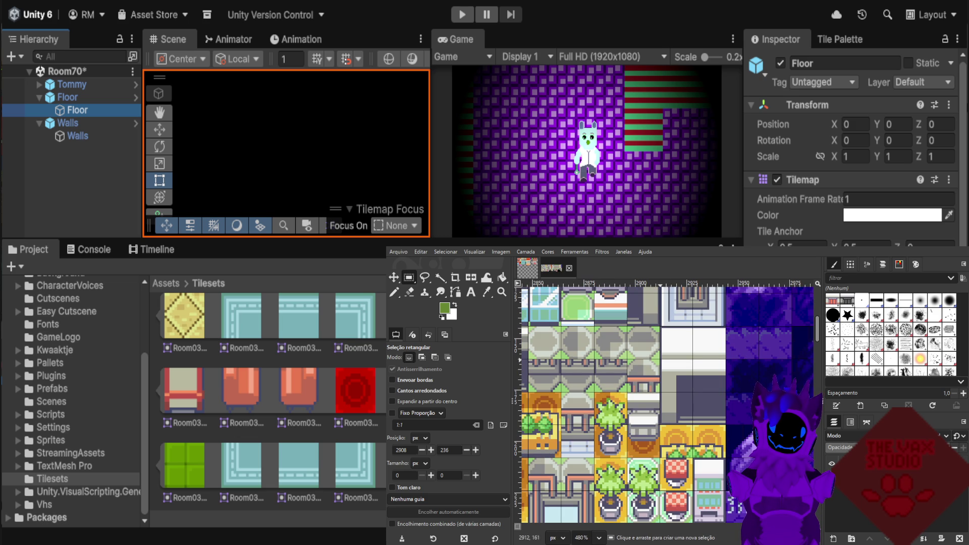
left_click_drag(660, 361, 706, 392)
left_click(673, 359)
Select the 32×32 grey counter tile at 2912,160, copy it, then deselect.
scroll(661, 359, "up", 1, "ctrl")
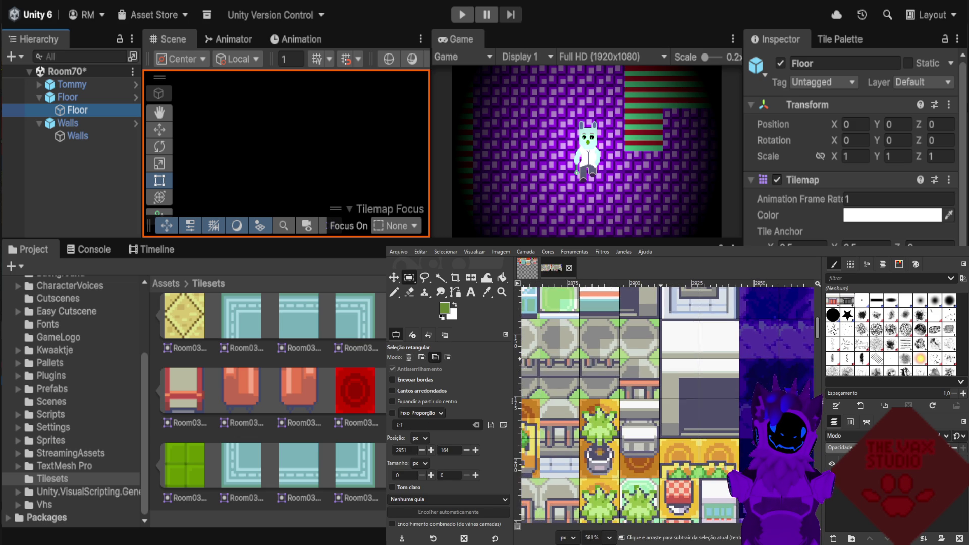
scroll(658, 360, "up", 1, "ctrl")
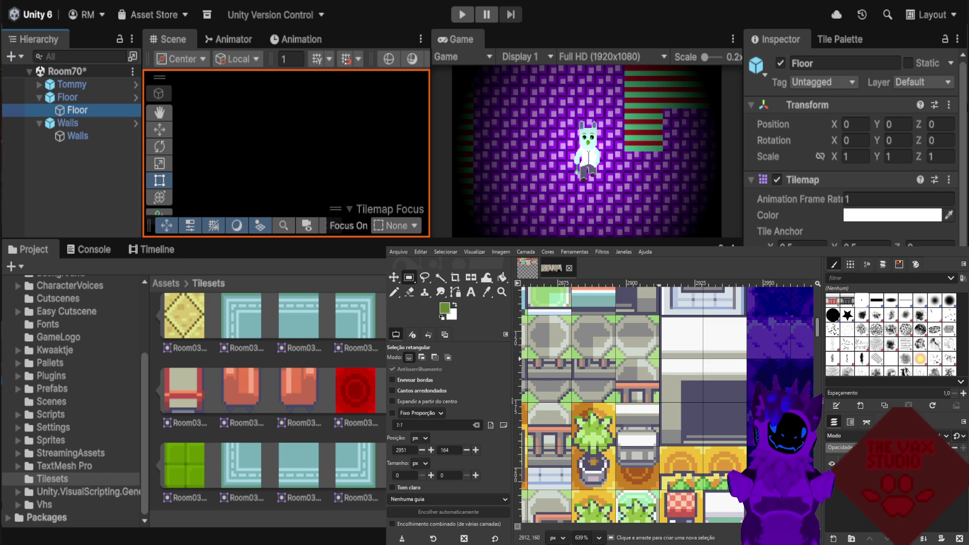
scroll(661, 359, "down", 2, "ctrl")
scroll(662, 360, "down", 1, "ctrl")
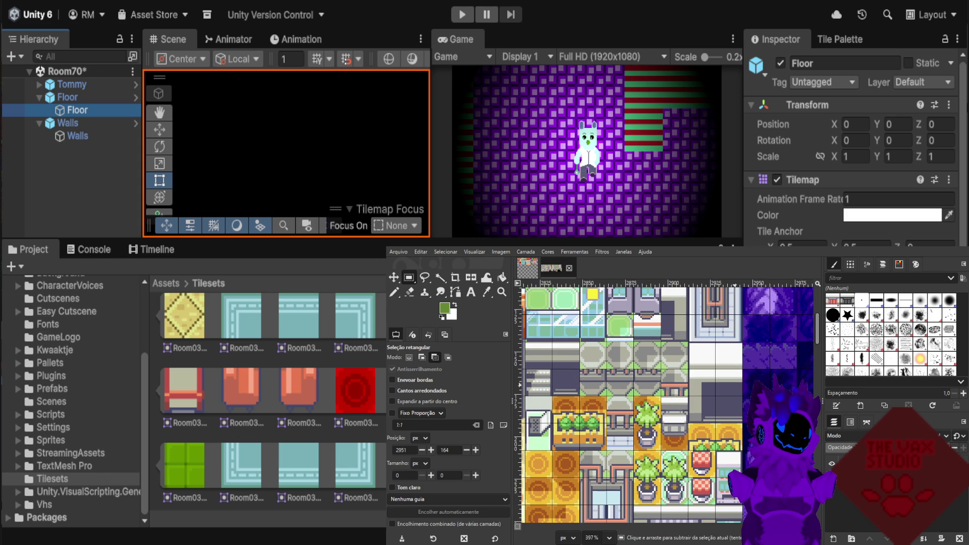
scroll(661, 359, "down", 1, "ctrl")
scroll(661, 360, "up", 2)
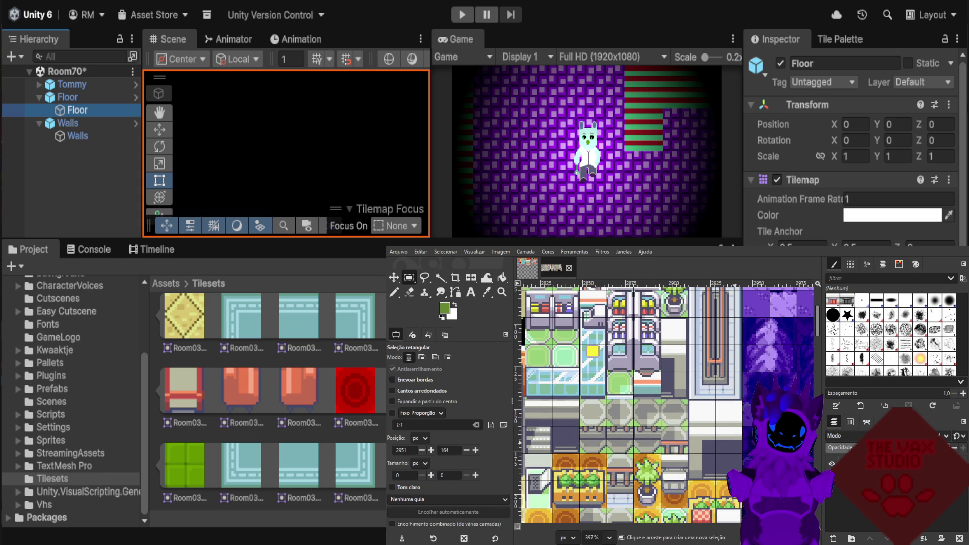
scroll(737, 440, "up", 1, "ctrl")
scroll(737, 440, "up", 1, "ctrl")
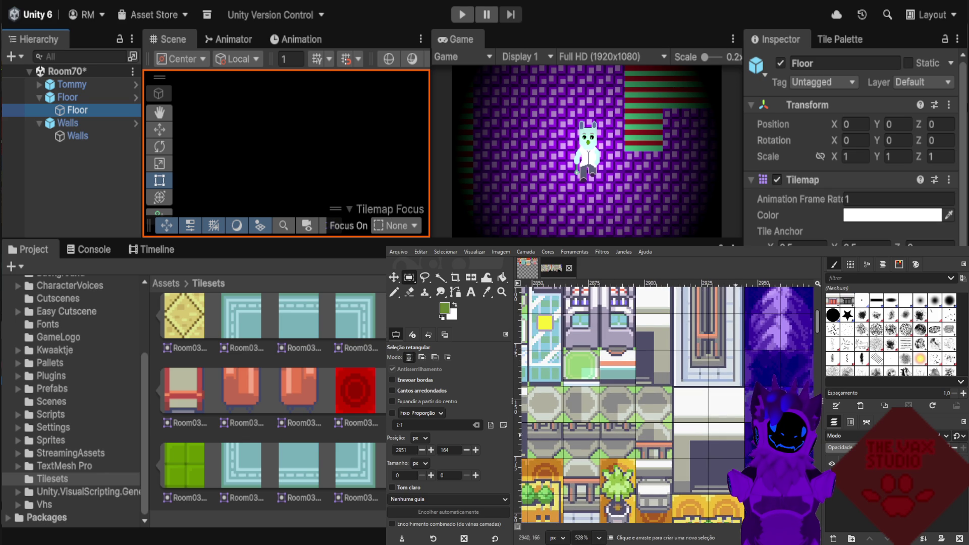
scroll(737, 439, "down", 1)
scroll(706, 426, "up", 1)
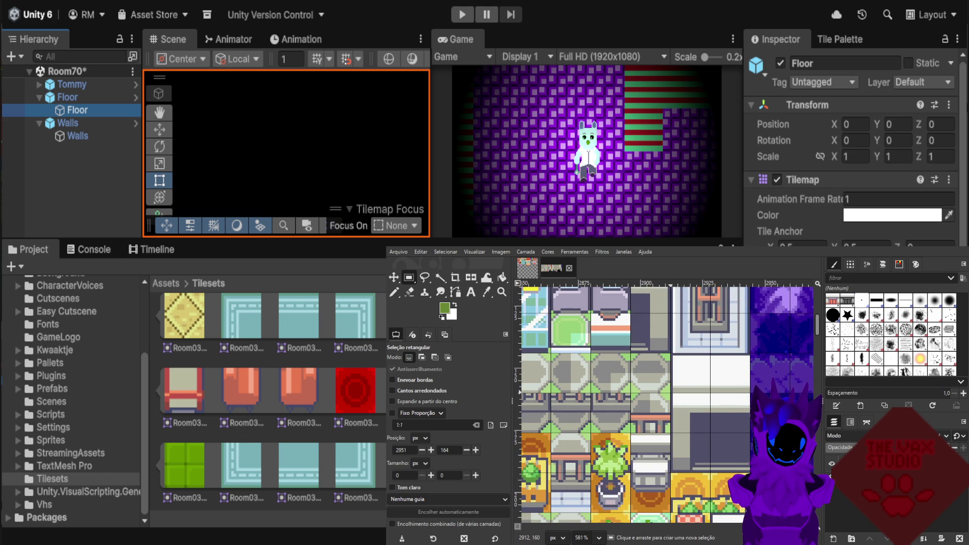
left_click_drag(731, 452, 751, 474)
key("Return")
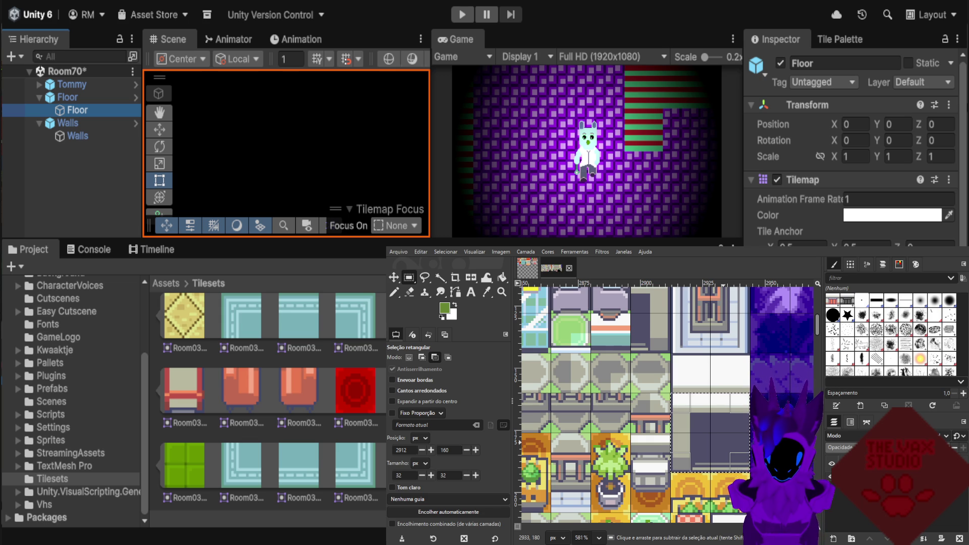
key("ctrl+c")
left_click(786, 401)
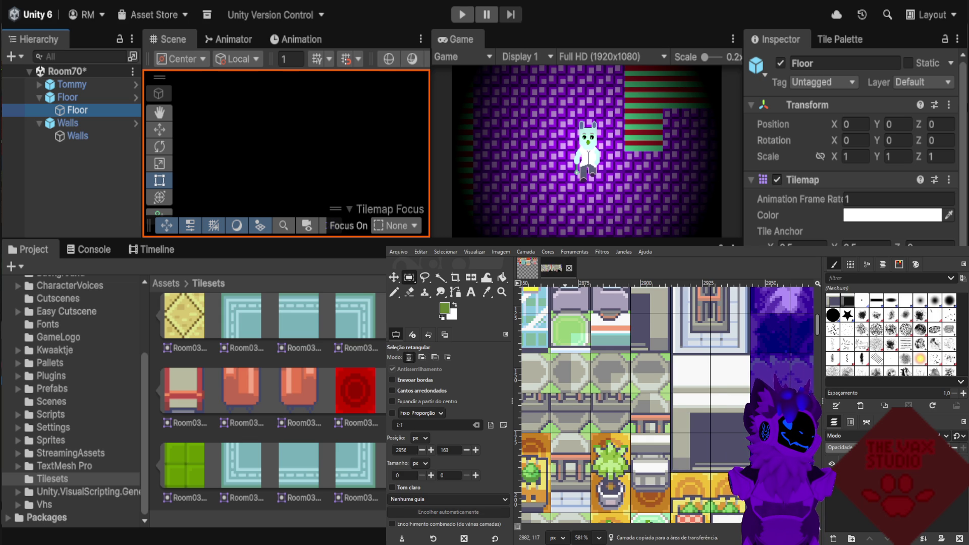
Paste the counter tile into Room03Tilesets and move it down into an empty slot.
left_click(528, 267)
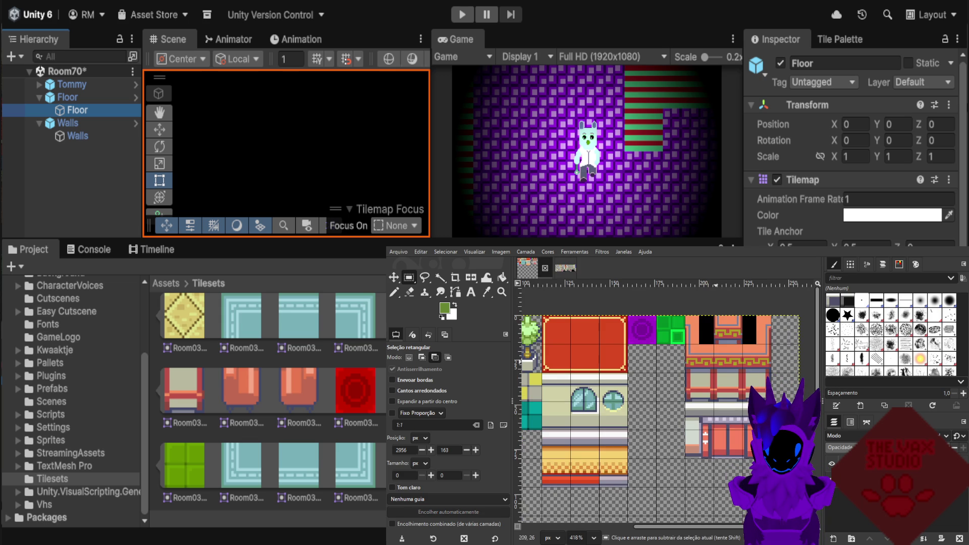
key("ctrl+v")
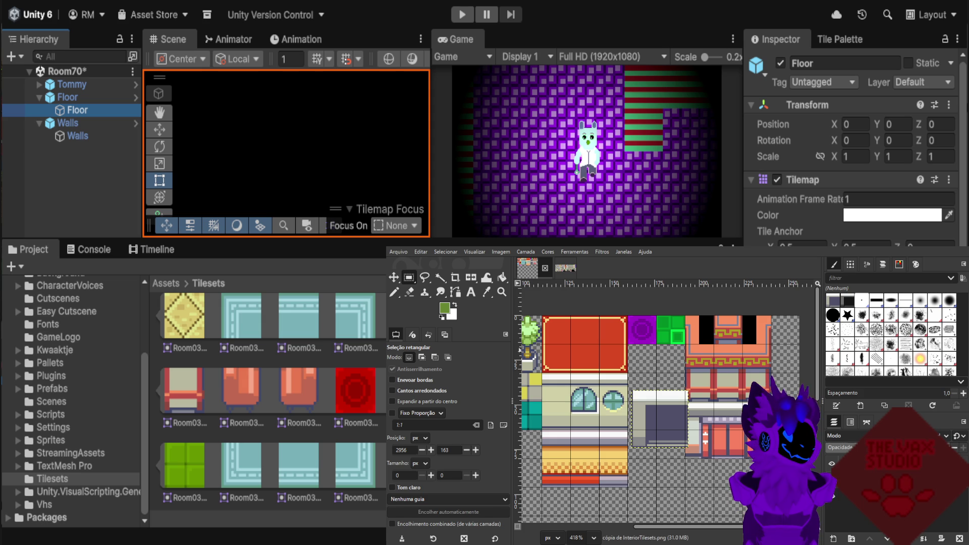
left_click(394, 278)
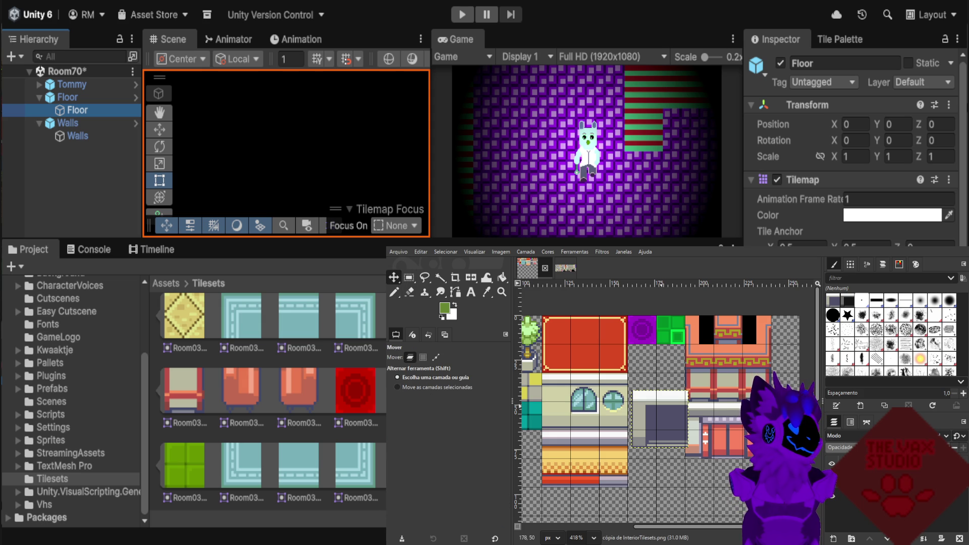
left_click_drag(660, 418, 656, 374)
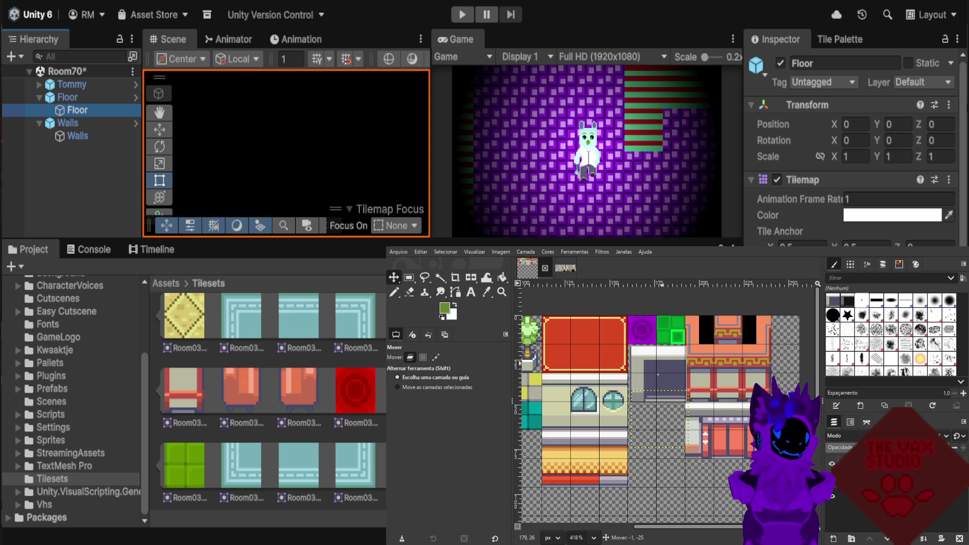
left_click_drag(656, 375, 657, 374)
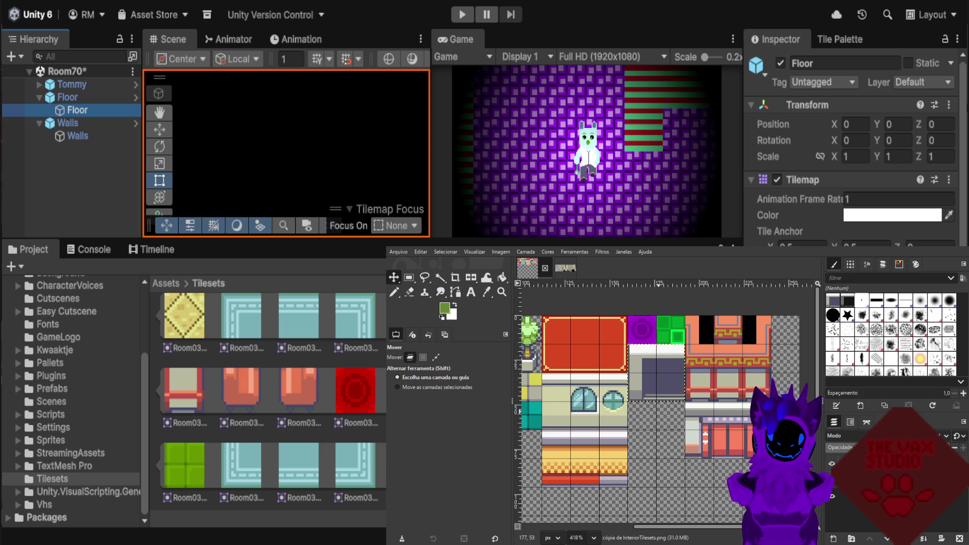
scroll(657, 374, "down", 1)
left_click_drag(657, 346, 657, 456)
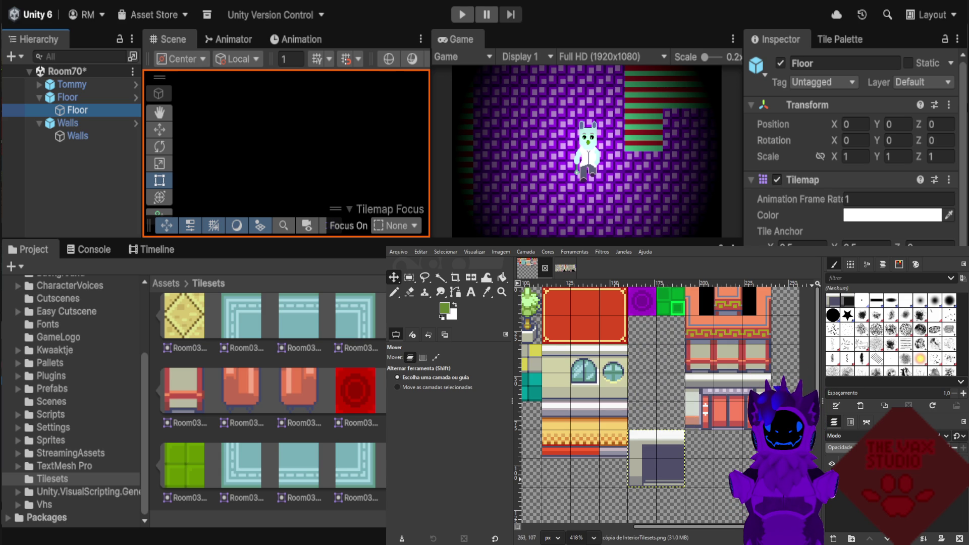
Reactivate the Room03Tilesets layer and return to the InteriorTilesets reference image.
left_click(841, 484)
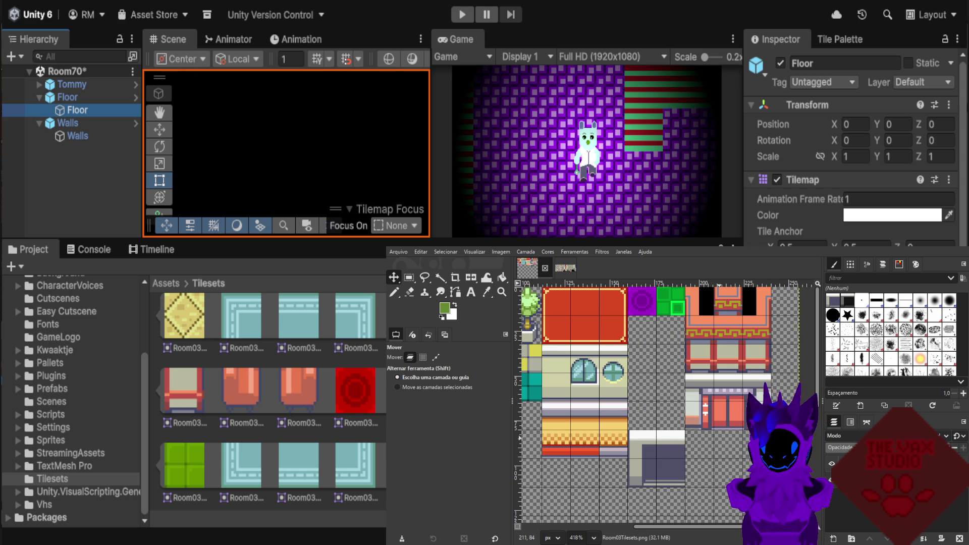
left_click(565, 267)
scroll(638, 354, "up", 2)
scroll(638, 354, "up", 2)
scroll(633, 366, "down", 2)
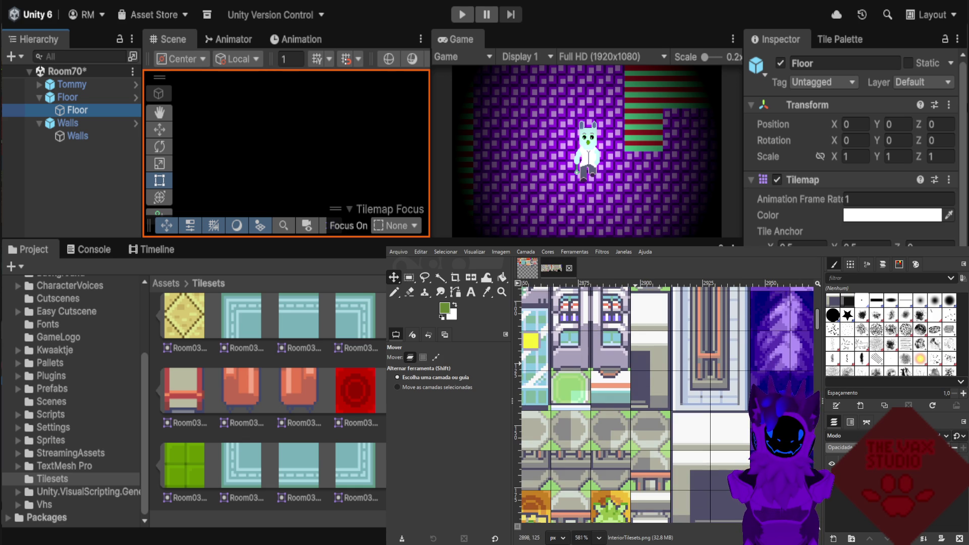
Copy a 17×24 piece of the counter, deselect, and return to Room03Tilesets.
left_click(409, 277)
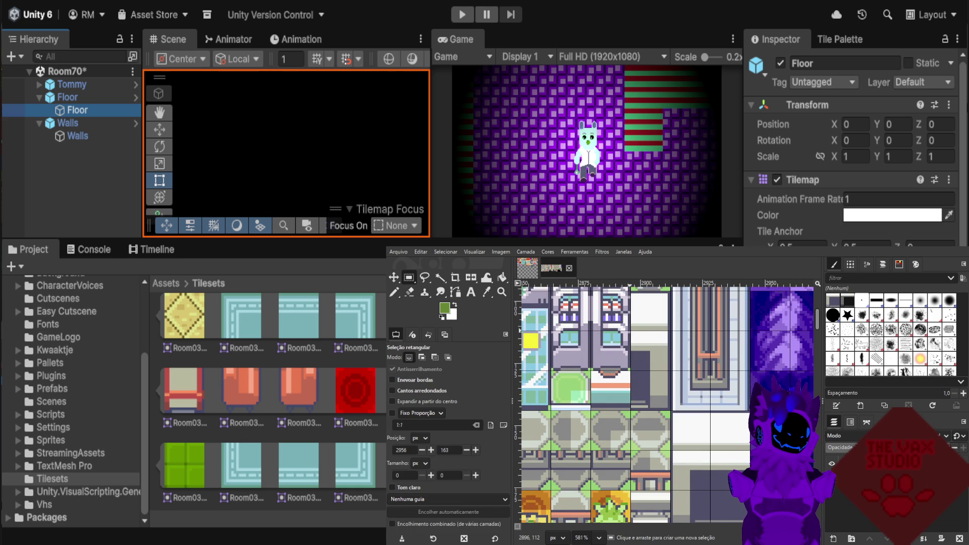
left_click_drag(631, 331, 671, 406)
left_click(675, 408)
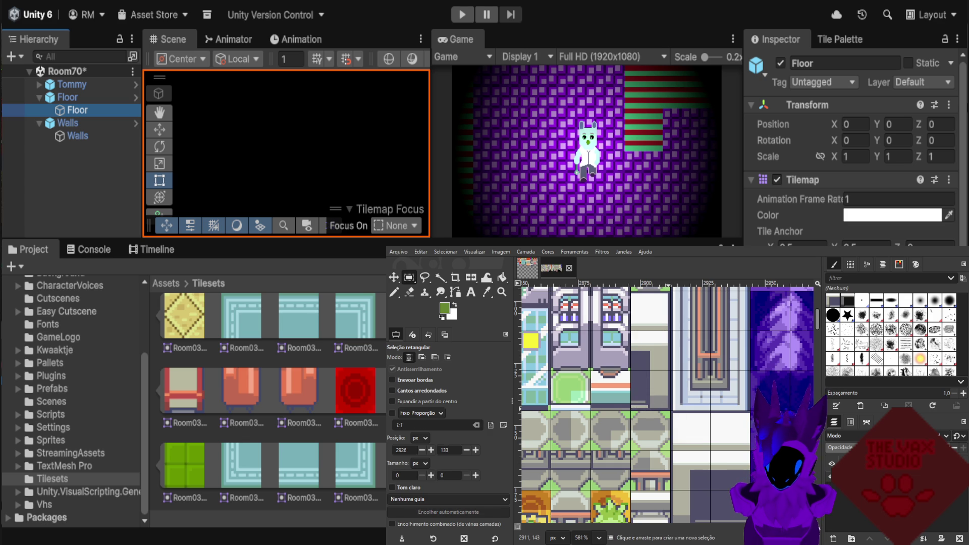
mouse_move(671, 410)
left_mouse_down()
mouse_move(629, 350)
mouse_move(631, 329)
left_mouse_up()
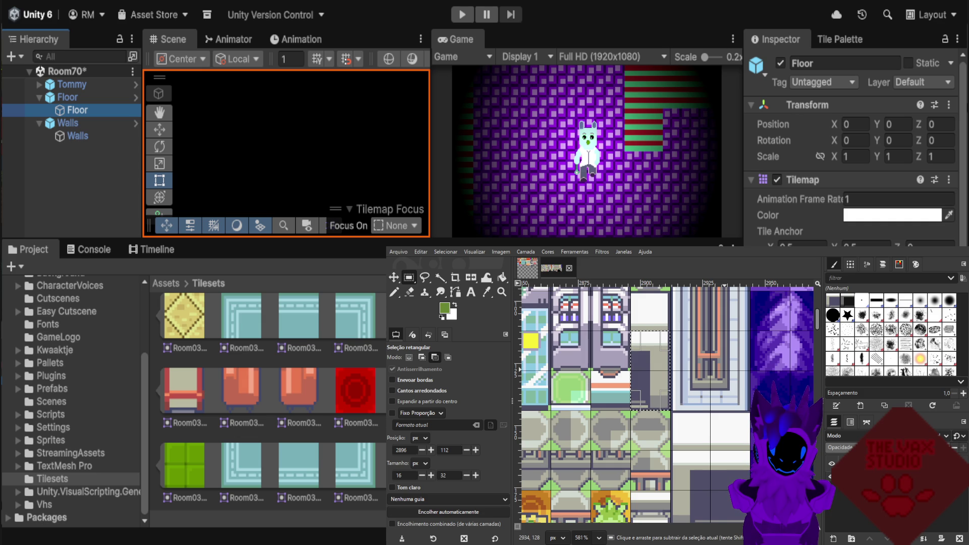
key("ctrl+c")
left_click(717, 385)
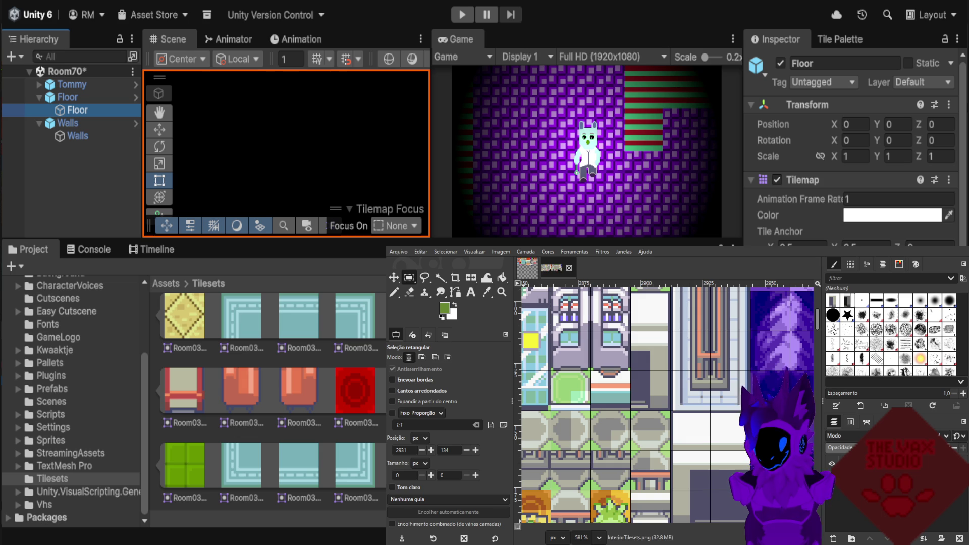
key("ctrl+Page_Up")
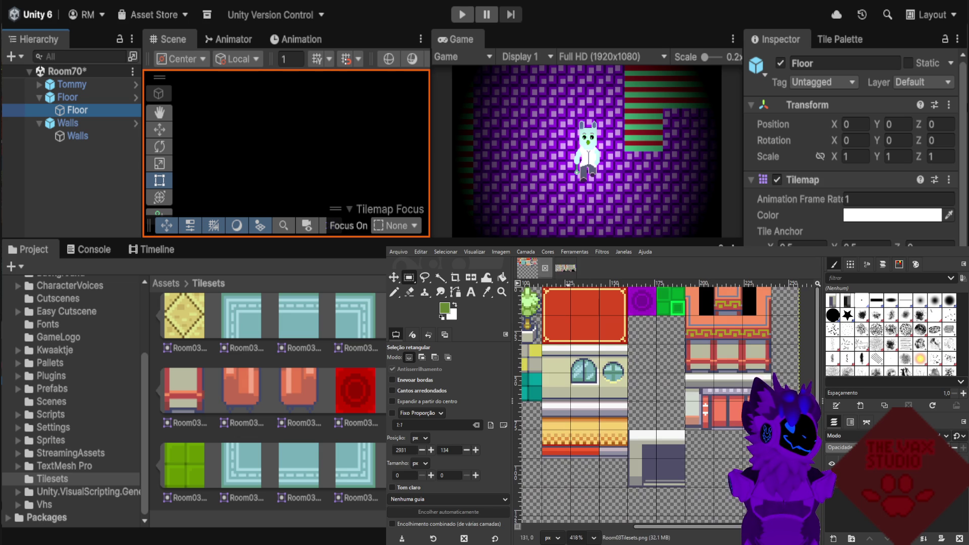
Select the pasted grey counter tile and shift it right and down into place.
left_click_drag(646, 376, 673, 432)
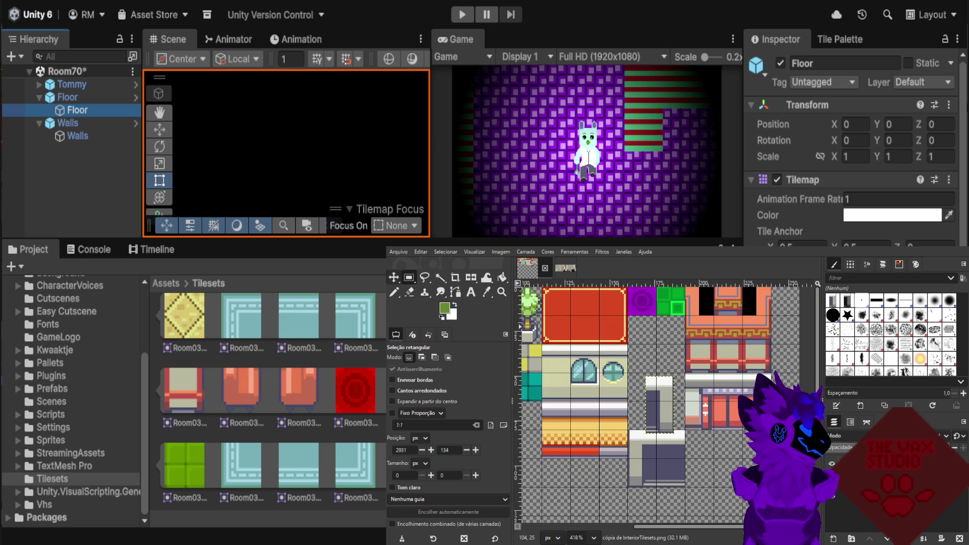
key("m")
left_click_drag(658, 406, 701, 459)
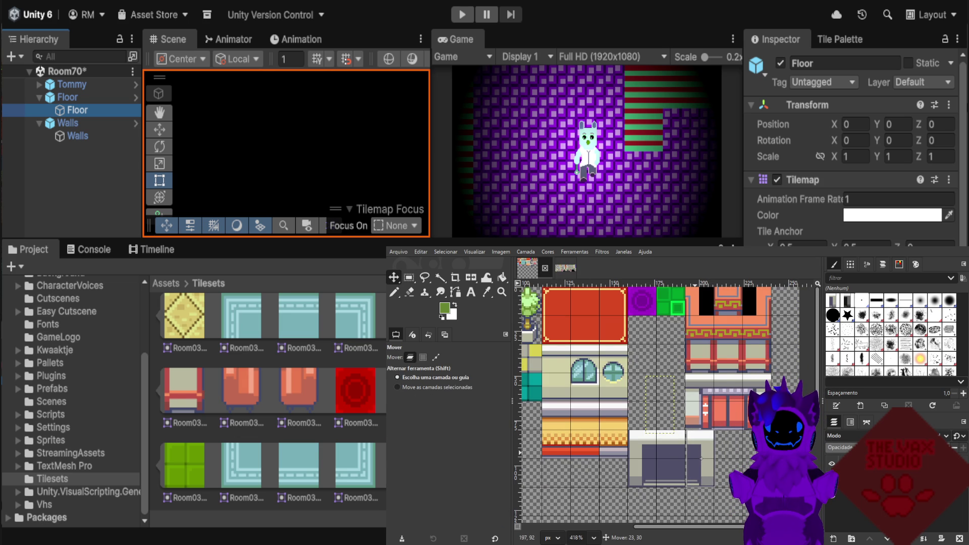
left_click_drag(701, 459, 699, 459)
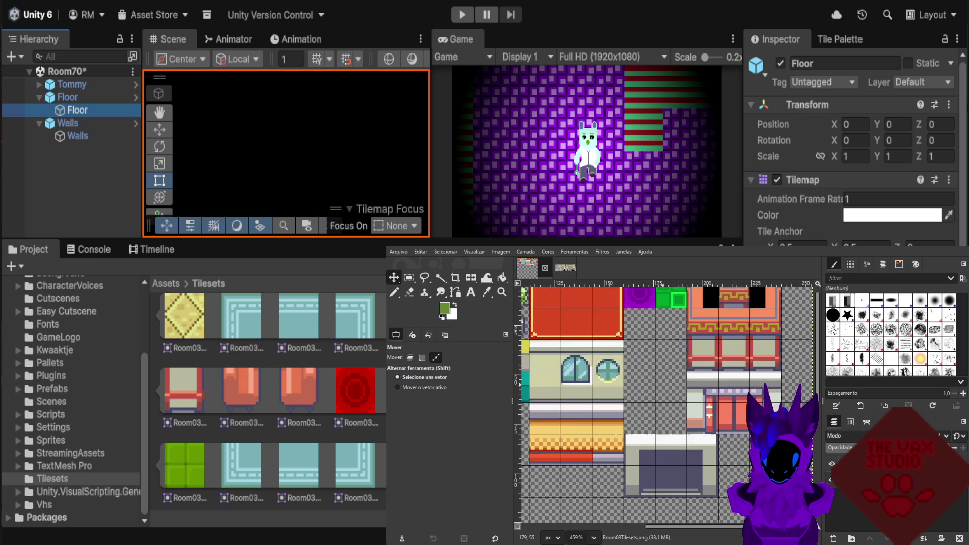
Zoom out to show the whole Room03 tileset and set the Move tool to Layer mode.
scroll(666, 404, "down", 3)
scroll(666, 404, "up", 1)
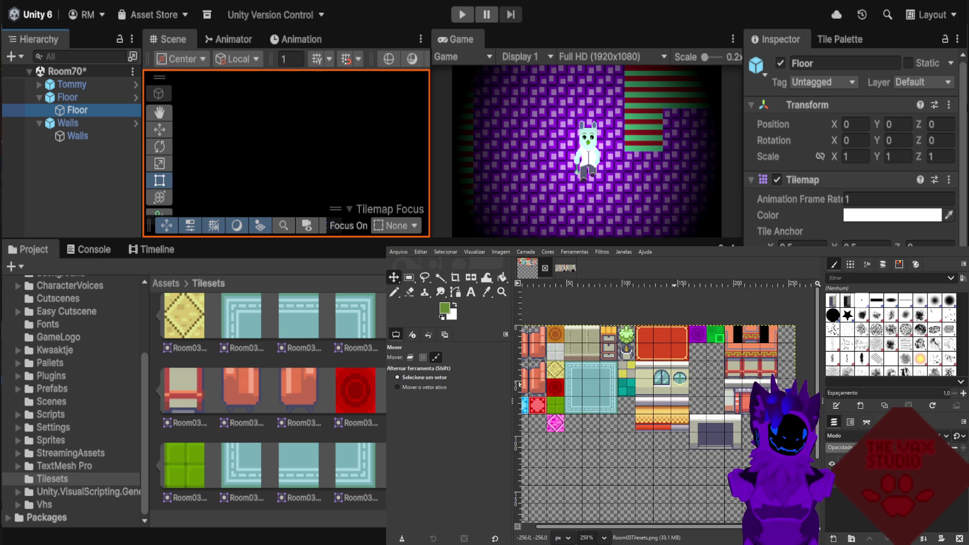
scroll(666, 424, "down", 1)
scroll(666, 424, "down", 1)
scroll(666, 424, "up", 2)
scroll(666, 424, "down", 3)
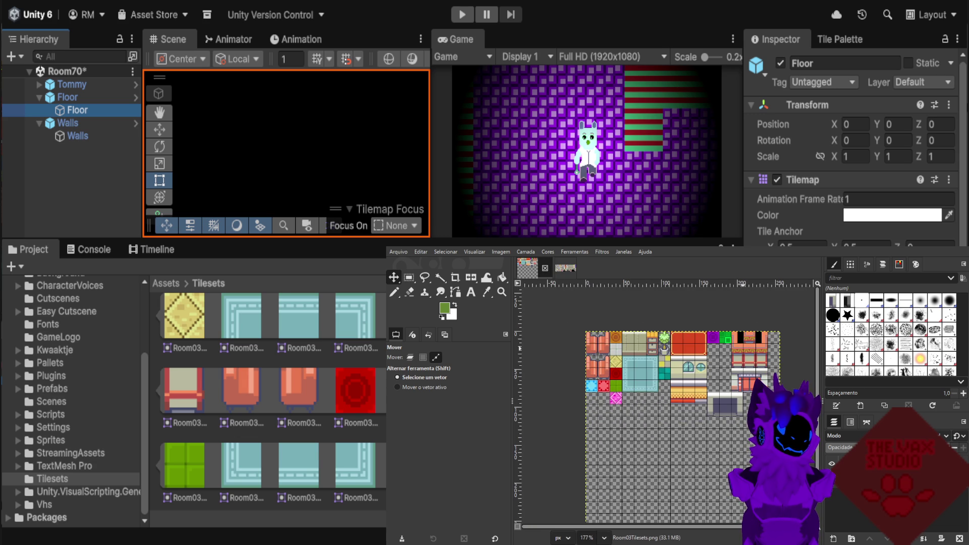
scroll(764, 371, "down", 1)
left_click(410, 357)
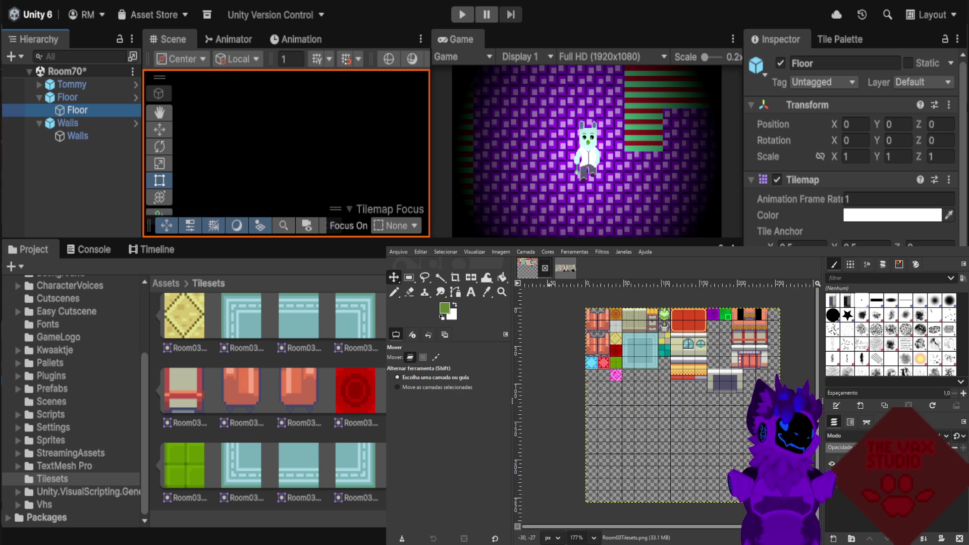
left_click(565, 268)
Zoom and scroll around the InteriorTilesets reference image to inspect its tiles.
scroll(612, 380, "down", 3)
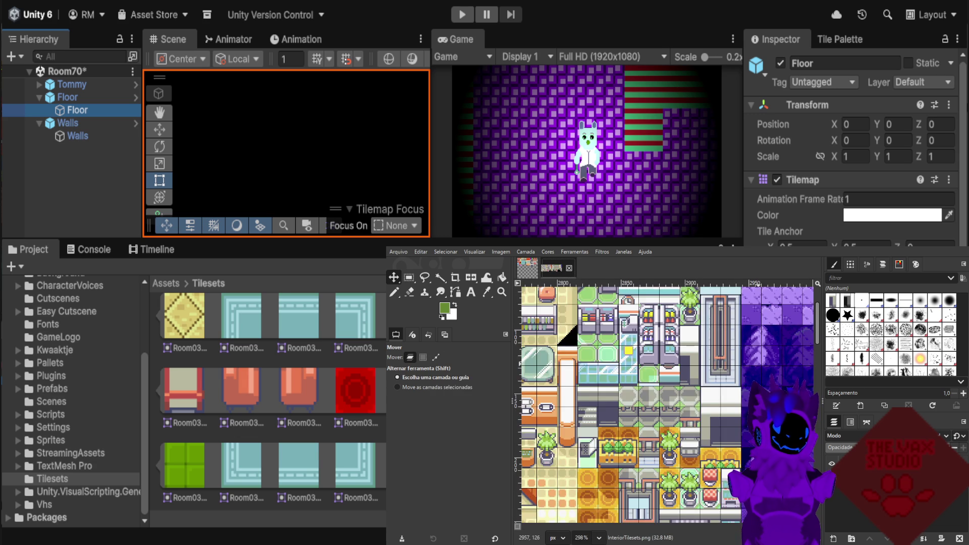
scroll(612, 380, "up", 1)
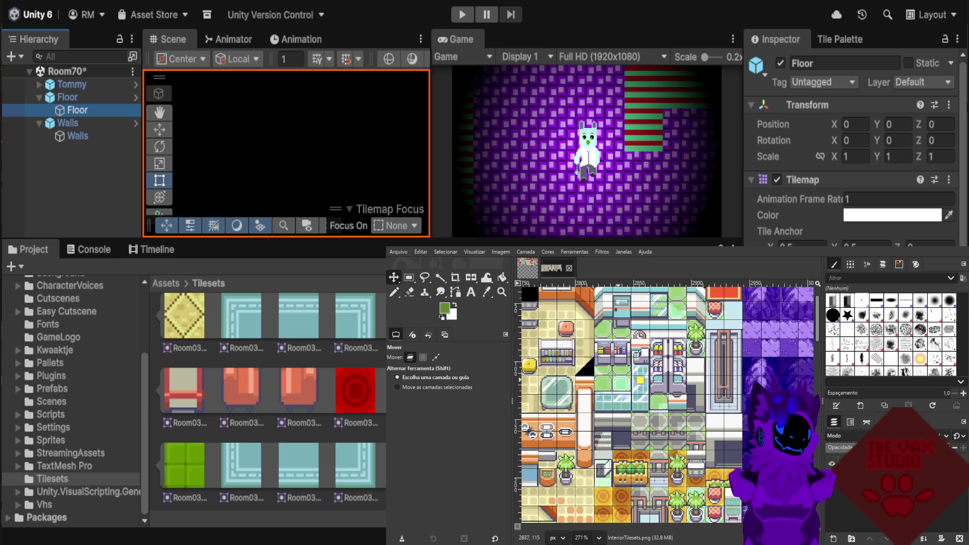
scroll(613, 381, "up", 2)
scroll(601, 400, "up", 2)
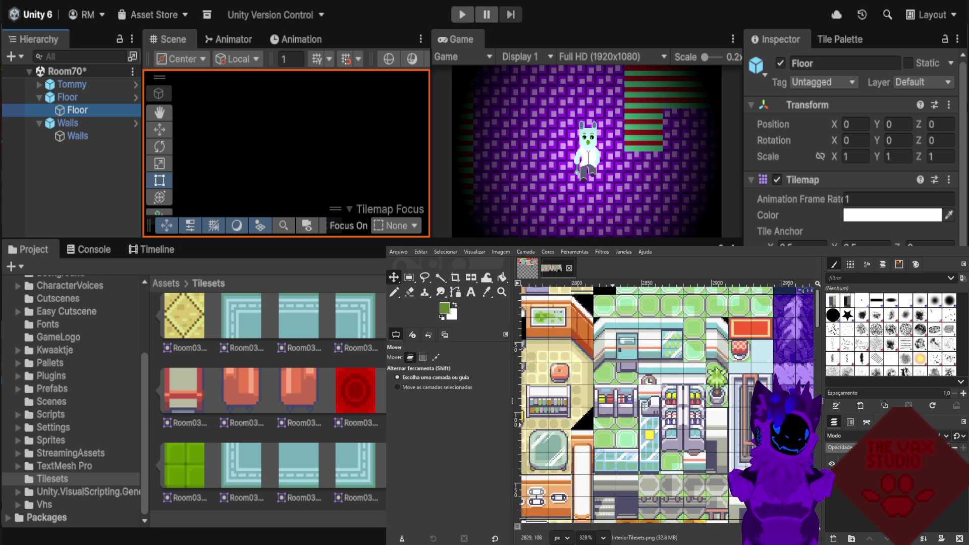
scroll(622, 404, "up", 2)
scroll(629, 393, "up", 1)
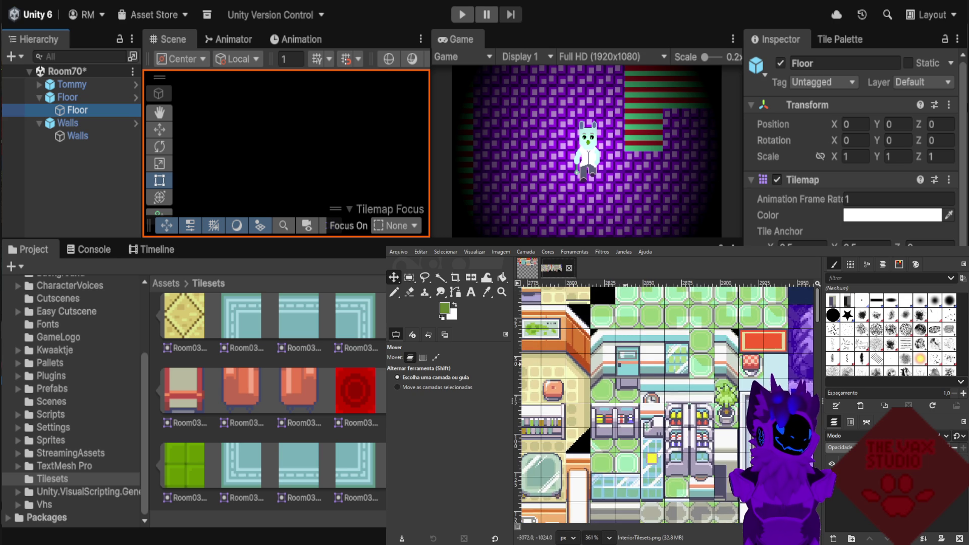
scroll(628, 393, "up", 1)
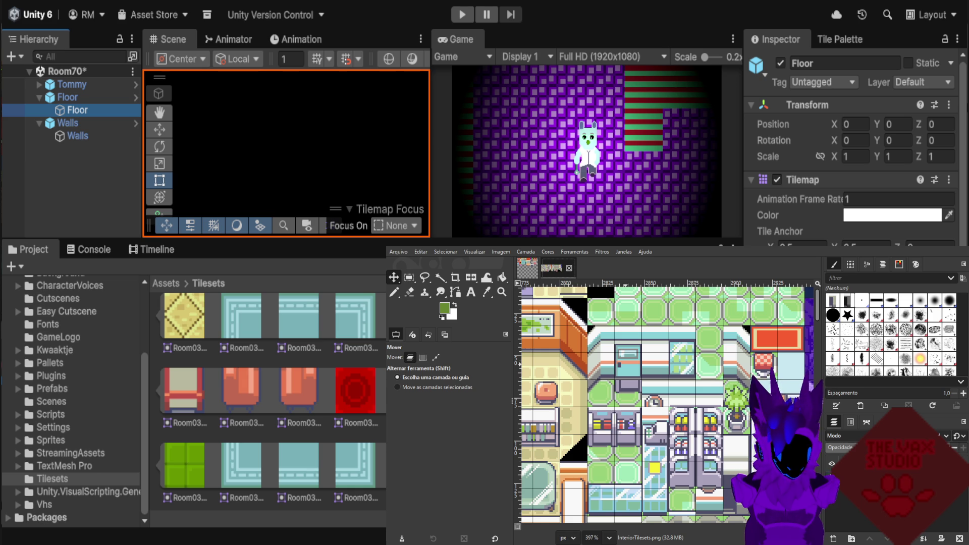
scroll(667, 404, "down", 2)
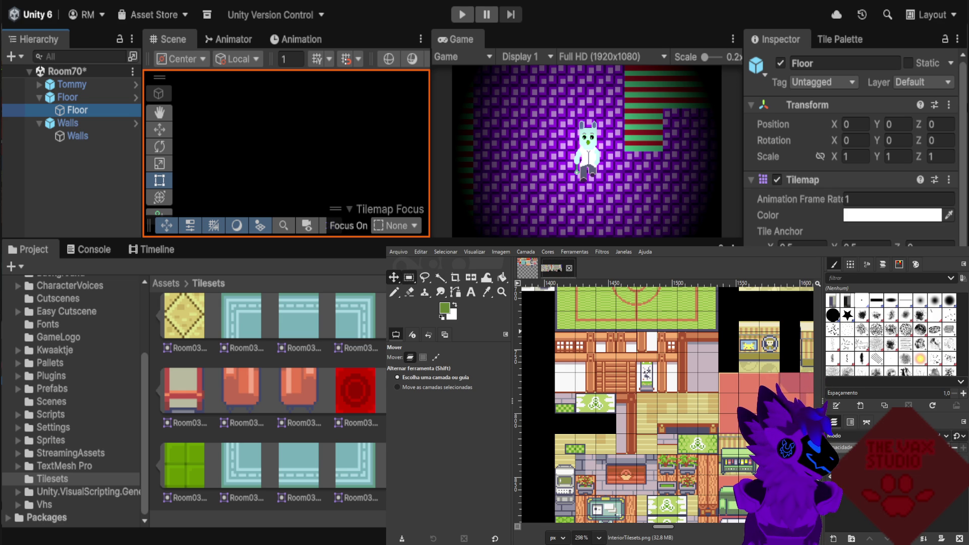
With Rectangle Select active, zoom in and out across the reference interior tileset to browse its tiles.
left_click(409, 278)
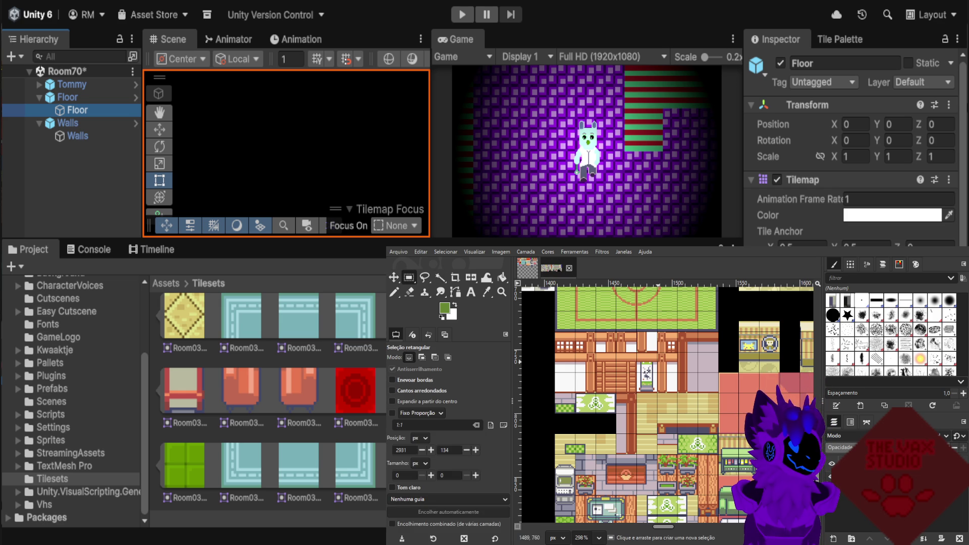
scroll(664, 404, "down", 3)
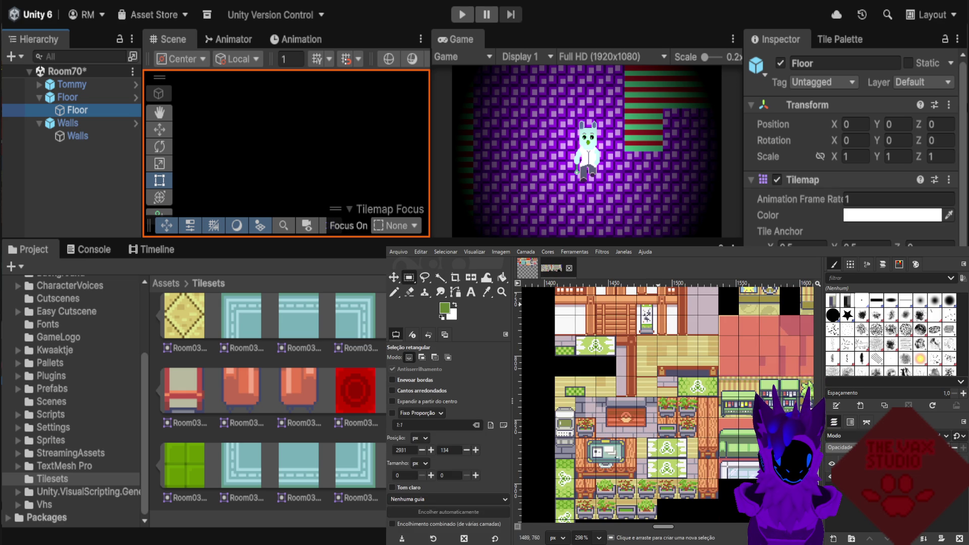
scroll(664, 404, "up", 3)
scroll(664, 404, "up", 2)
scroll(676, 409, "up", 2)
scroll(692, 411, "up", 3)
scroll(691, 412, "up", 2)
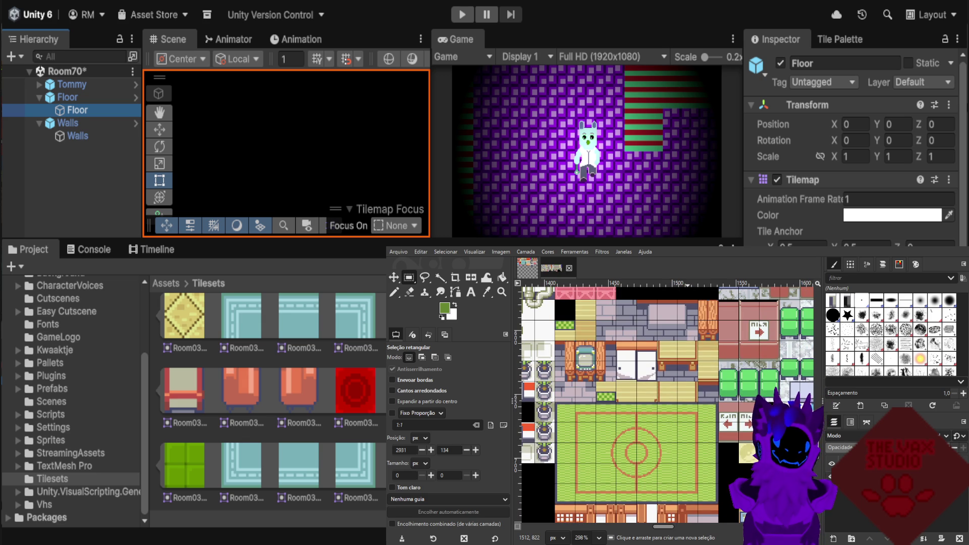
scroll(692, 411, "up", 1)
scroll(691, 411, "up", 2)
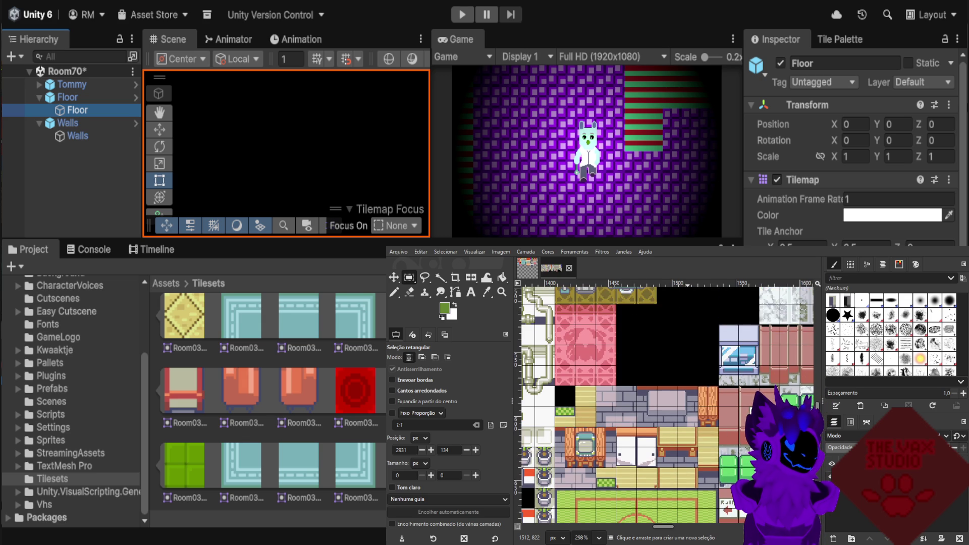
scroll(691, 411, "up", 1)
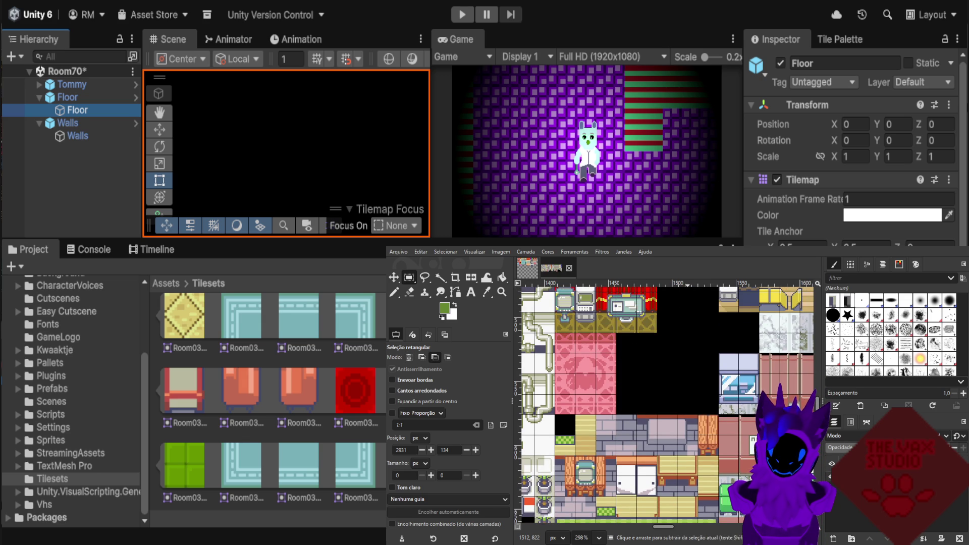
scroll(692, 411, "down", 1)
scroll(692, 411, "down", 1)
scroll(691, 412, "down", 2)
scroll(693, 412, "down", 1)
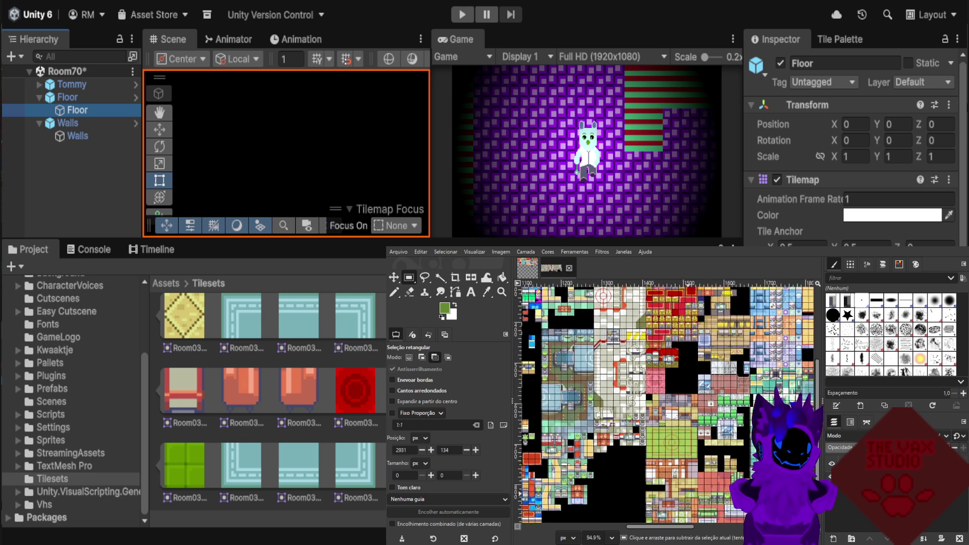
scroll(694, 412, "up", 1)
scroll(585, 383, "up", 1)
scroll(585, 384, "up", 1)
scroll(586, 383, "up", 1)
scroll(585, 383, "up", 1)
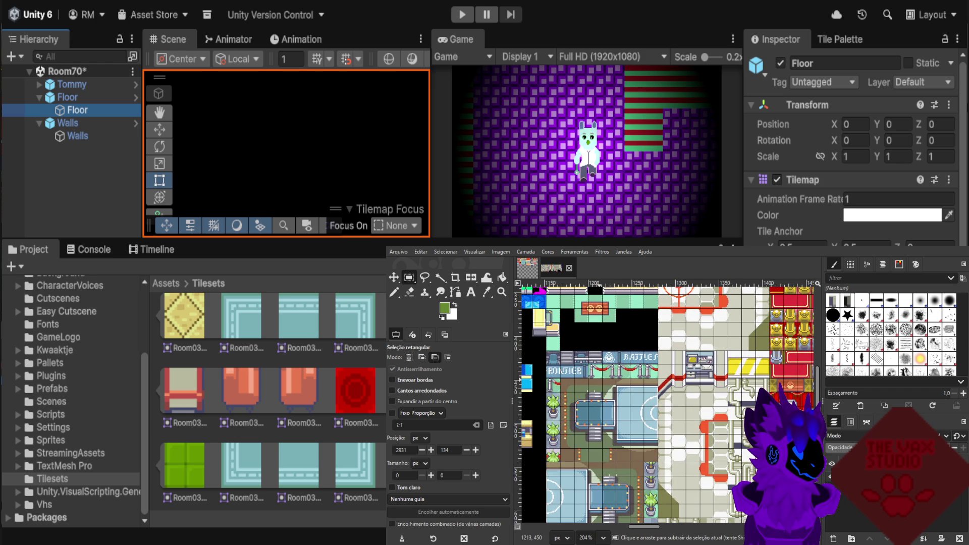
scroll(545, 404, "down", 2)
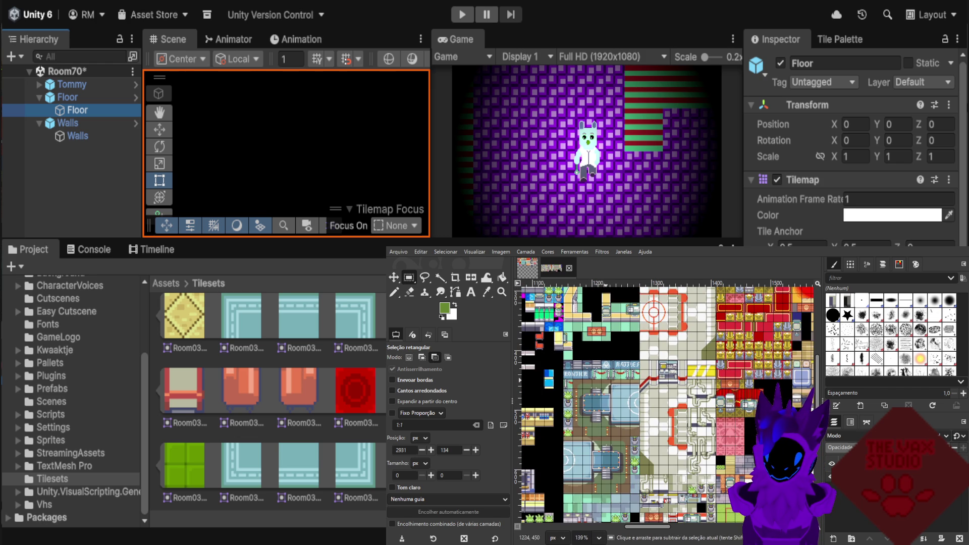
scroll(732, 368, "up", 2)
scroll(732, 368, "up", 2)
scroll(732, 368, "up", 1)
scroll(732, 368, "down", 4)
scroll(732, 368, "down", 4)
scroll(731, 368, "down", 4)
scroll(732, 368, "down", 4)
scroll(587, 417, "up", 2)
scroll(587, 416, "up", 3)
scroll(587, 417, "up", 2)
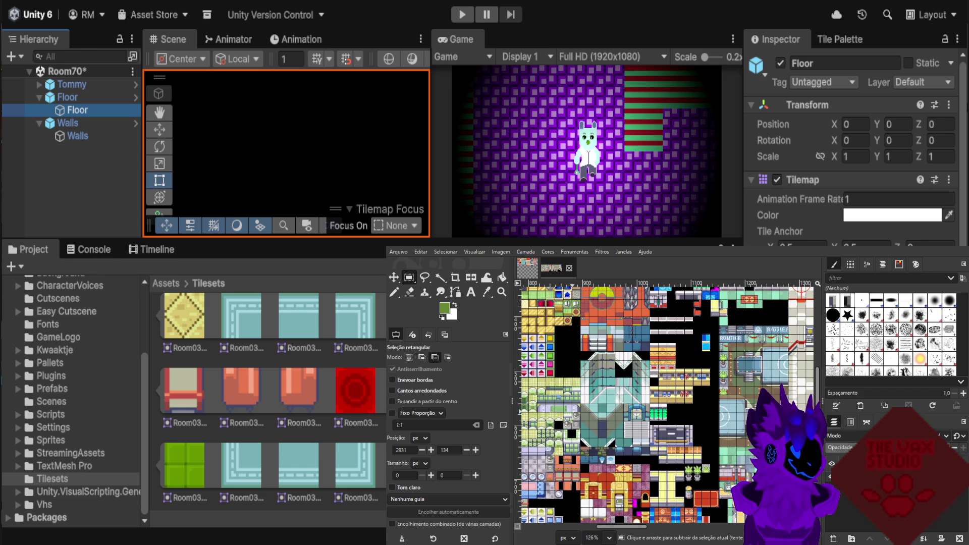
scroll(587, 417, "down", 2)
scroll(705, 409, "up", 1)
scroll(705, 409, "up", 1)
scroll(666, 409, "down", 2)
scroll(667, 409, "up", 1)
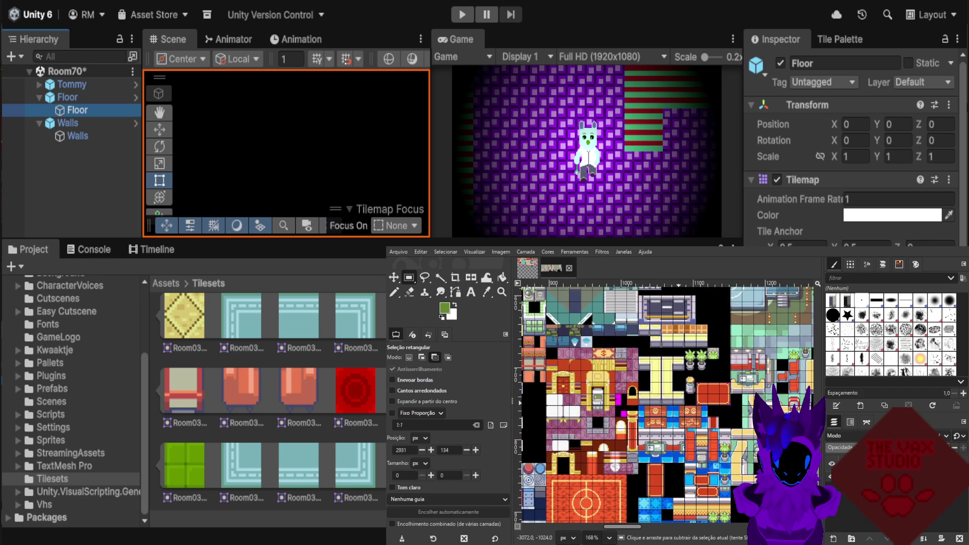
scroll(699, 394, "down", 1)
scroll(699, 393, "down", 1)
scroll(699, 394, "down", 1)
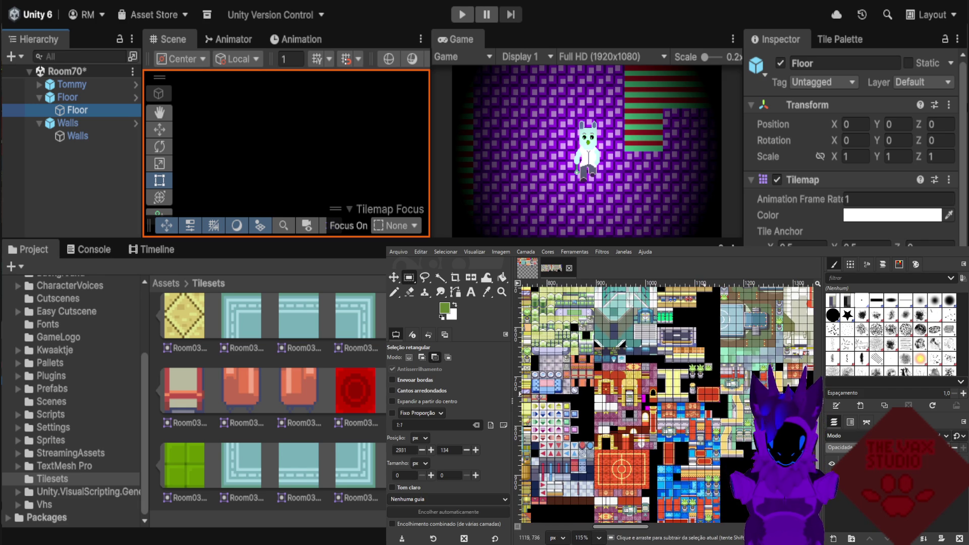
scroll(699, 394, "up", 1)
scroll(699, 394, "up", 1)
scroll(699, 394, "up", 1)
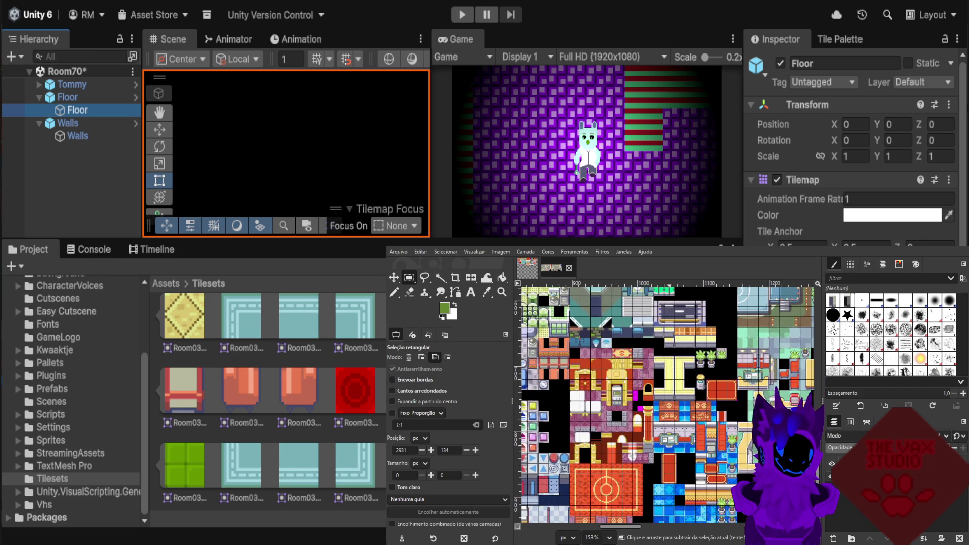
scroll(699, 393, "up", 2)
scroll(699, 394, "down", 1)
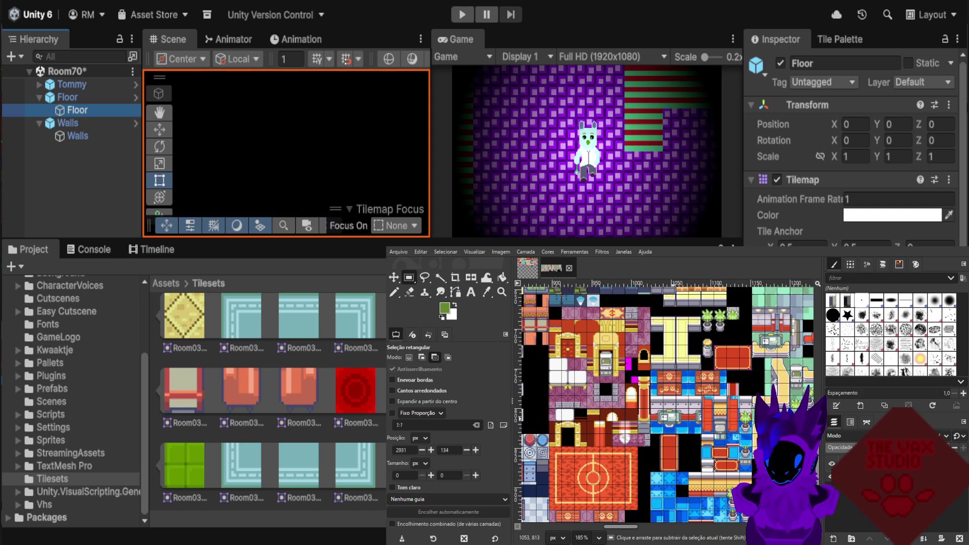
scroll(699, 394, "down", 1)
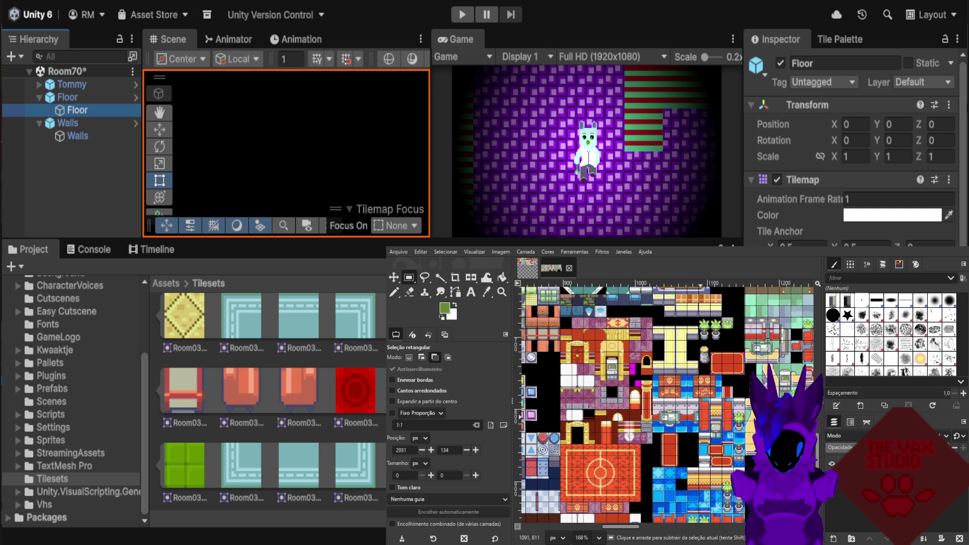
scroll(699, 394, "down", 1)
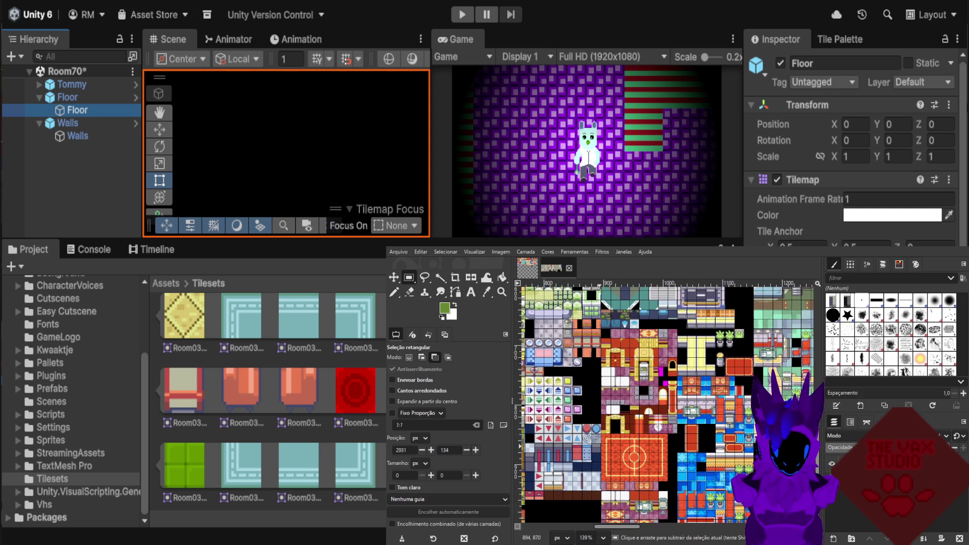
scroll(630, 398, "up", 1)
key("ctrl")
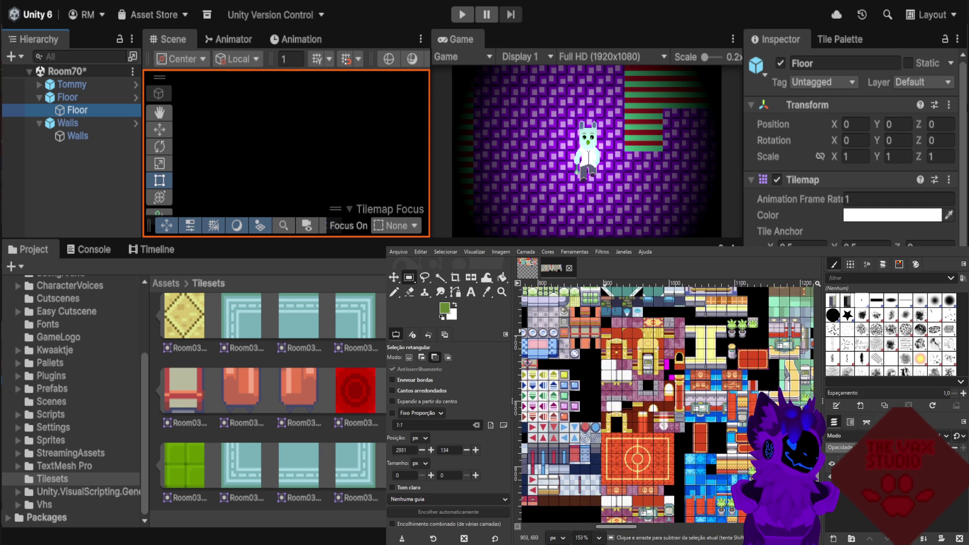
scroll(616, 301, "up", 2)
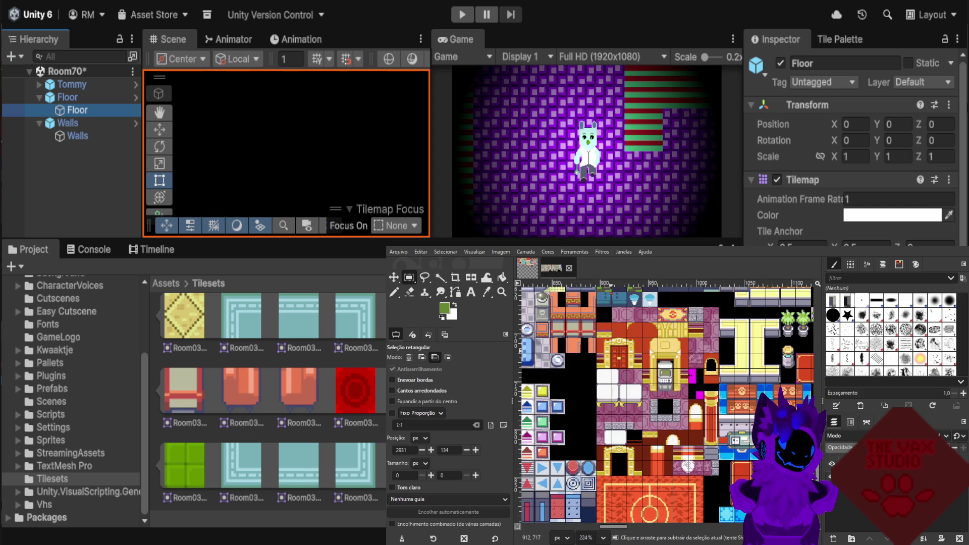
scroll(664, 393, "up", 1)
scroll(664, 421, "up", 1)
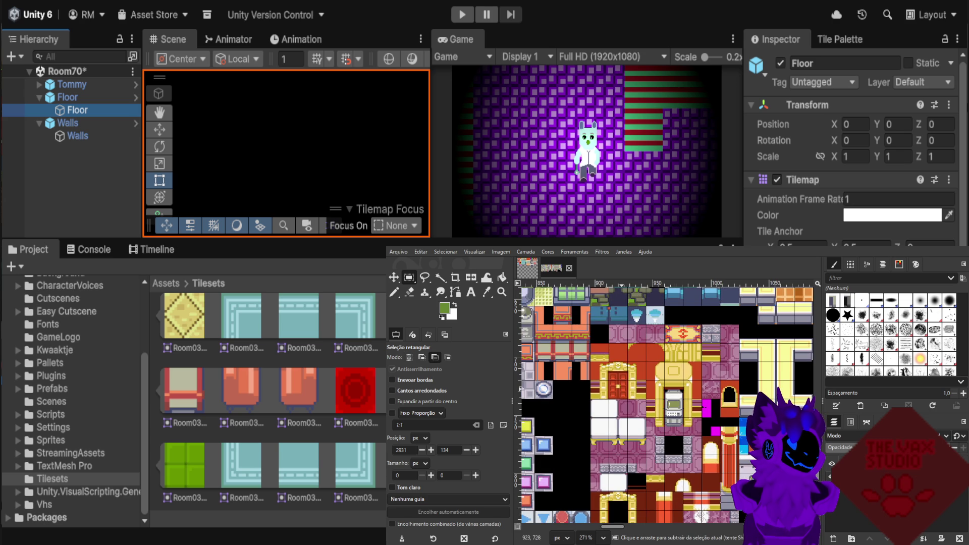
scroll(634, 379, "up", 1)
scroll(670, 423, "down", 2)
scroll(671, 423, "down", 1)
scroll(670, 423, "down", 1)
scroll(670, 422, "down", 2)
scroll(670, 423, "down", 1)
scroll(670, 423, "down", 2)
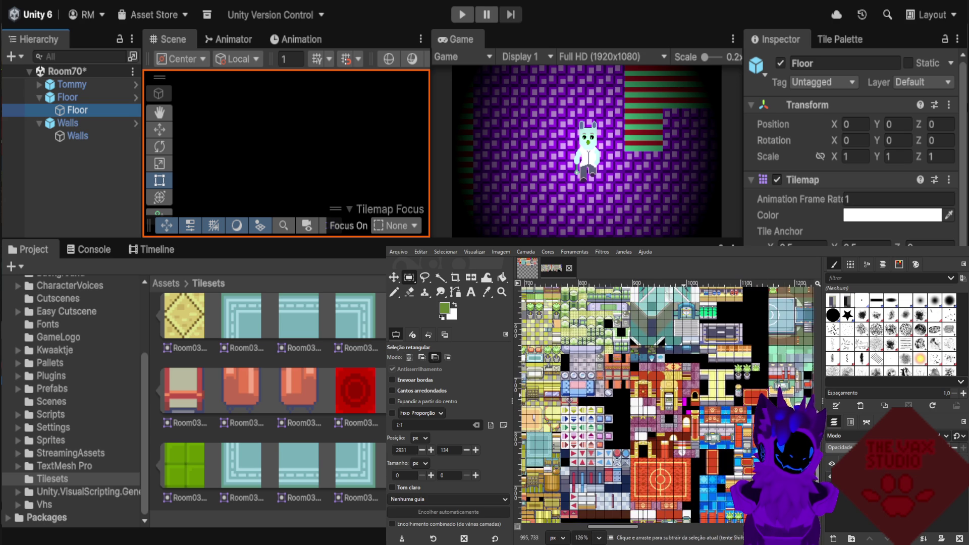
scroll(670, 423, "down", 1)
scroll(670, 423, "down", 1)
scroll(656, 454, "up", 2)
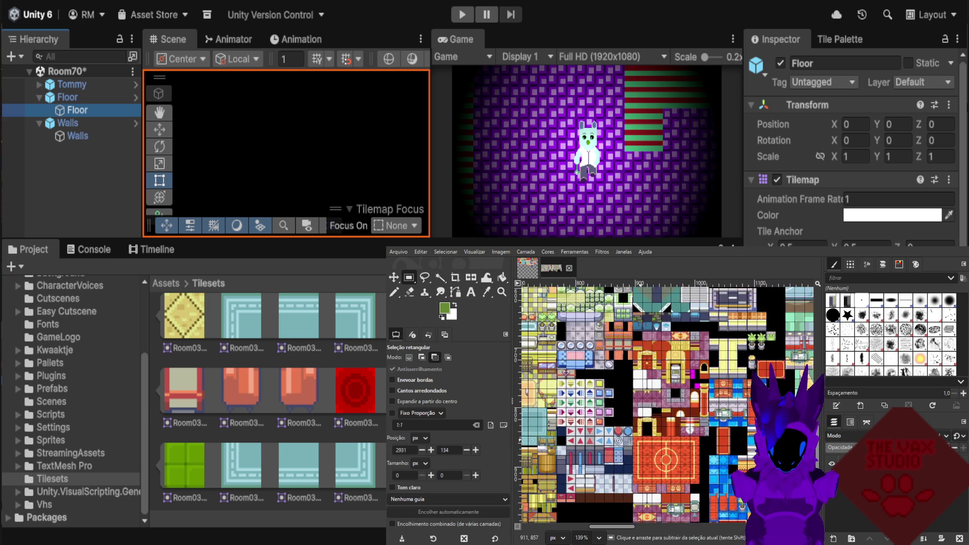
scroll(656, 454, "up", 2)
scroll(656, 455, "up", 2)
scroll(747, 335, "down", 2)
scroll(747, 336, "down", 1)
scroll(747, 336, "down", 1)
scroll(747, 336, "down", 1)
scroll(666, 469, "down", 1)
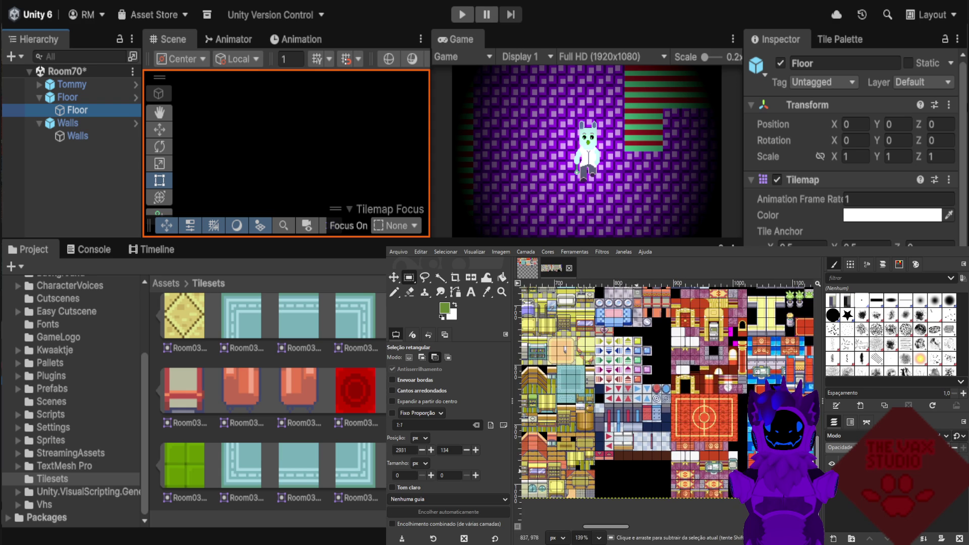
scroll(666, 469, "down", 1)
scroll(666, 470, "down", 2)
scroll(666, 469, "down", 1)
scroll(666, 469, "down", 1)
scroll(666, 469, "down", 1)
scroll(571, 344, "up", 1)
scroll(570, 344, "up", 1)
scroll(571, 344, "up", 2)
scroll(570, 344, "up", 3)
scroll(571, 343, "down", 1)
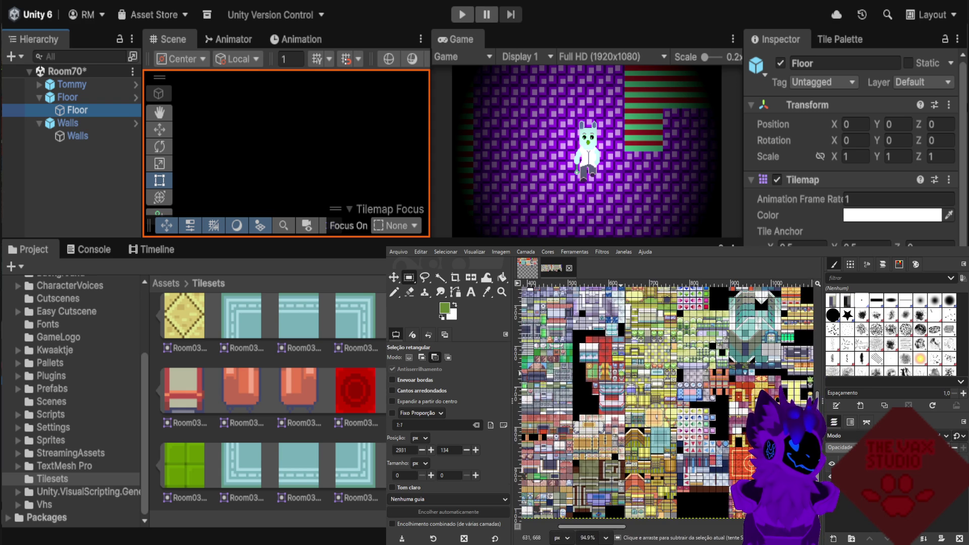
scroll(570, 344, "down", 1)
scroll(683, 313, "down", 1)
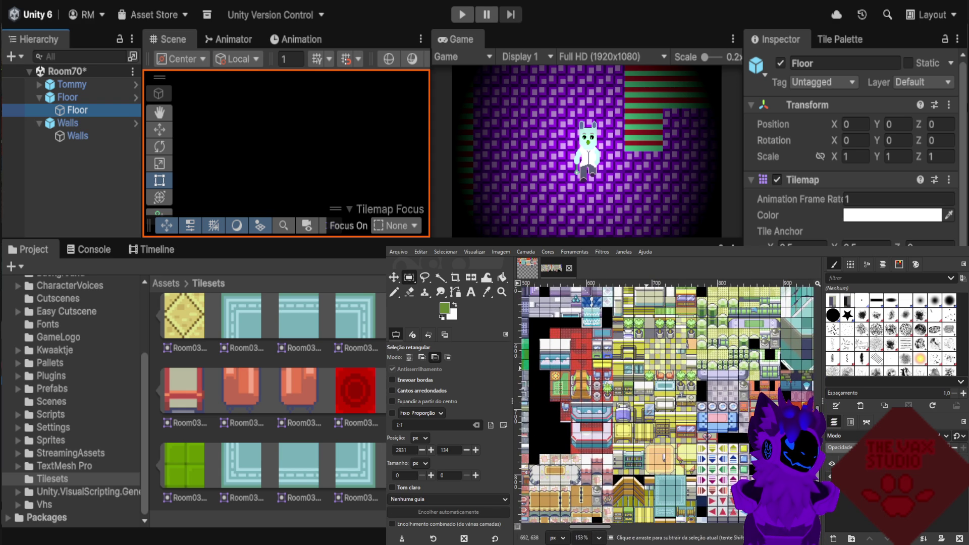
scroll(683, 313, "up", 2)
scroll(682, 313, "up", 2)
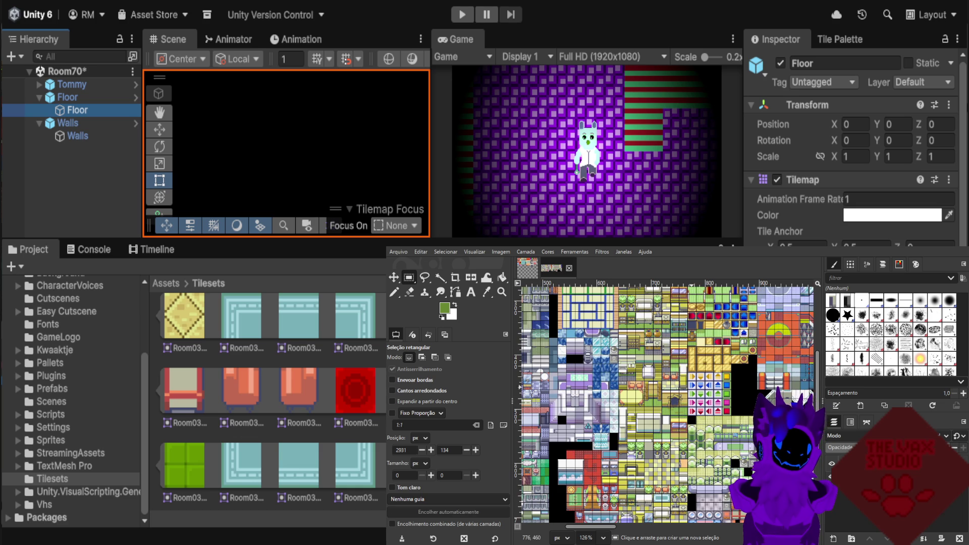
scroll(682, 428, "up", 1)
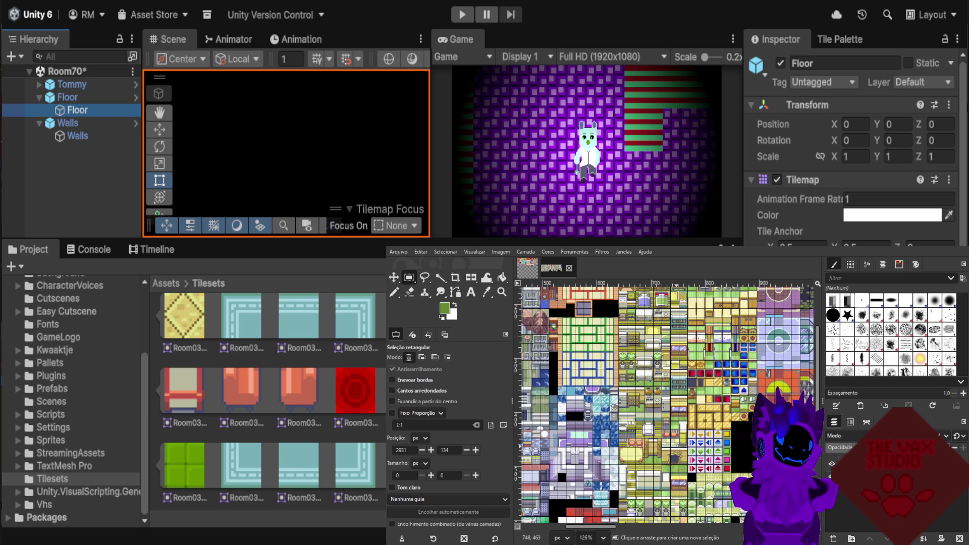
scroll(683, 485, "up", 1)
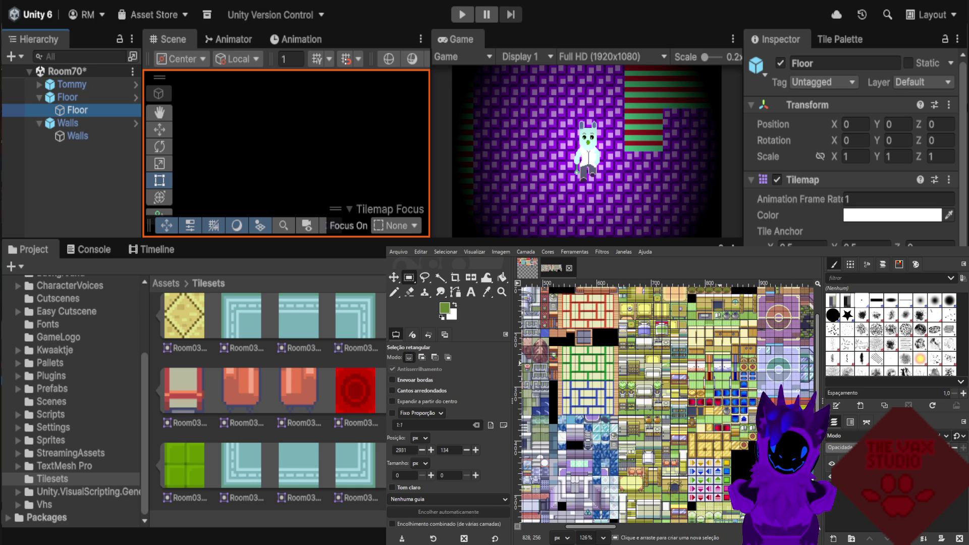
scroll(729, 328, "up", 1)
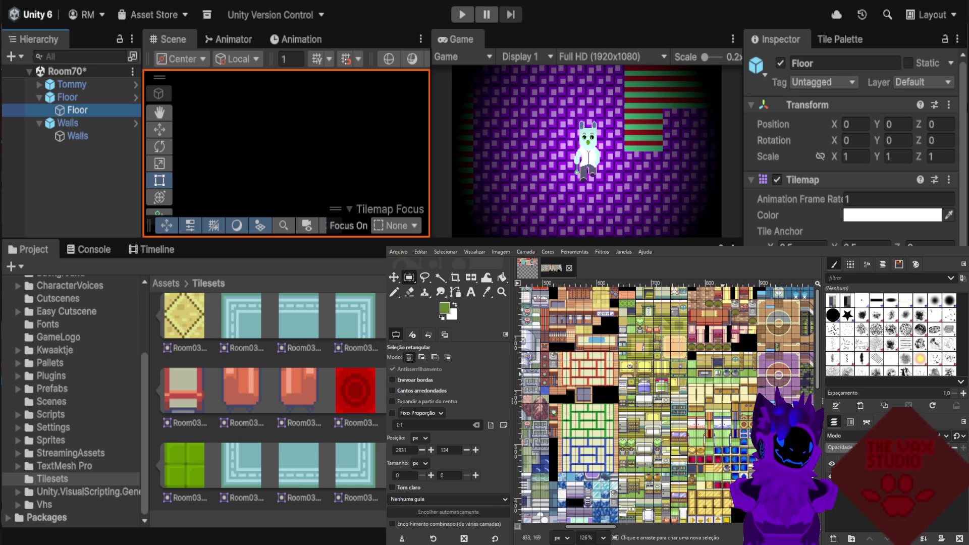
scroll(729, 330, "up", 1)
scroll(728, 331, "up", 1)
scroll(525, 317, "up", 1)
scroll(525, 317, "up", 1)
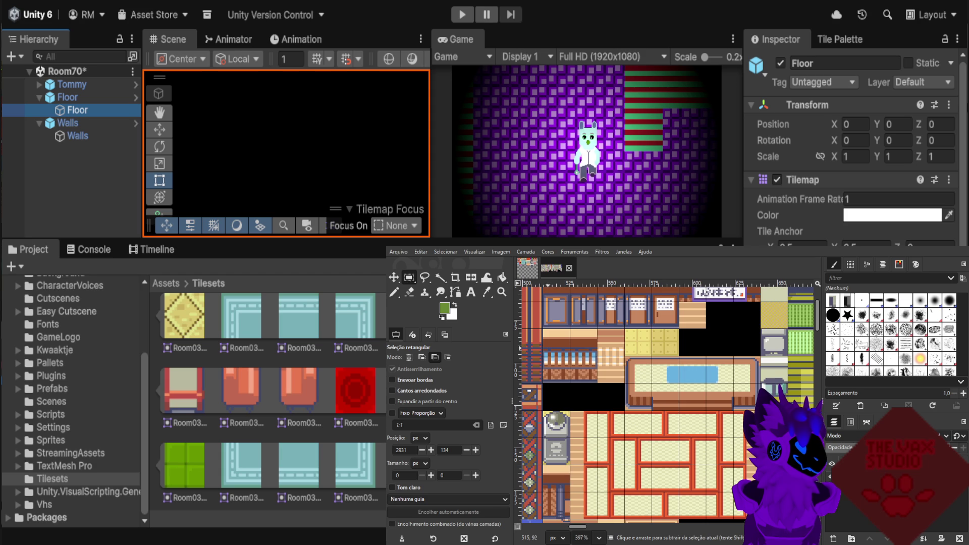
scroll(525, 316, "up", 1)
scroll(657, 439, "down", 1)
scroll(657, 439, "down", 1)
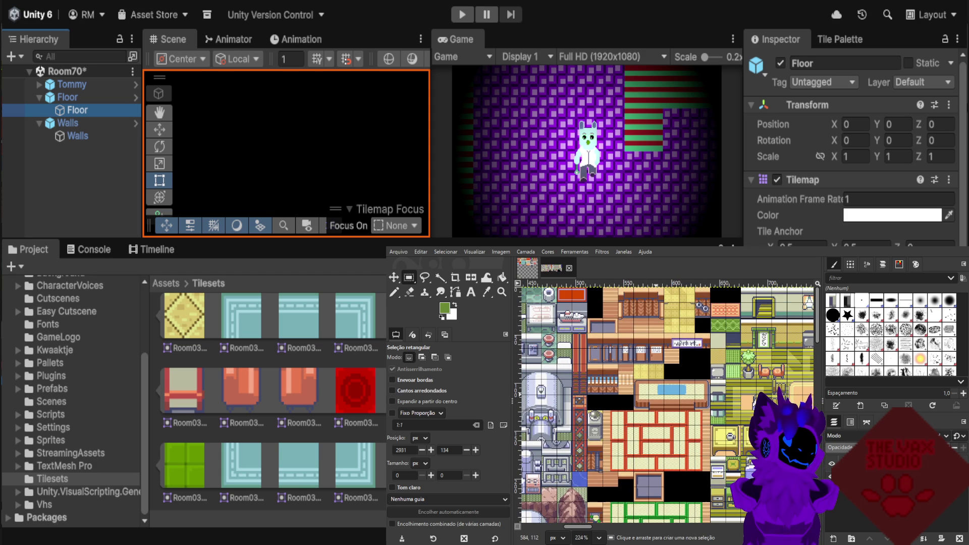
scroll(651, 371, "up", 1)
scroll(652, 371, "up", 1)
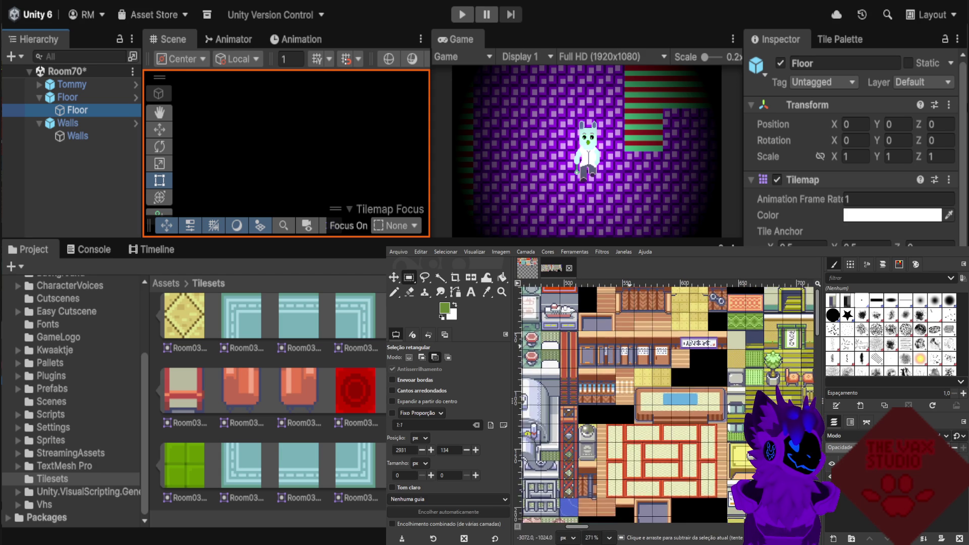
scroll(636, 353, "up", 1)
scroll(651, 371, "up", 1)
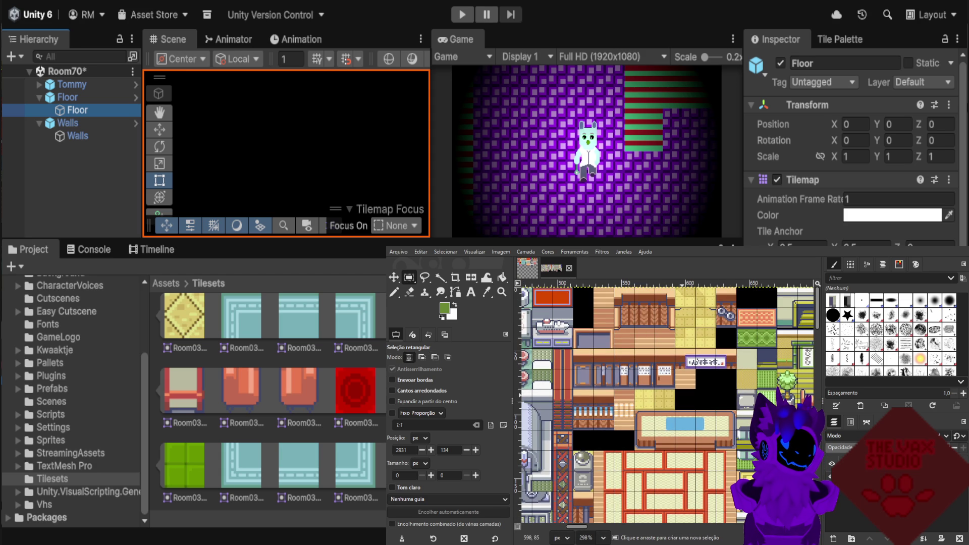
scroll(666, 404, "down", 2)
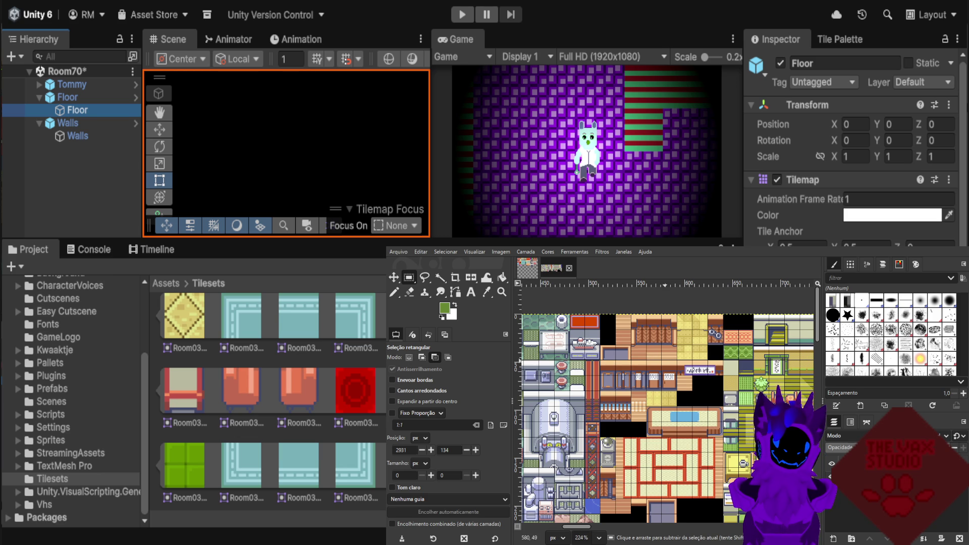
scroll(691, 356, "up", 1)
scroll(691, 356, "up", 1)
scroll(688, 331, "up", 1)
scroll(684, 333, "down", 4)
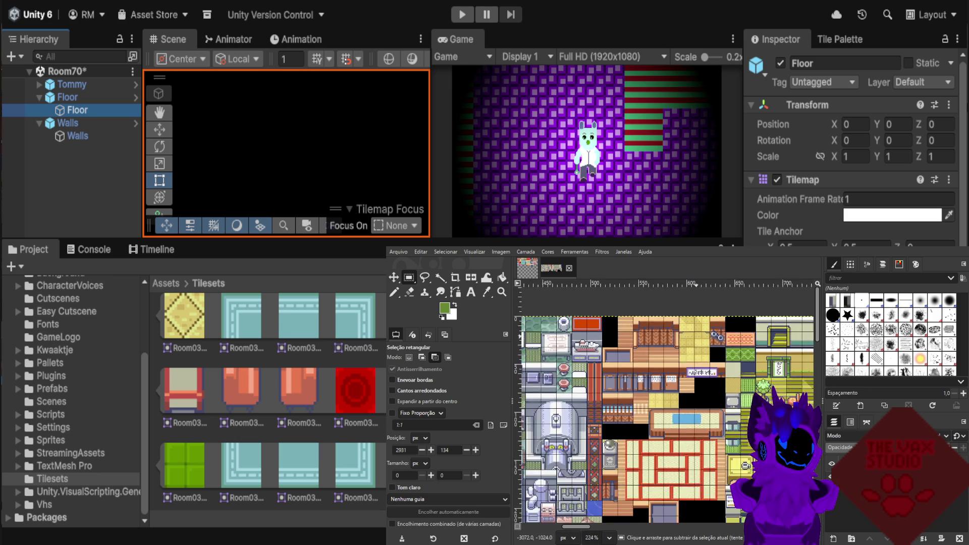
scroll(585, 379, "down", 5)
scroll(588, 372, "left", 2)
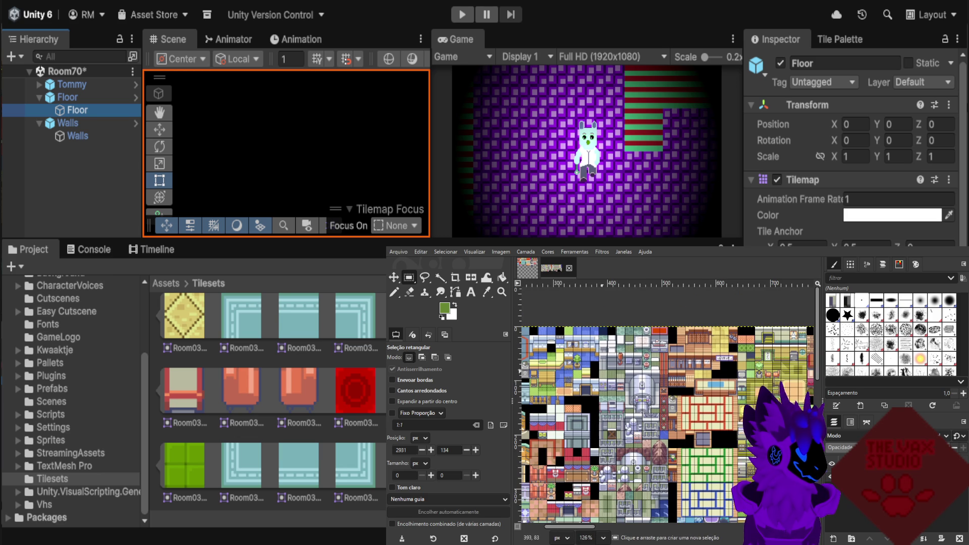
Zoom in on the pale green counter tile in the interior tileset.
scroll(585, 381, "up", 1)
scroll(560, 391, "up", 1)
scroll(548, 397, "up", 1)
scroll(556, 394, "down", 2)
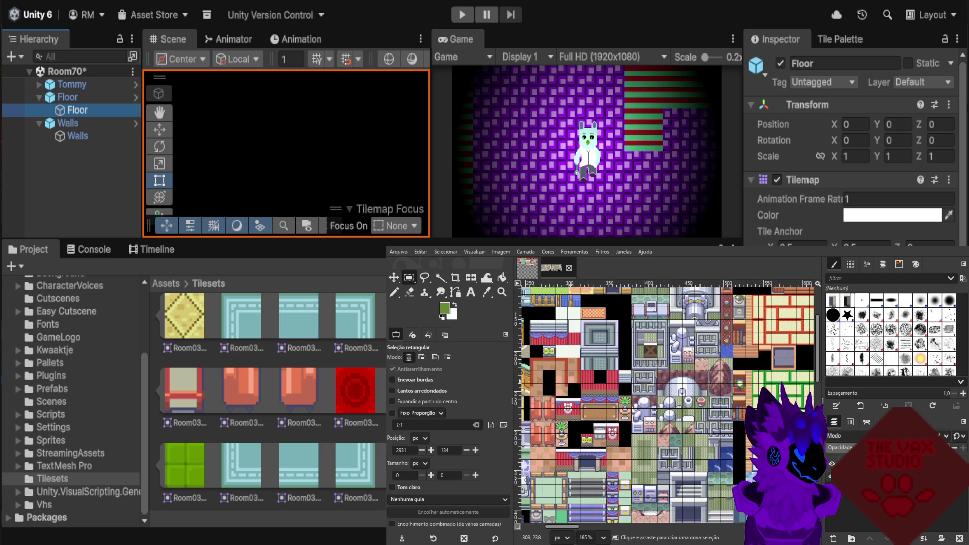
scroll(581, 398, "down", 1)
scroll(614, 404, "down", 1)
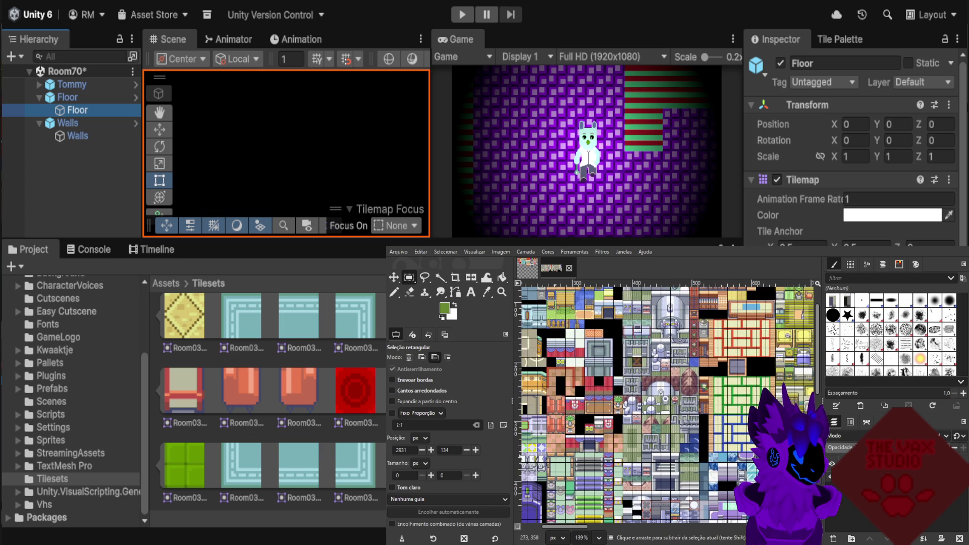
scroll(557, 450, "up", 2)
scroll(557, 450, "up", 2)
scroll(557, 450, "up", 1)
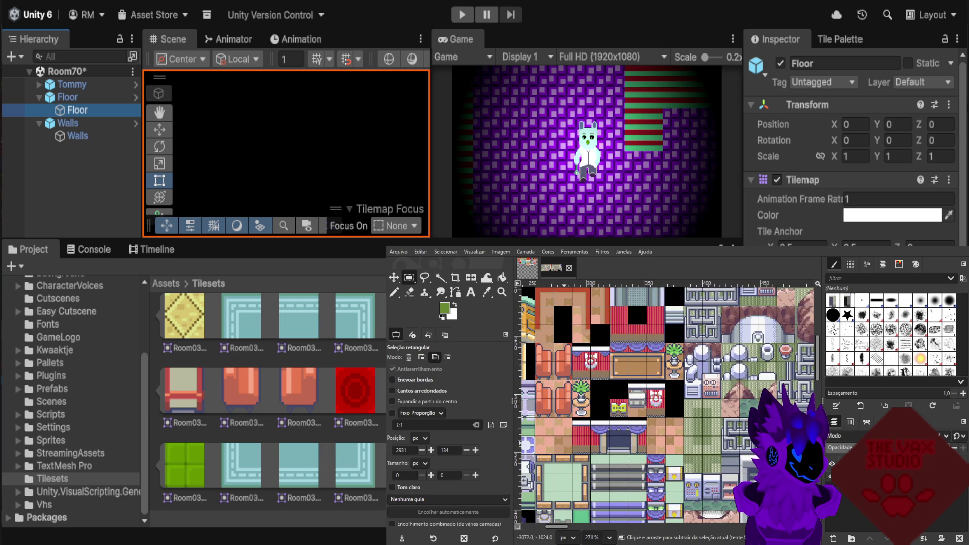
scroll(557, 402, "up", 1)
scroll(660, 434, "down", 2)
scroll(661, 434, "down", 3)
scroll(660, 434, "down", 4)
scroll(661, 434, "down", 2)
scroll(656, 429, "up", 2)
scroll(646, 414, "up", 2)
scroll(636, 404, "up", 2)
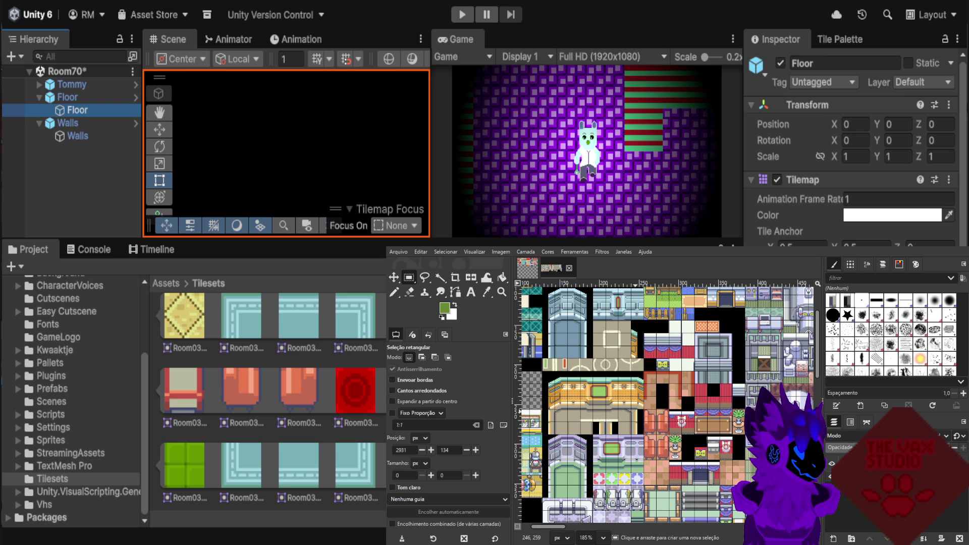
scroll(656, 419, "down", 1)
scroll(656, 419, "down", 1)
scroll(676, 427, "down", 1)
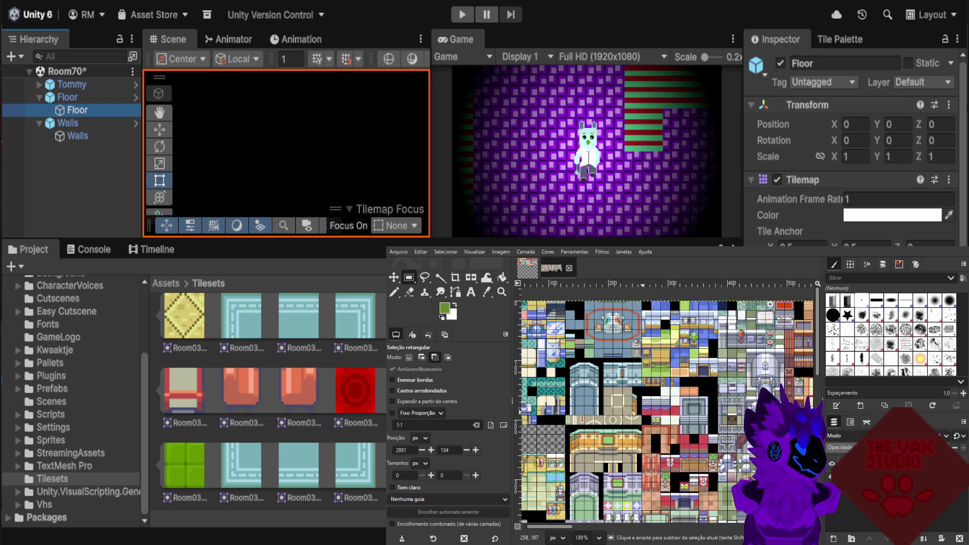
scroll(680, 412, "up", 1)
scroll(656, 401, "up", 1)
scroll(631, 391, "up", 1)
scroll(608, 380, "up", 1)
scroll(609, 376, "down", 1)
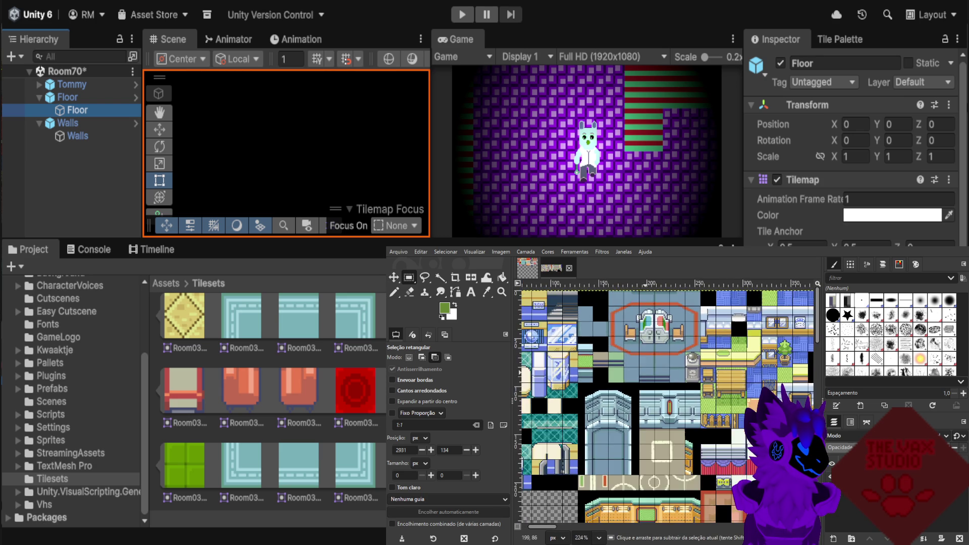
scroll(651, 376, "down", 1)
scroll(693, 377, "down", 1)
scroll(563, 352, "up", 1)
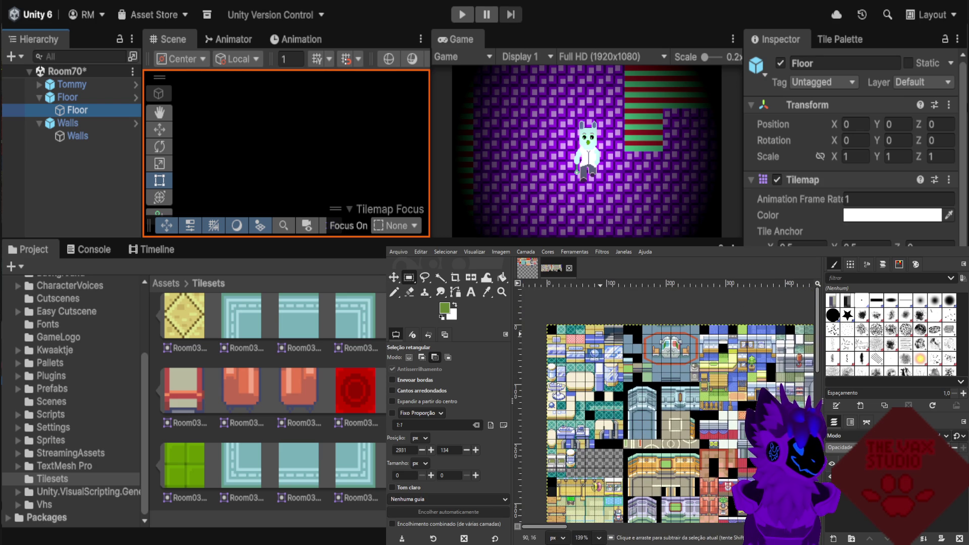
scroll(623, 361, "down", 2)
scroll(623, 360, "down", 1)
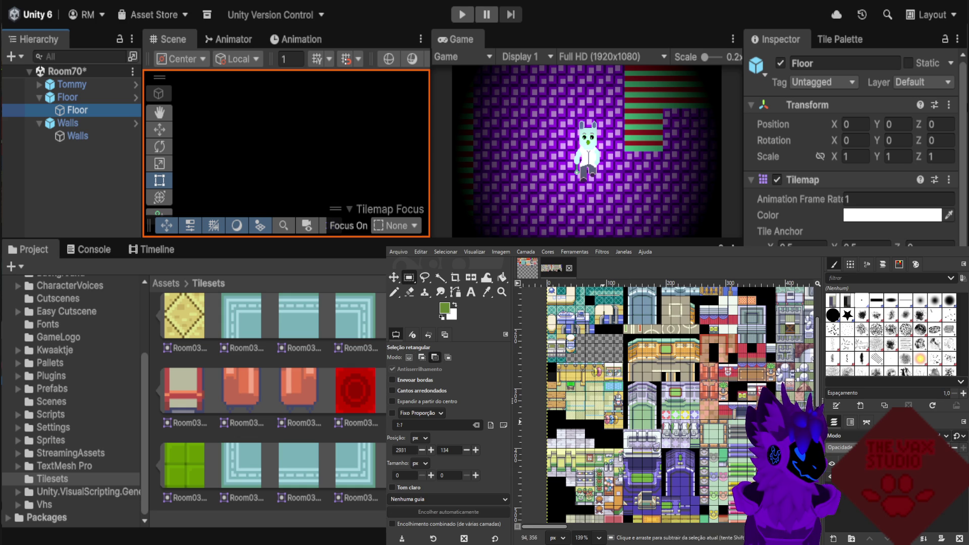
scroll(625, 360, "up", 1)
scroll(625, 361, "up", 1)
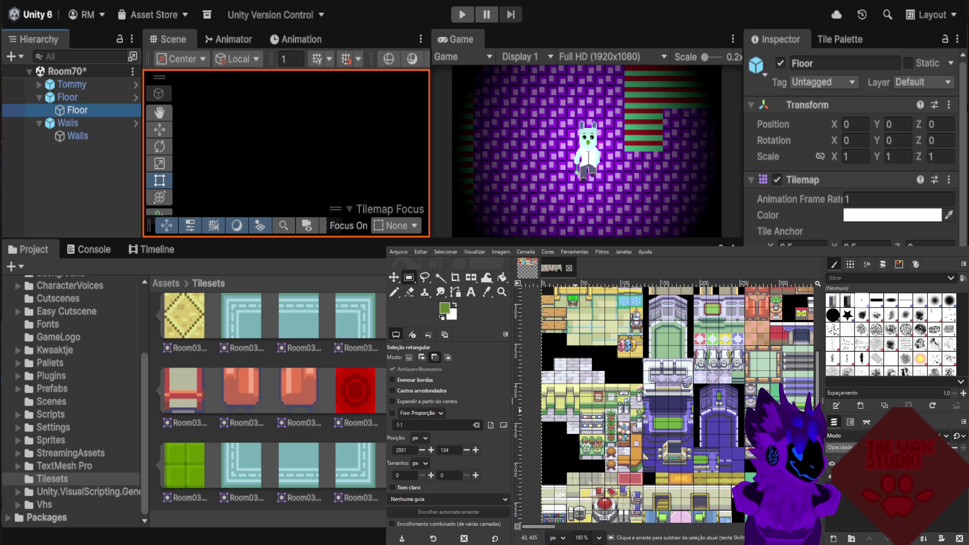
scroll(638, 360, "down", 1)
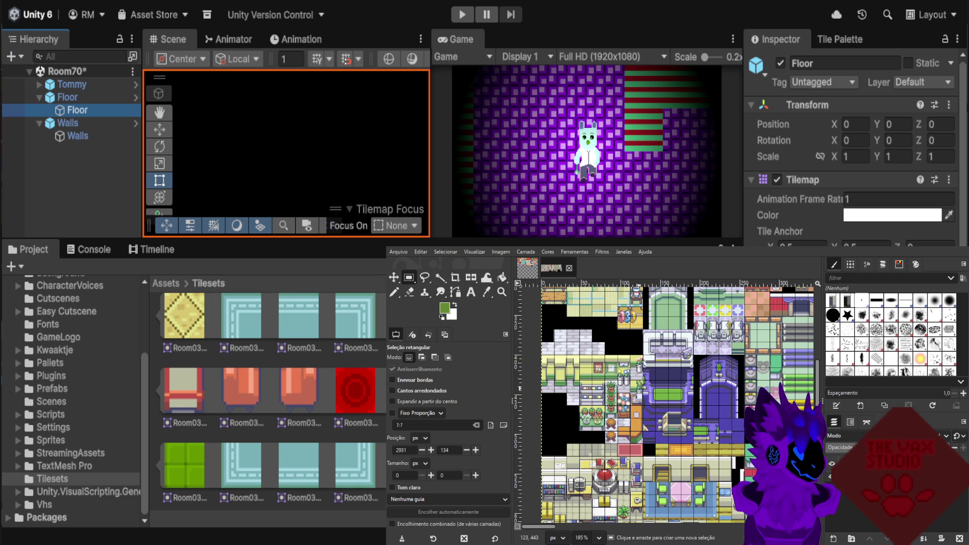
scroll(638, 360, "down", 1)
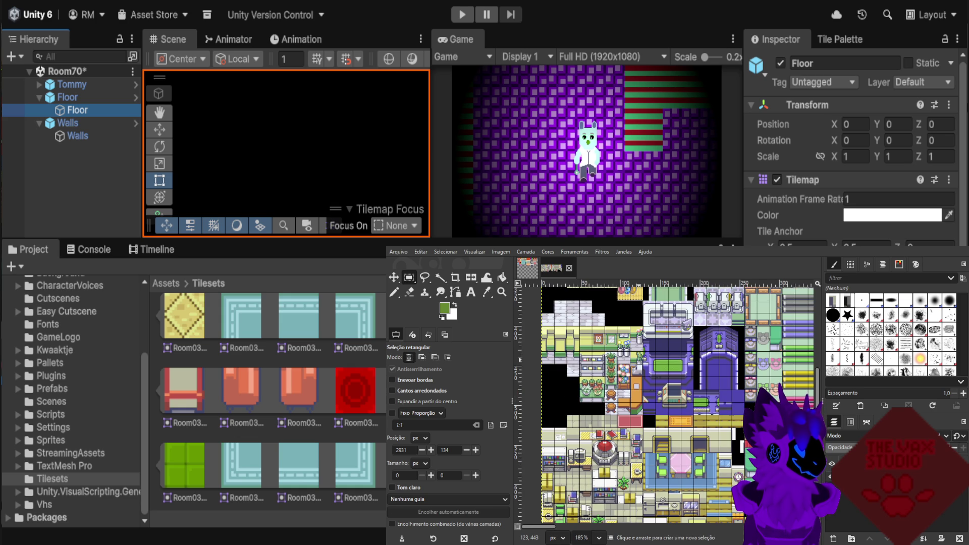
scroll(639, 360, "down", 1)
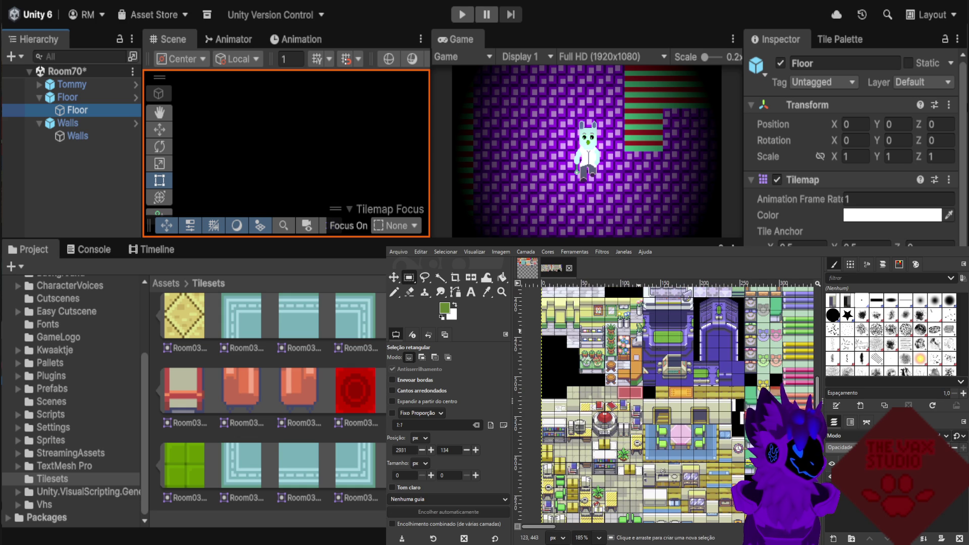
scroll(638, 360, "down", 1)
scroll(667, 404, "down", 1)
scroll(667, 404, "down", 1)
scroll(687, 404, "down", 1)
scroll(707, 404, "down", 1)
scroll(706, 404, "down", 1)
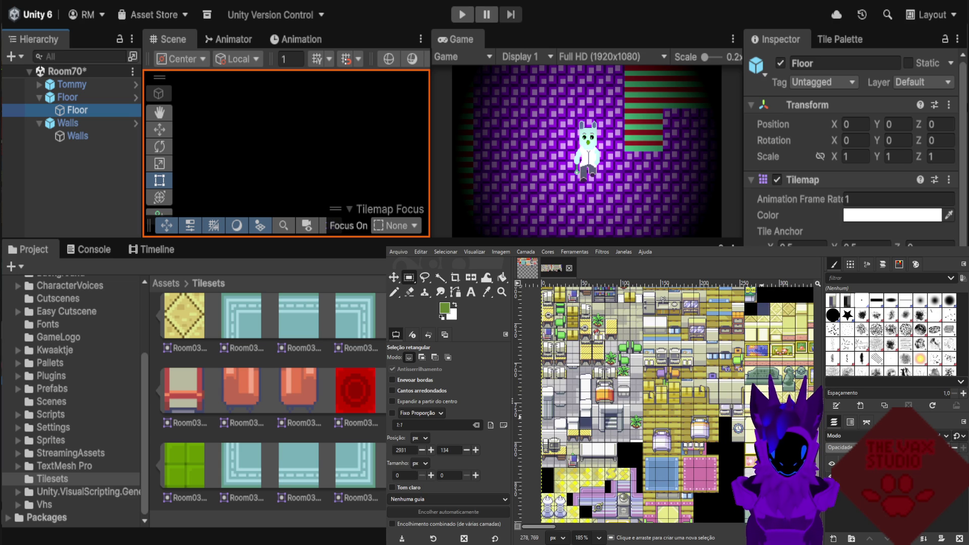
scroll(677, 405, "down", 2)
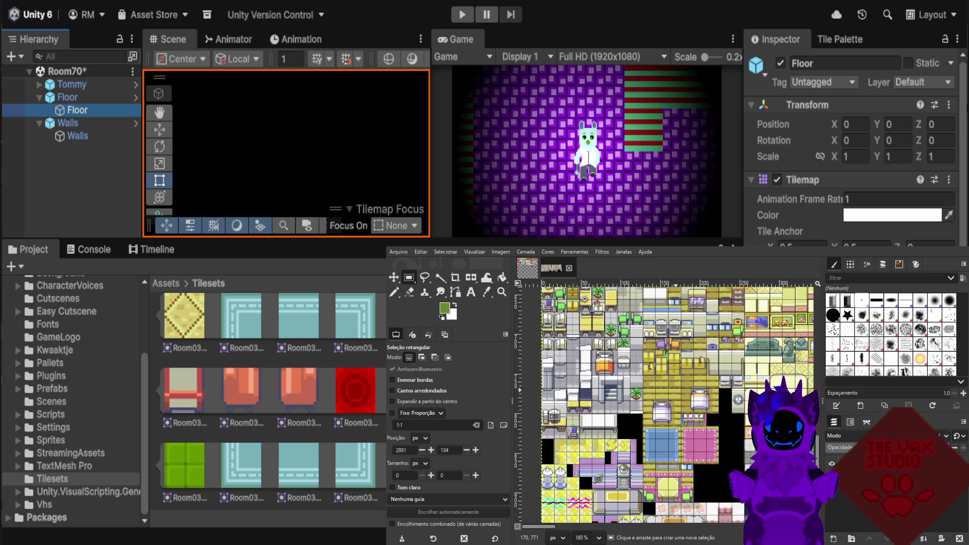
scroll(677, 405, "down", 2)
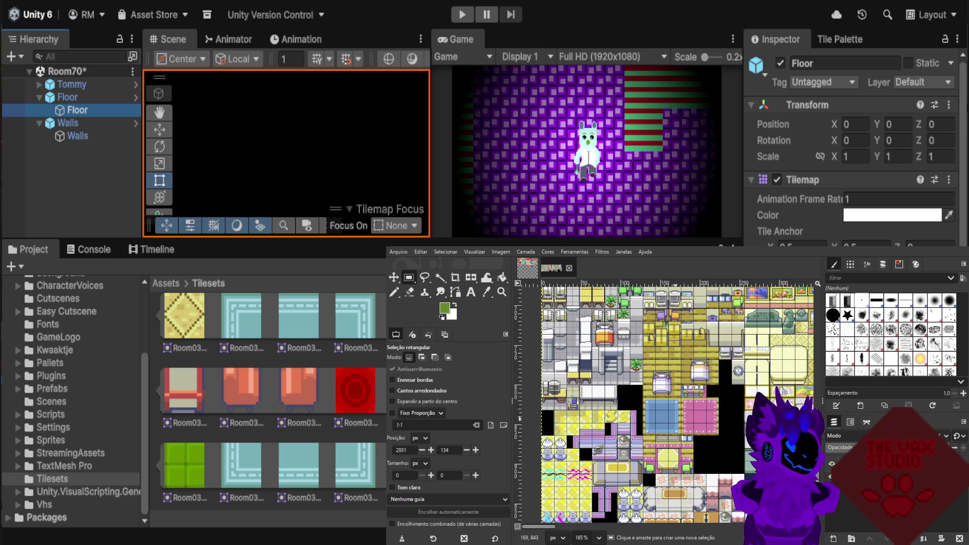
scroll(667, 403, "down", 1)
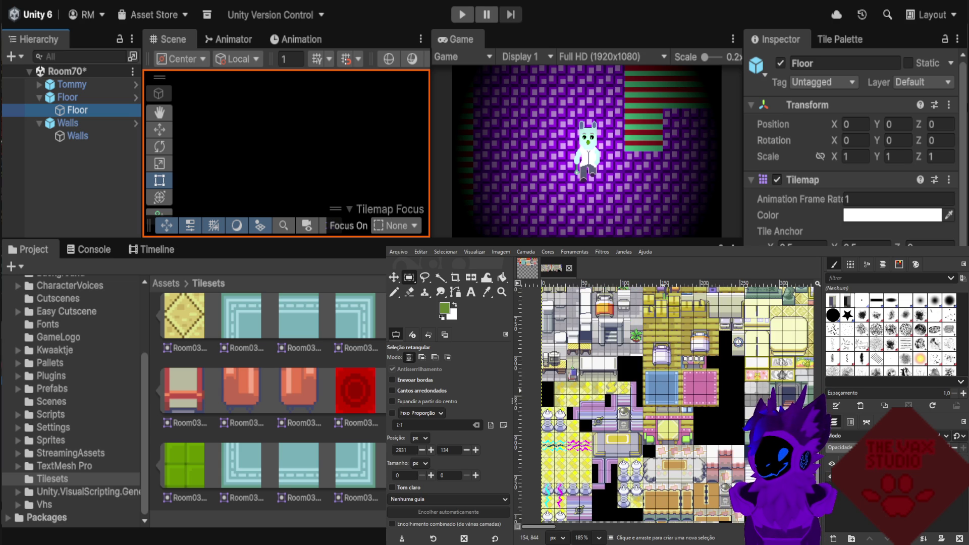
scroll(667, 403, "down", 3, "ctrl")
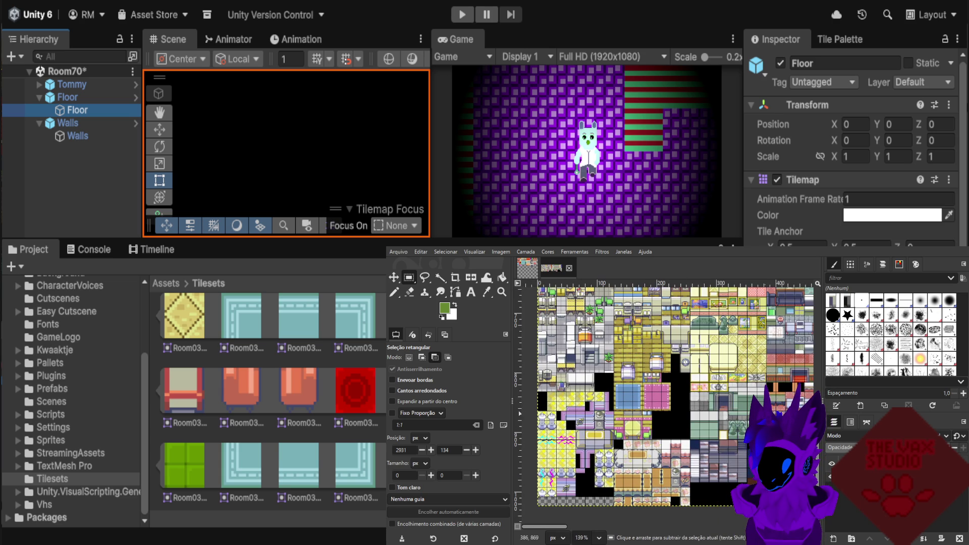
scroll(719, 427, "up", 1, "ctrl")
scroll(719, 427, "up", 1, "ctrl")
scroll(725, 451, "up", 1, "ctrl")
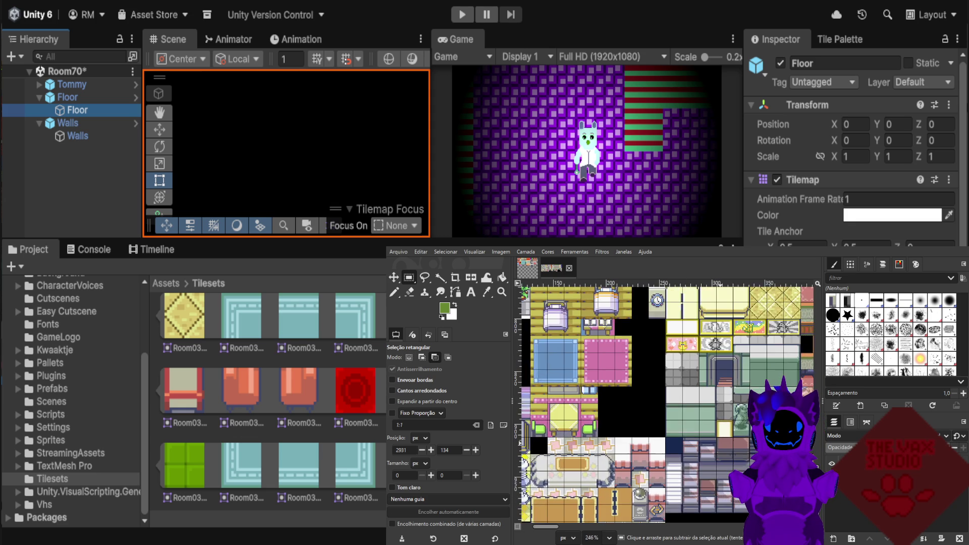
scroll(725, 452, "up", 1, "ctrl")
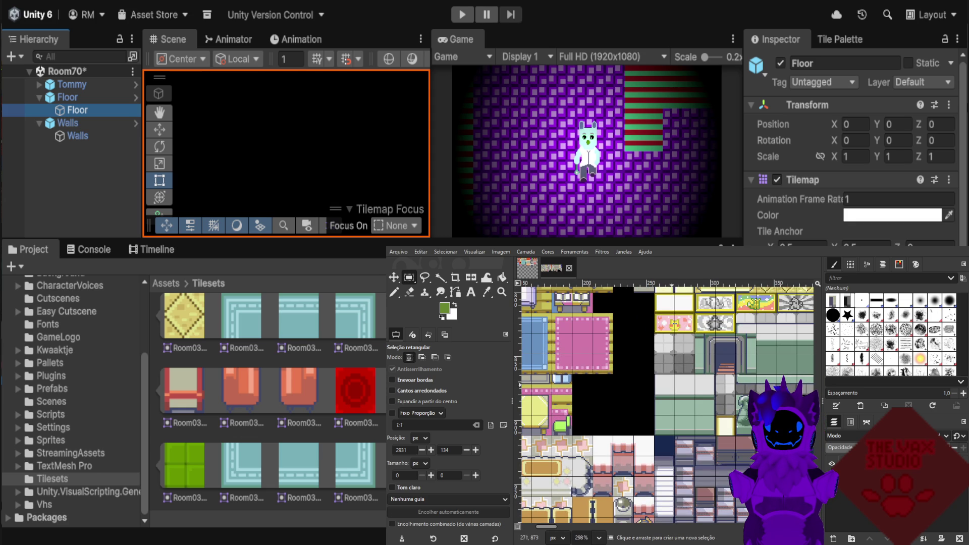
scroll(689, 403, "up", 1, "ctrl")
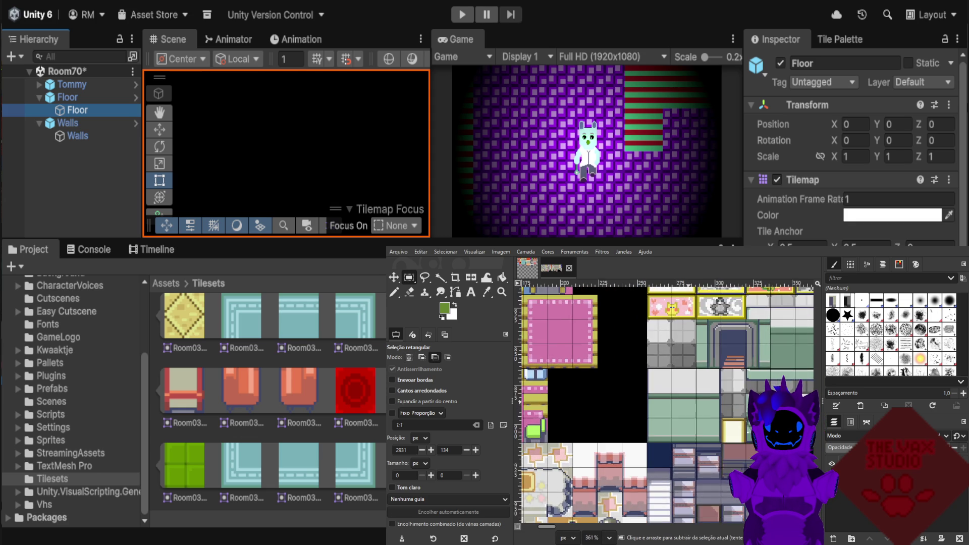
scroll(689, 403, "up", 1, "ctrl")
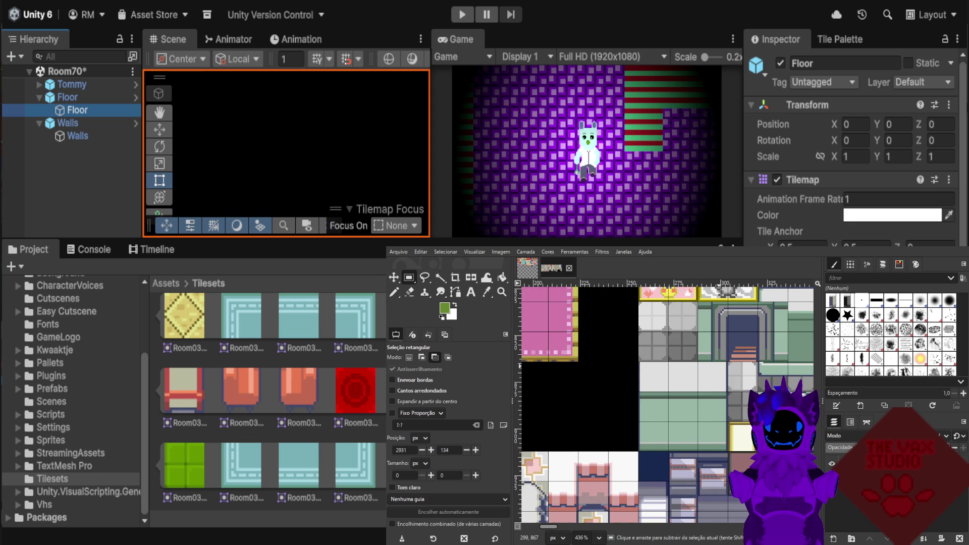
scroll(717, 363, "up", 1, "ctrl")
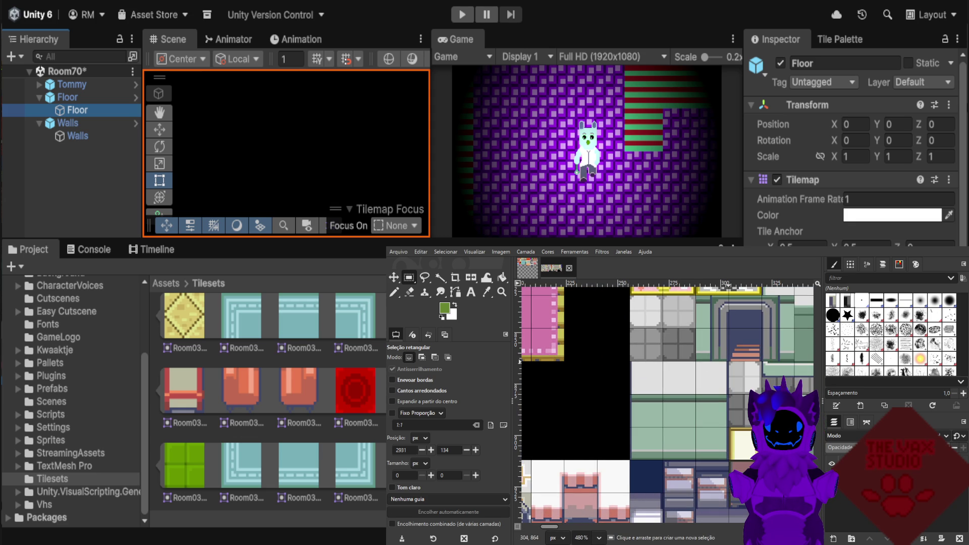
Copy a 48×48 selection of the green tile and return to the Room03 tileset.
left_click_drag(744, 361, 642, 459)
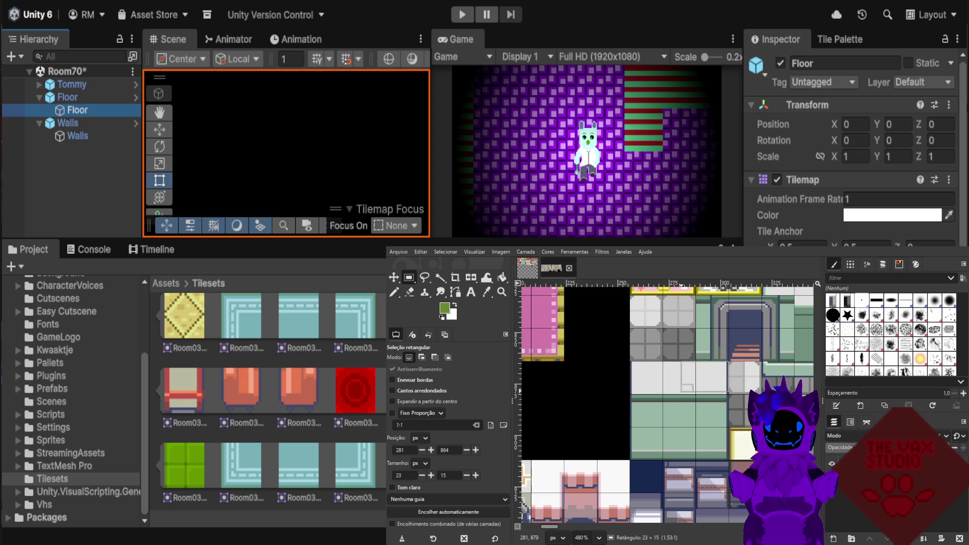
left_click_drag(642, 460, 631, 460)
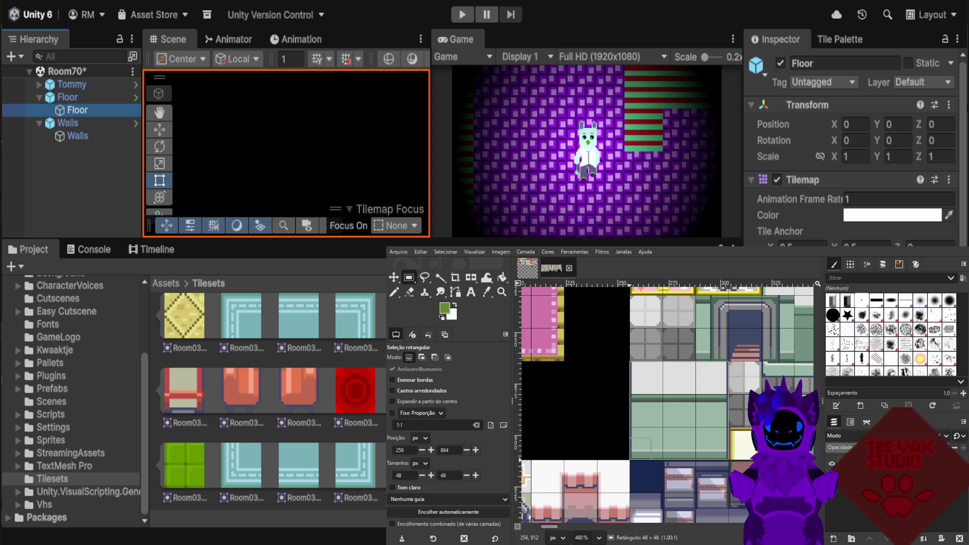
key("ctrl+c")
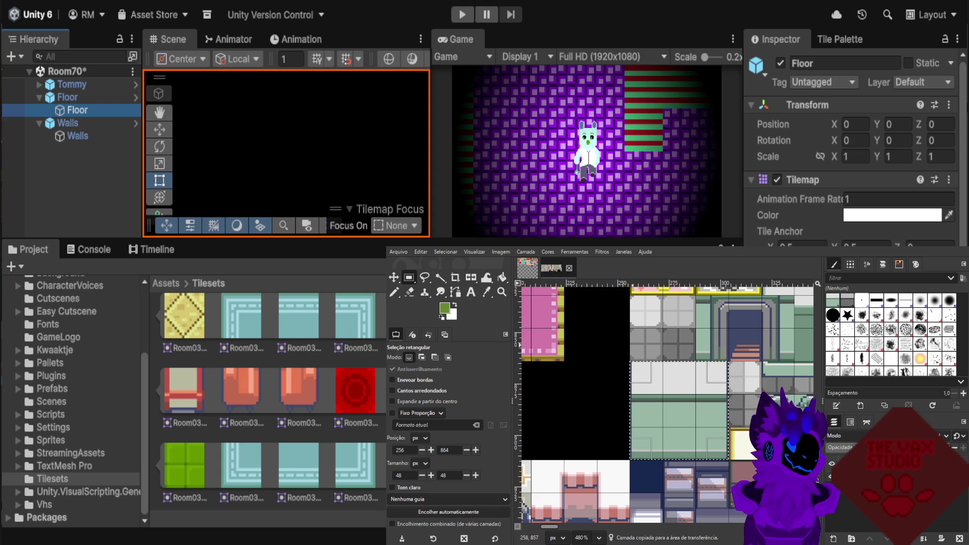
left_click(528, 268)
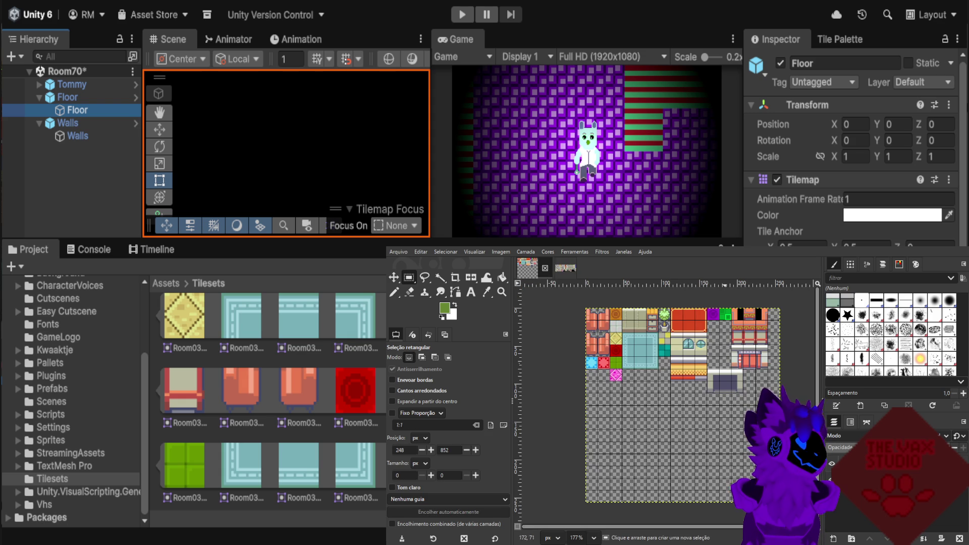
Paste the green counter tile and align it directly under the pale grey strip, nudged up one pixel.
key("ctrl+v")
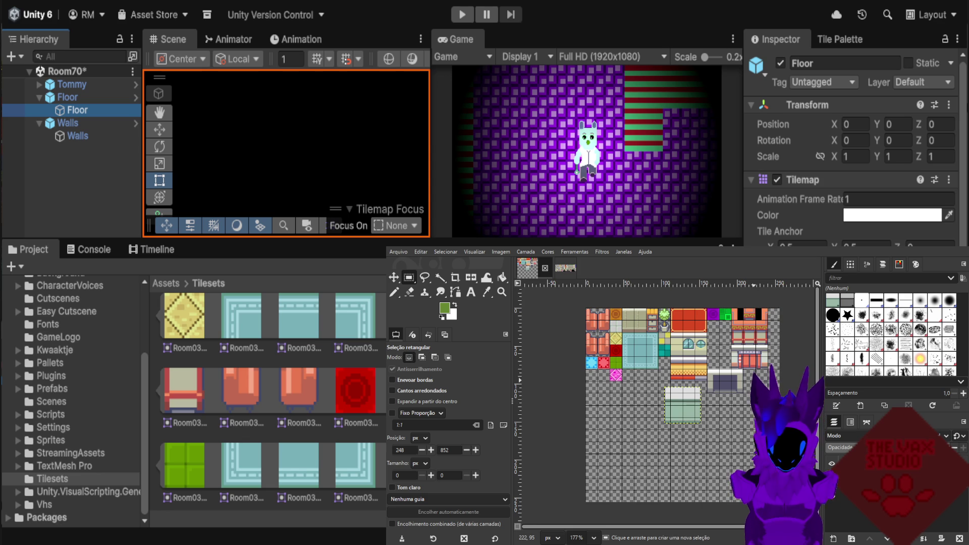
left_click(394, 277)
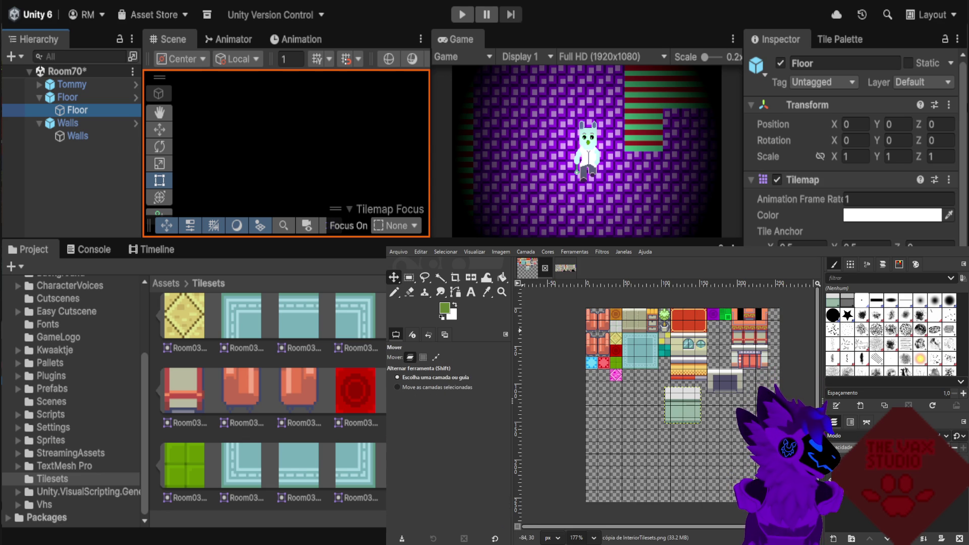
scroll(654, 386, "up", 1)
scroll(661, 384, "up", 1)
left_click(410, 357)
mouse_move(699, 413)
left_mouse_down()
mouse_move(647, 402)
mouse_move(636, 389)
left_mouse_up()
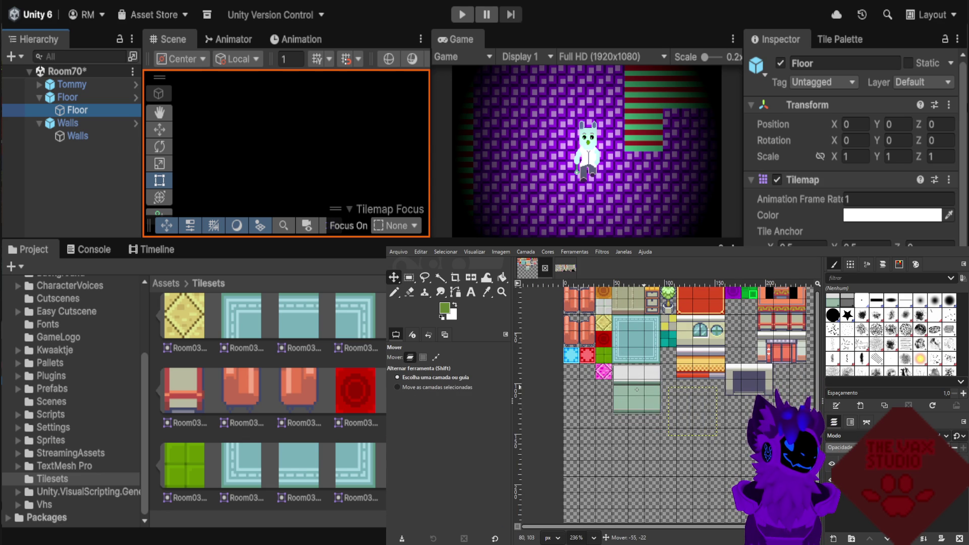
left_click_drag(636, 390, 636, 388)
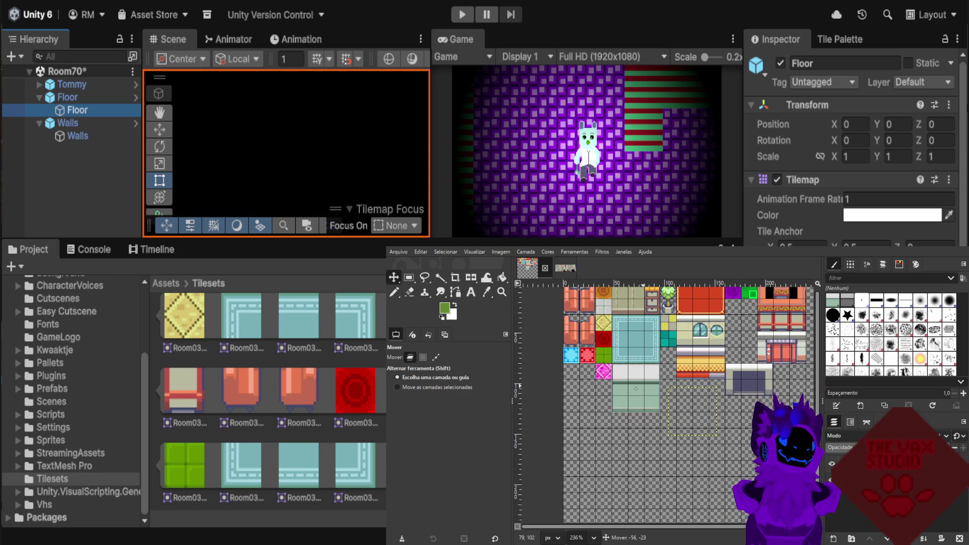
scroll(629, 404, "up", 5)
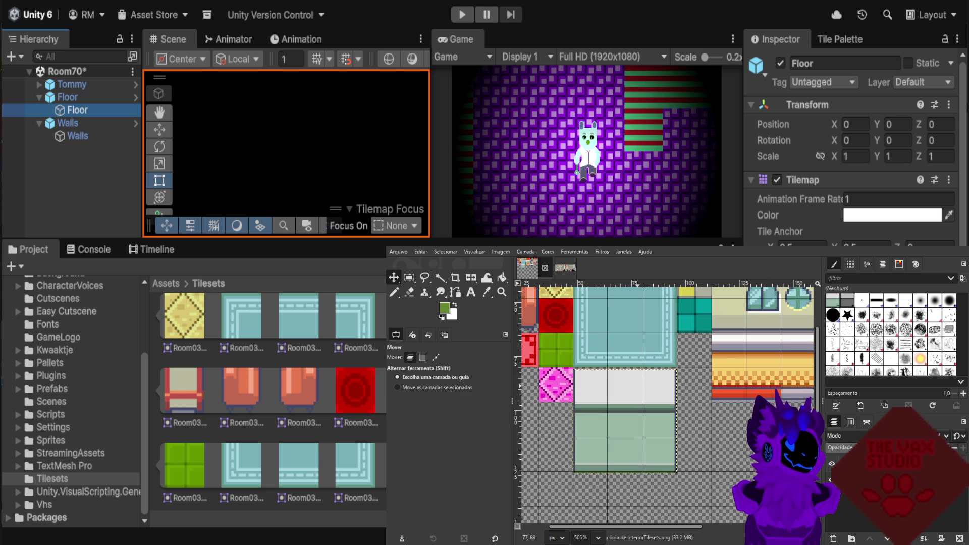
left_click_drag(625, 421, 625, 419)
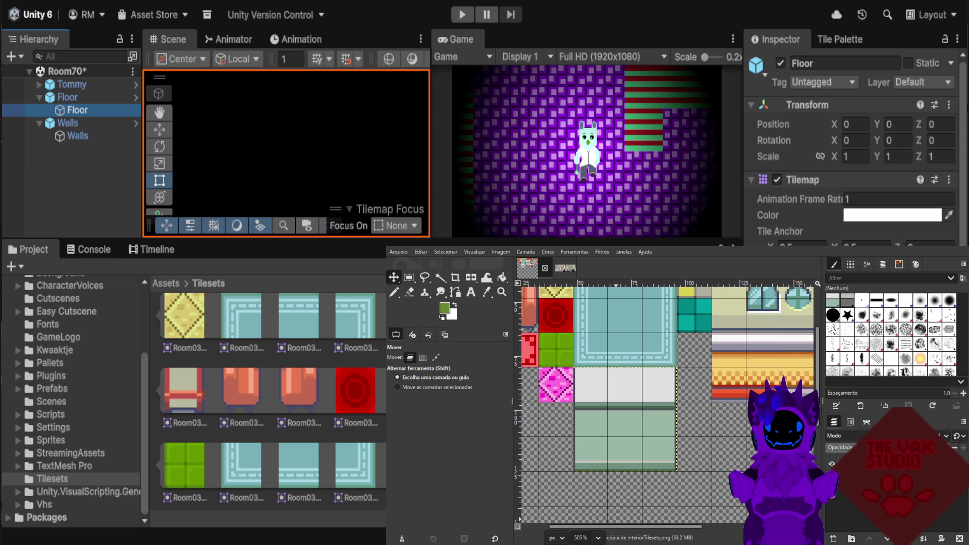
left_click(435, 357)
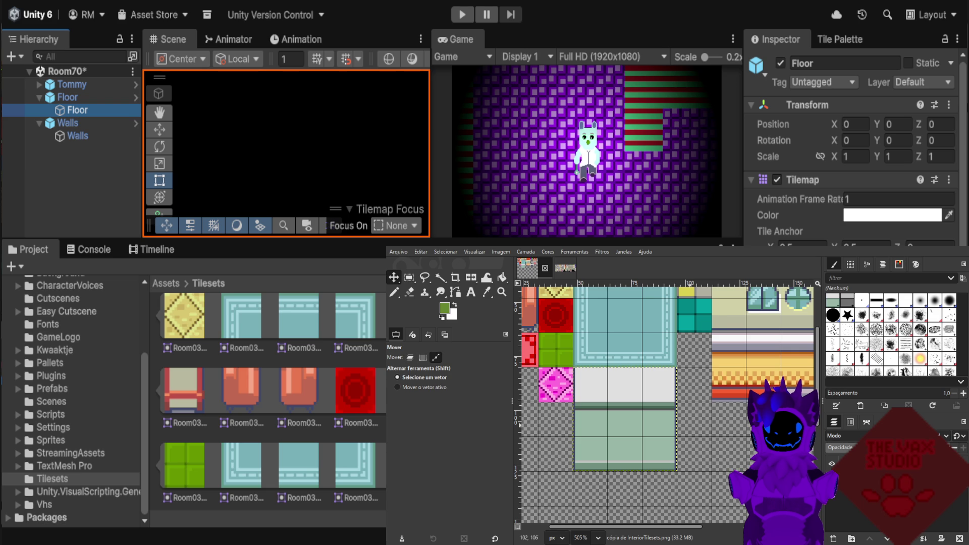
Return the Move tool to layer mode and load the Pencil with the Bristles 02 brush.
scroll(688, 426, "down", 2)
scroll(687, 419, "down", 2)
left_click(410, 357)
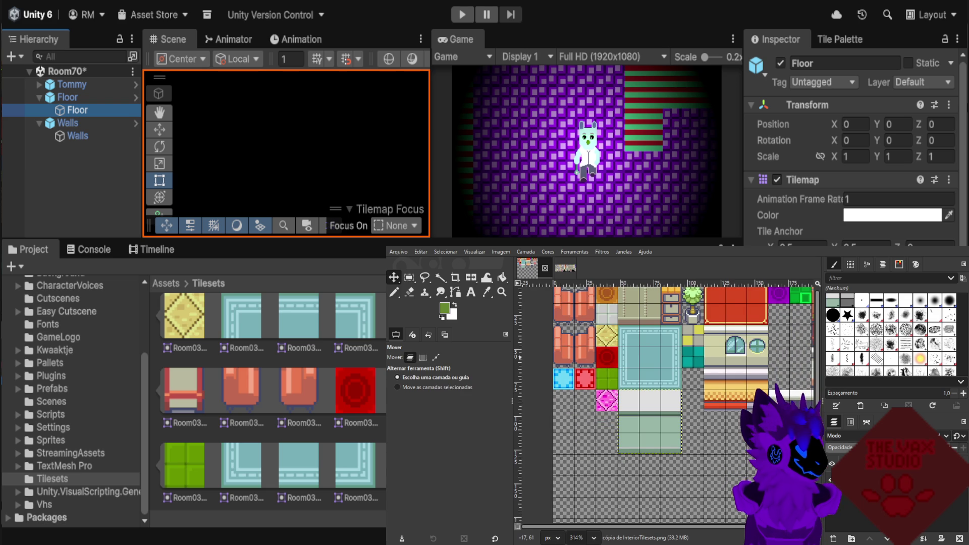
left_click(394, 291)
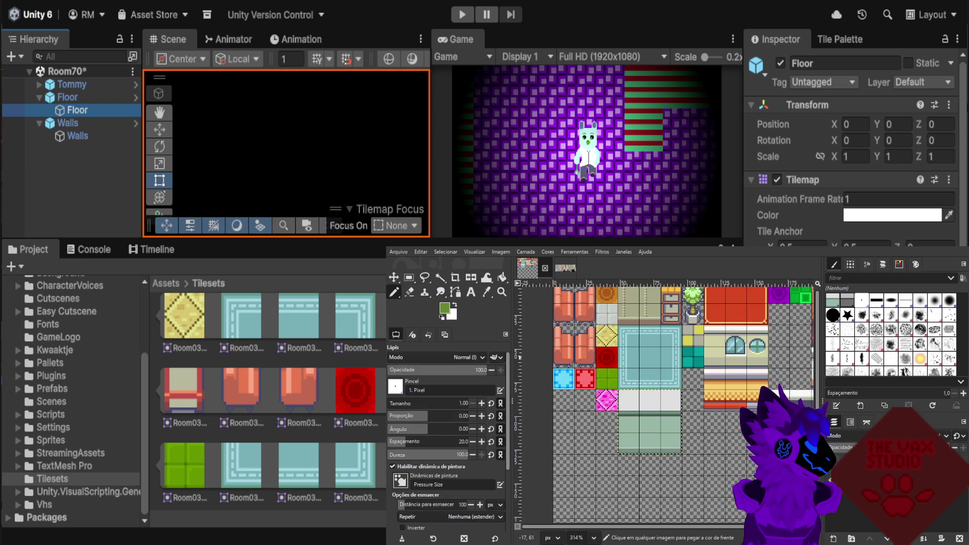
left_click_drag(511, 401, 510, 401)
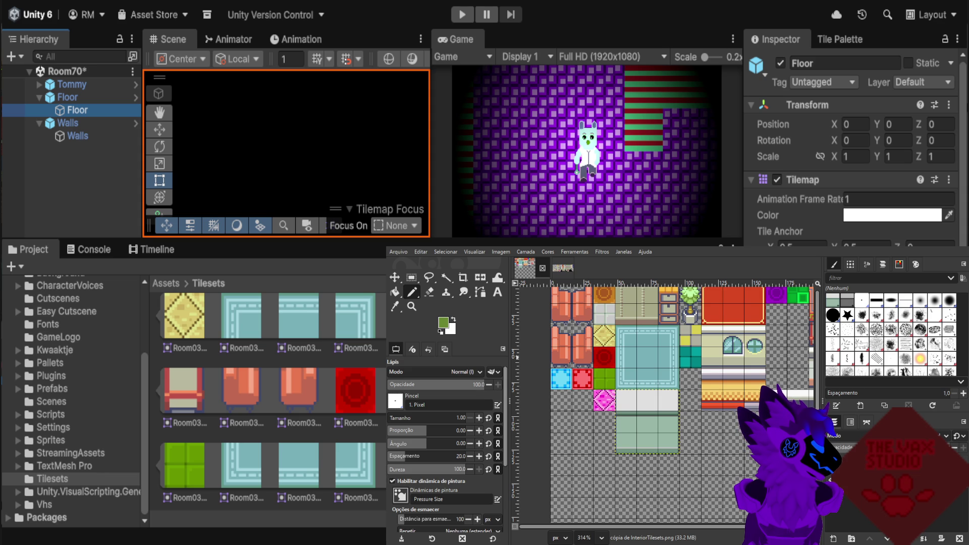
left_click(950, 315)
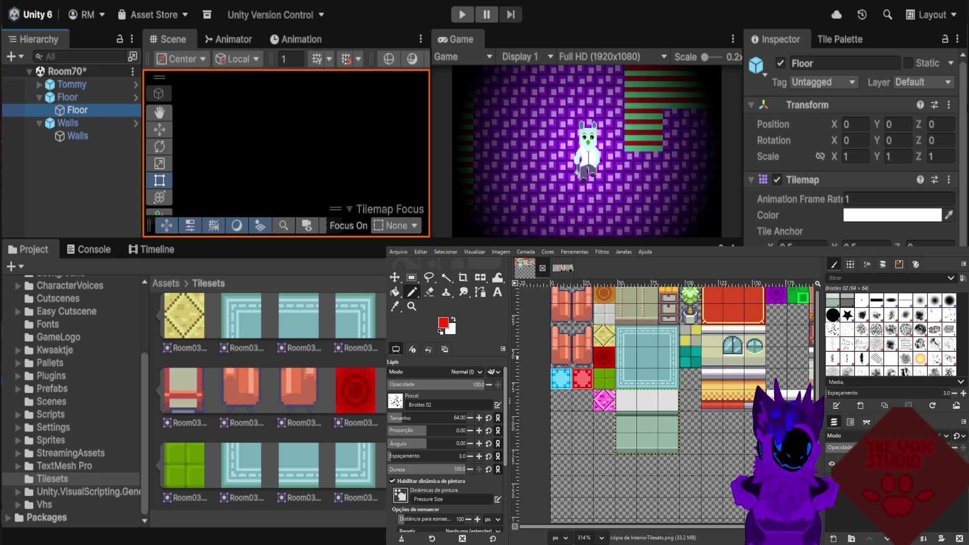
Test and undo bristle marks on empty canvas, then set the brush size to 28.
left_click_drag(692, 435, 732, 500)
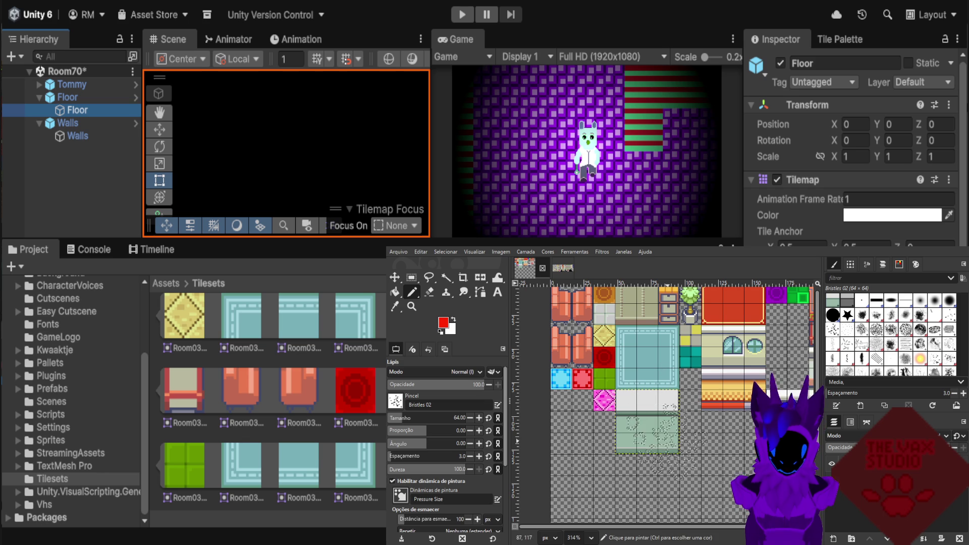
scroll(591, 415, "up", 1, "ctrl")
scroll(591, 415, "up", 1, "ctrl")
key("ctrl+z")
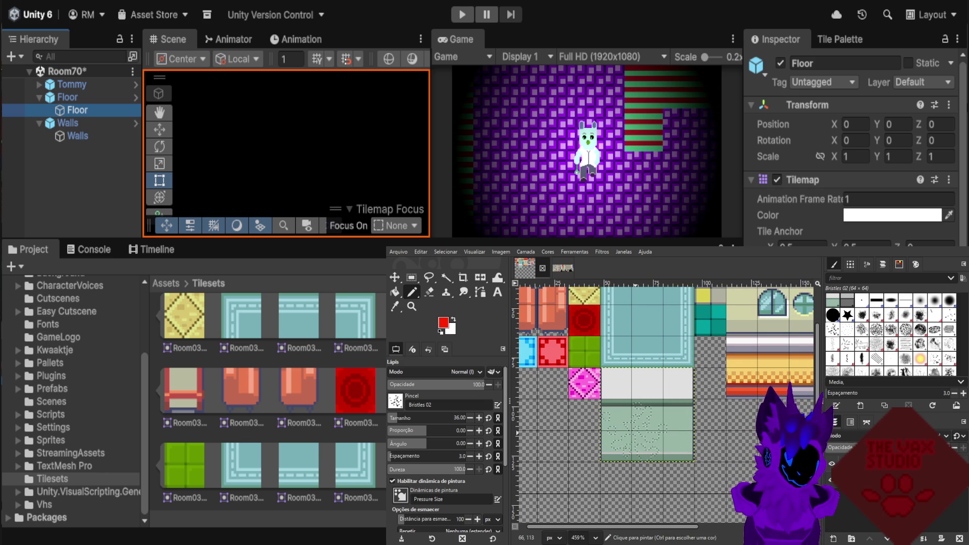
type("28")
key("Return")
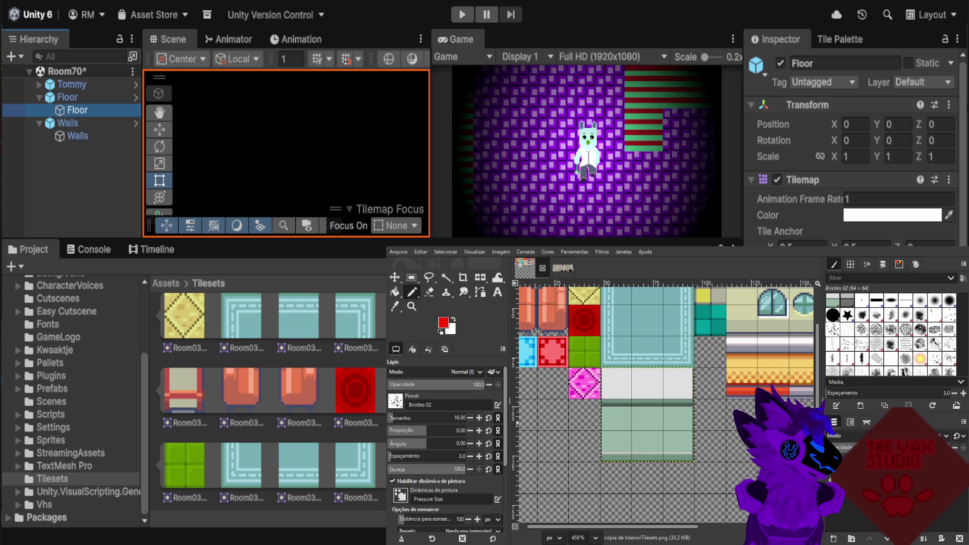
Paint a dense red bristle splotch onto the pale green counter tile with the Paintbrush.
key("p")
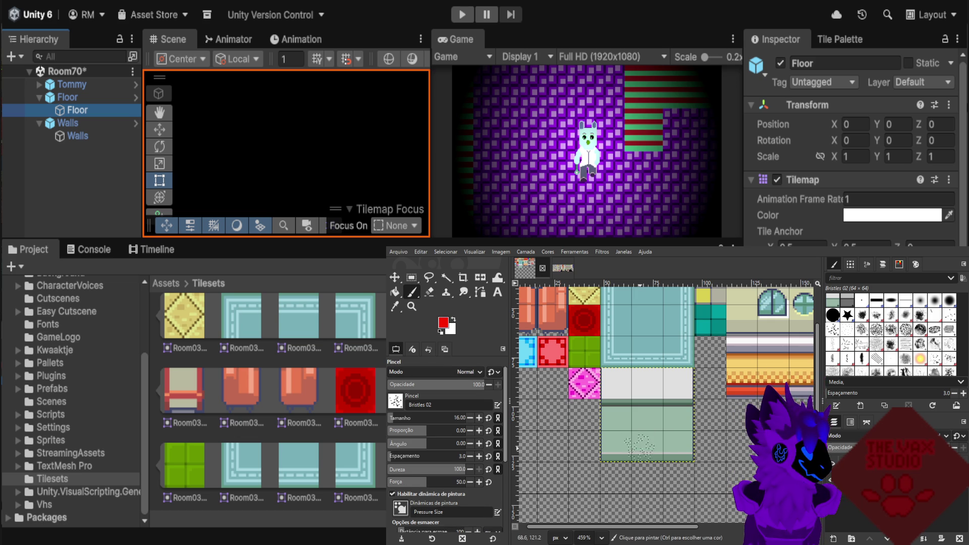
left_click_drag(641, 419, 653, 439)
scroll(649, 429, "up", 1)
scroll(651, 424, "up", 3)
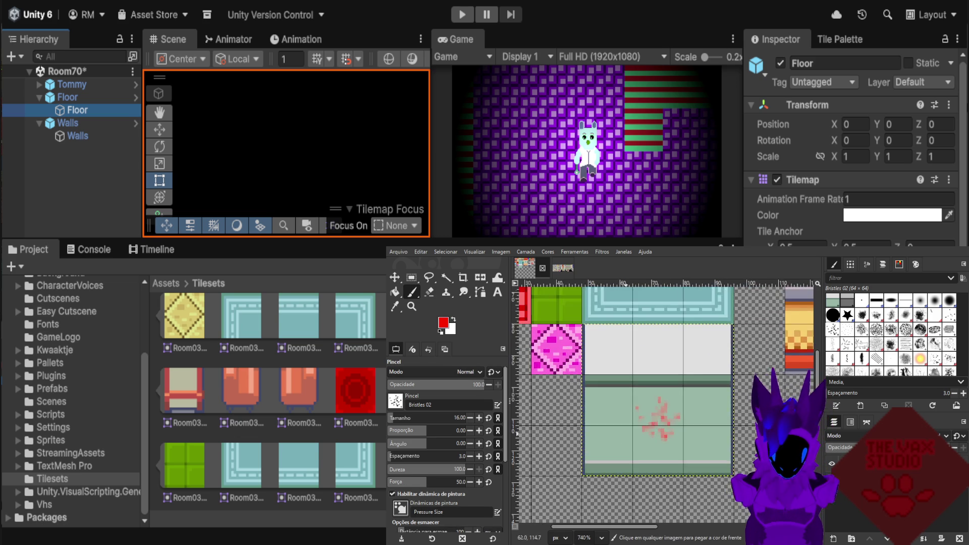
scroll(651, 424, "up", 3)
mouse_move(656, 415)
left_mouse_down()
mouse_move(677, 427)
mouse_move(652, 417)
left_mouse_up()
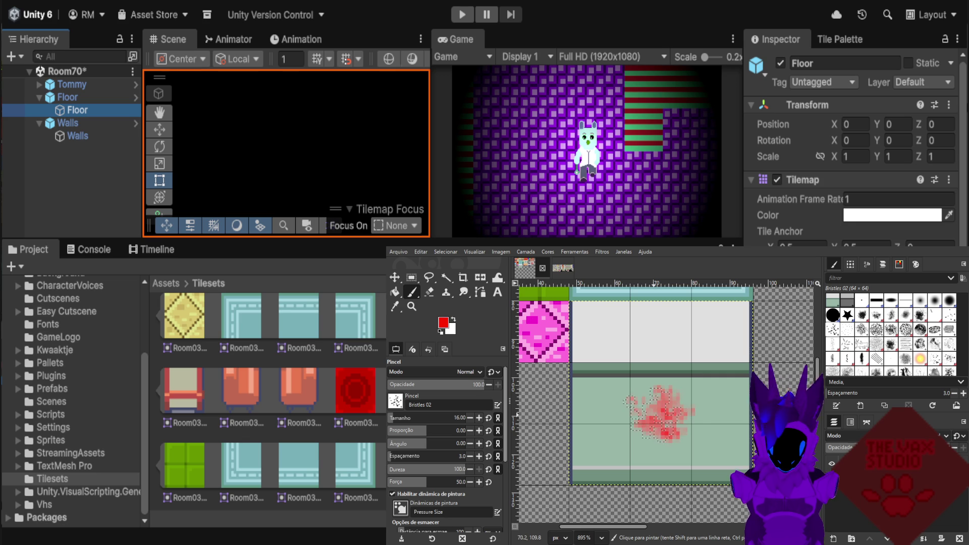
mouse_move(656, 417)
left_mouse_down()
mouse_move(671, 432)
mouse_move(656, 410)
mouse_move(659, 420)
left_mouse_up()
key("ctrl+z")
key("ctrl+z")
key("ctrl+z")
key("ctrl+z")
key("ctrl+z")
key("ctrl+z")
key("ctrl+z")
key("ctrl+z")
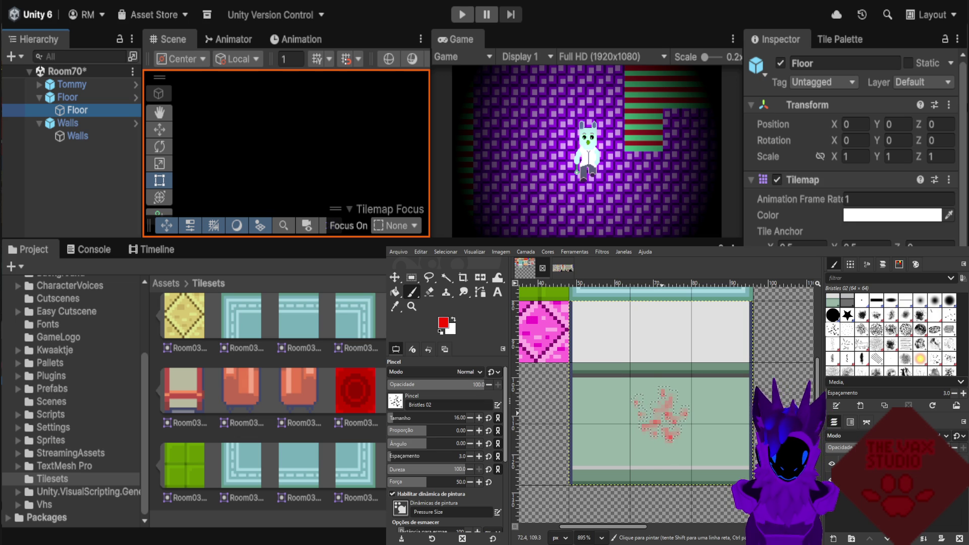
key("ctrl+y")
key("ctrl+y")
key("ctrl+y")
key("ctrl+y")
key("ctrl+y")
key("ctrl+y")
key("ctrl+y")
key("ctrl+y")
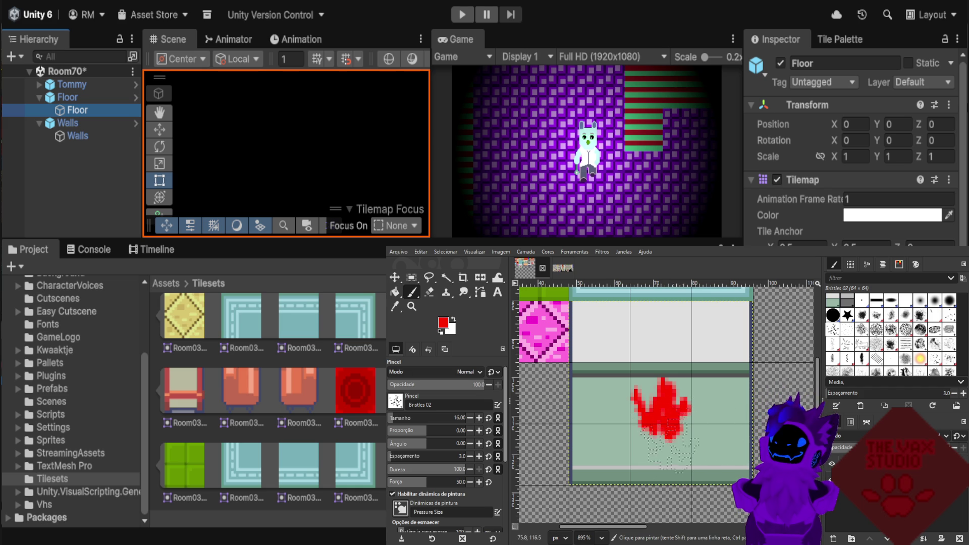
Switch to the Rectangle Select tool.
scroll(651, 439, "up", 1)
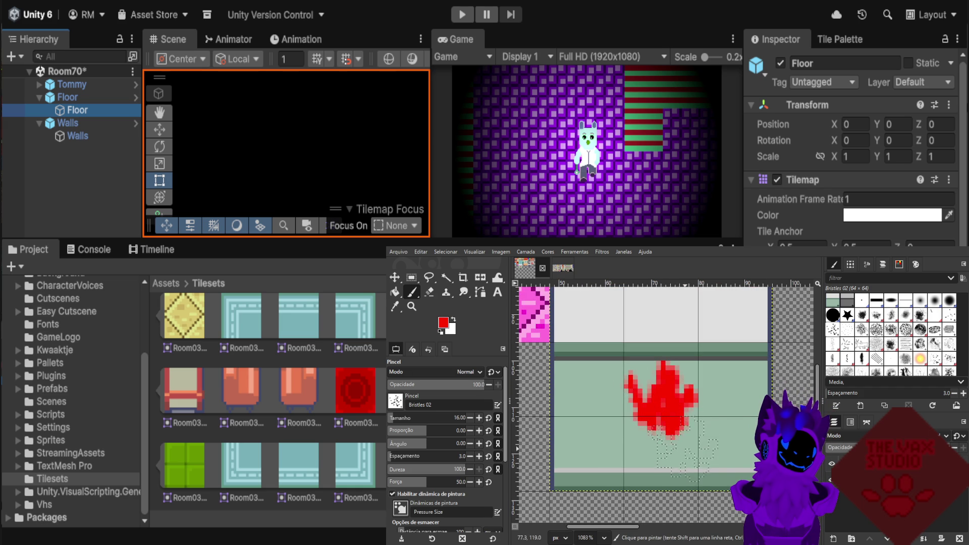
scroll(626, 447, "down", 4)
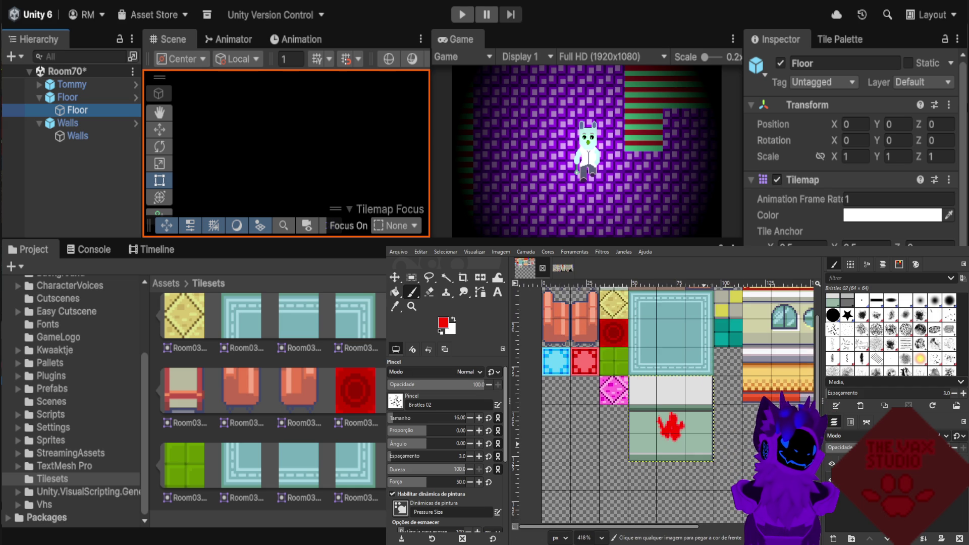
left_click(411, 277)
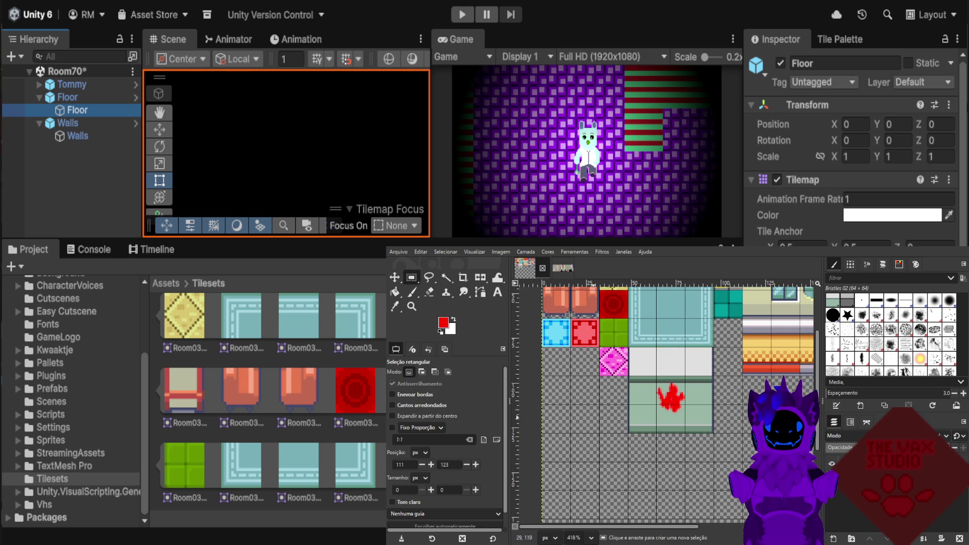
Select the Pencil with the '1. Pixel' brush at size 1.
scroll(671, 404, "down", 5)
scroll(714, 394, "up", 1)
scroll(714, 393, "up", 2)
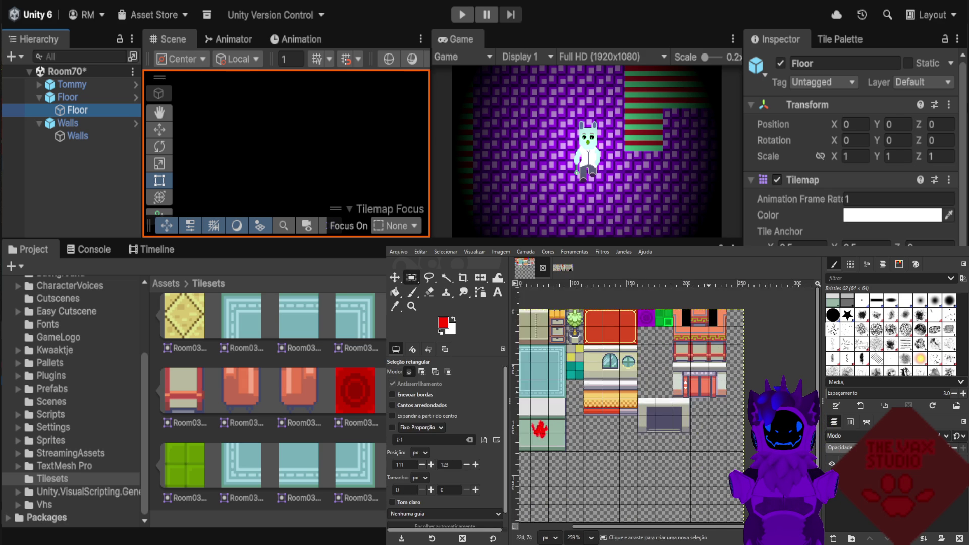
scroll(714, 394, "up", 1)
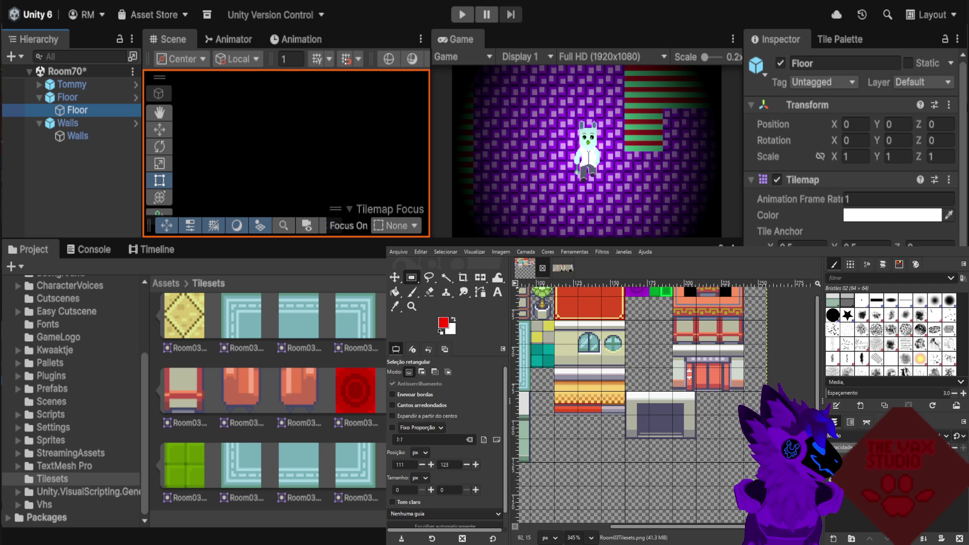
left_click(411, 292)
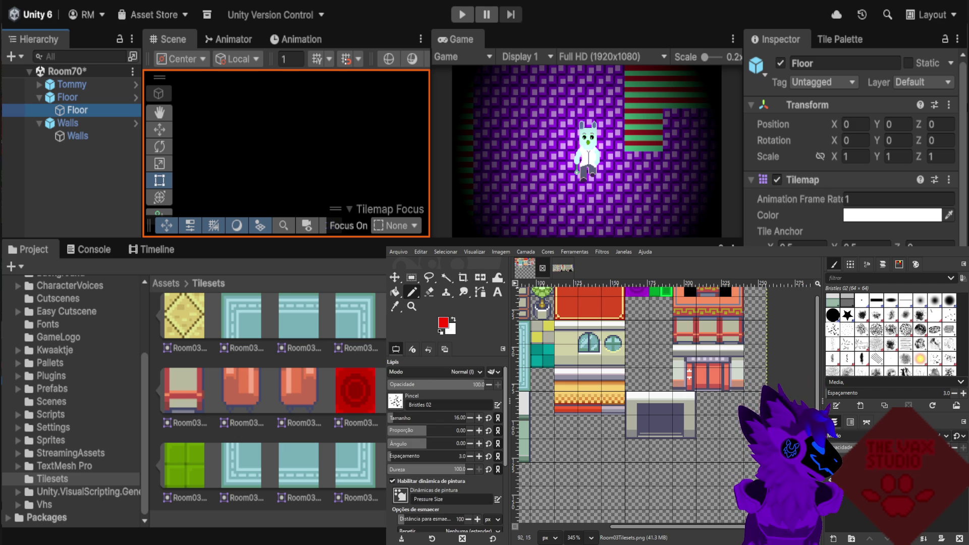
left_click(862, 300)
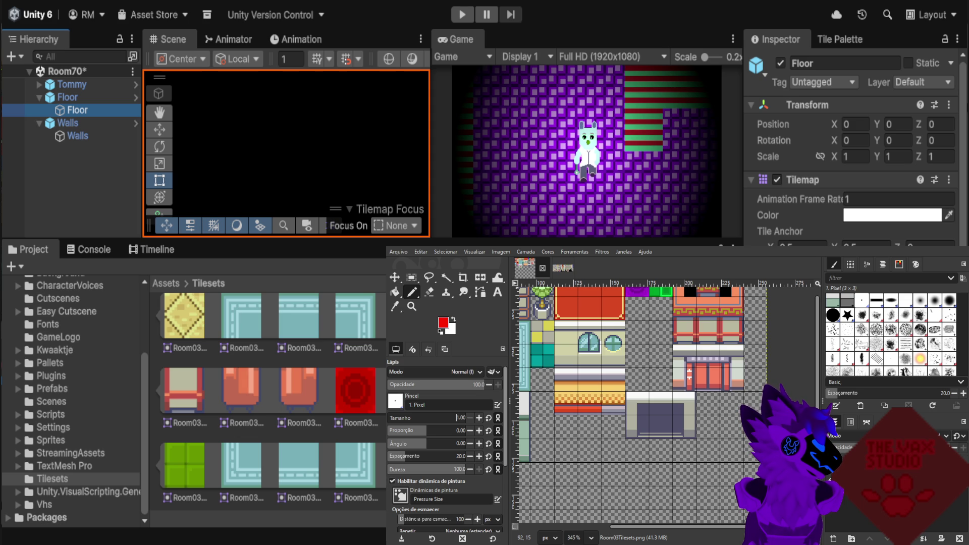
key("alt")
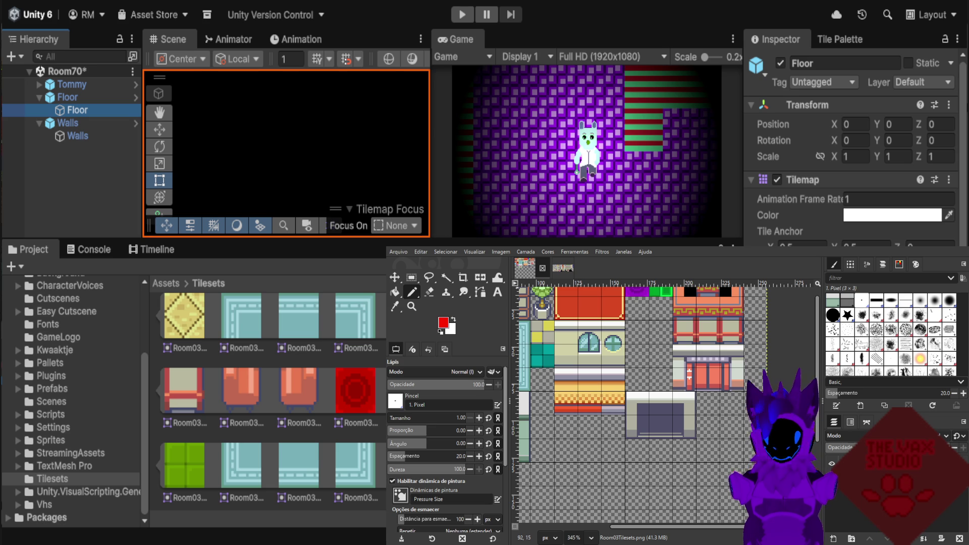
Bring the Arthur.png purple character sprite sheet into view.
key("ctrl+shift+v")
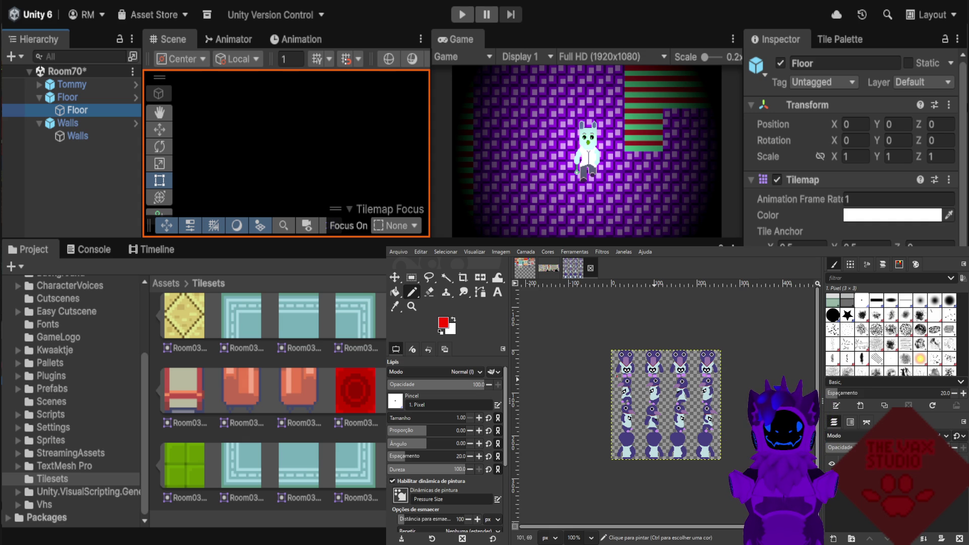
Zoom into the sprite's eye and sample its purple as the drawing colour.
scroll(662, 385, "up", 2)
scroll(662, 386, "up", 2)
scroll(661, 386, "up", 1)
scroll(627, 361, "up", 2)
scroll(626, 360, "up", 2)
scroll(627, 360, "up", 1)
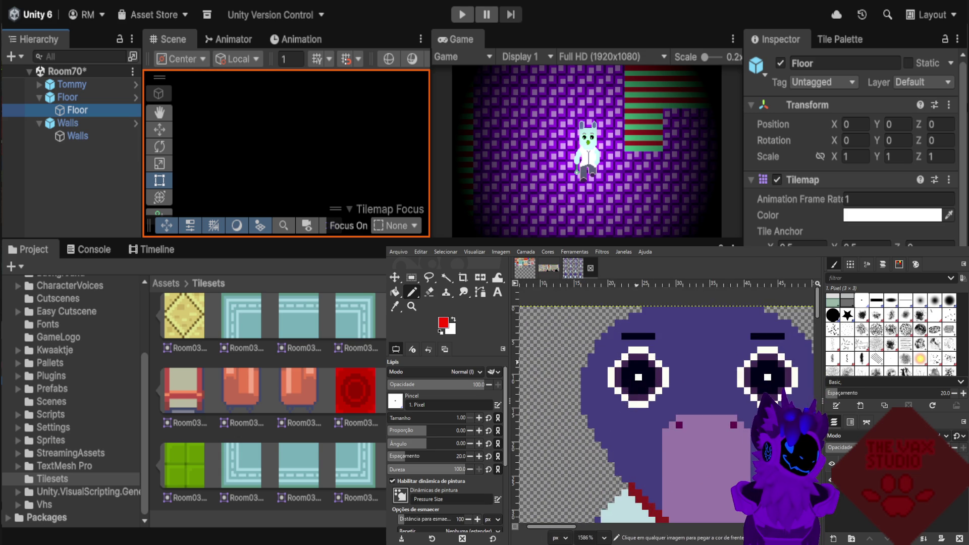
scroll(627, 360, "up", 1)
scroll(651, 372, "up", 1)
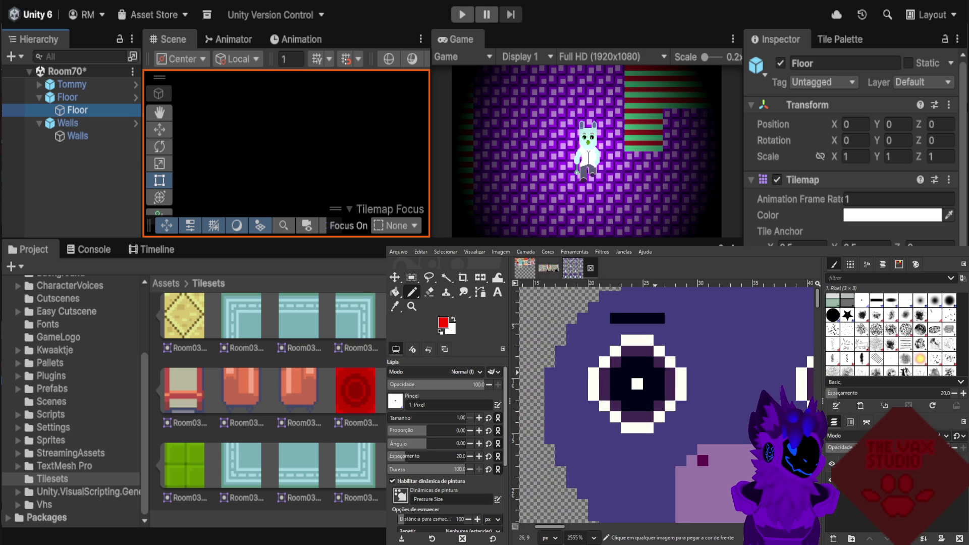
scroll(658, 373, "down", 1)
key("ctrl")
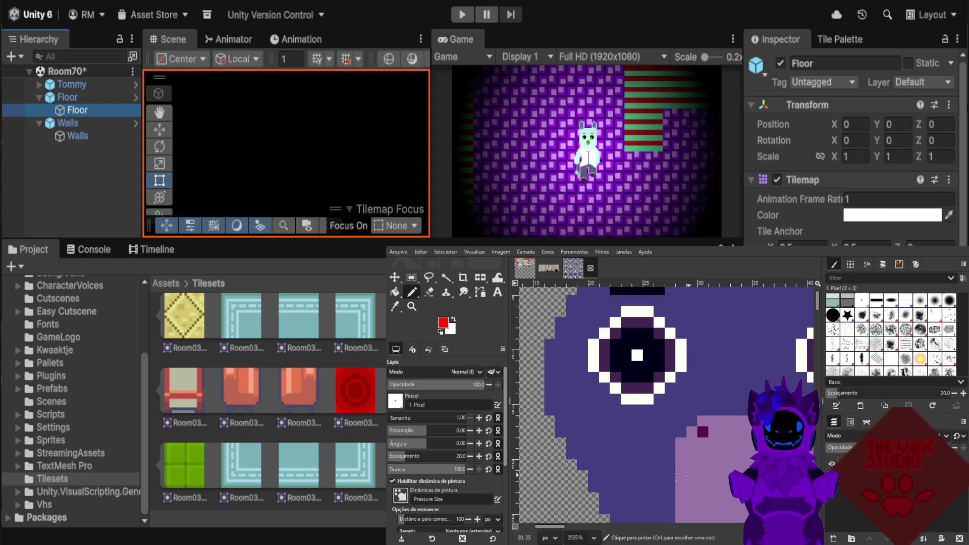
Undo the misplaced pixel and pencil two purple eye dots side by side on the purple tile.
scroll(658, 383, "up", 2)
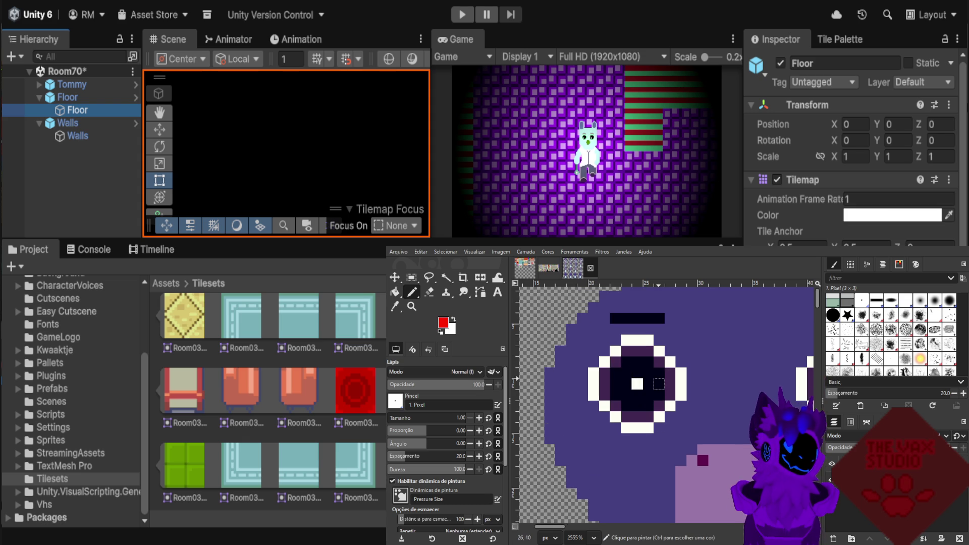
key("alt+1")
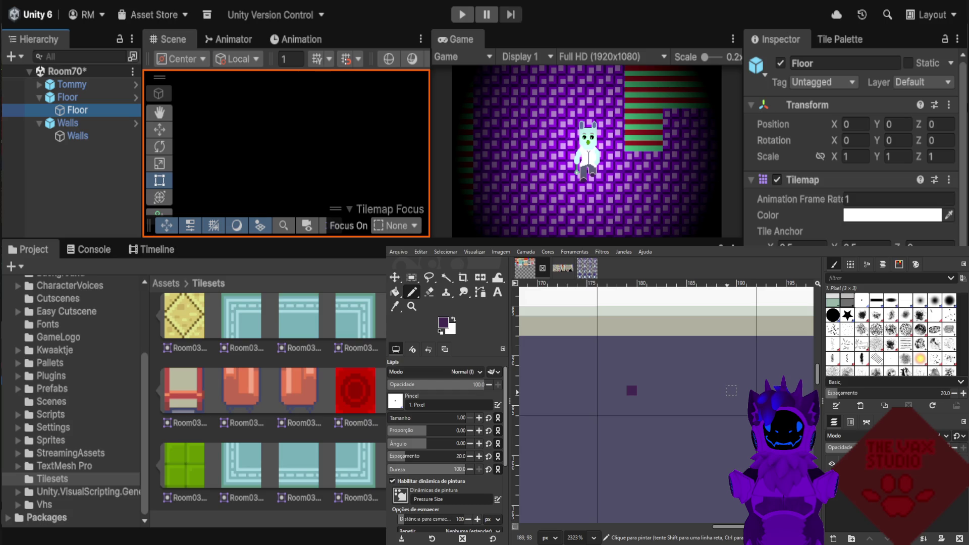
key("ctrl+z")
left_click(651, 380)
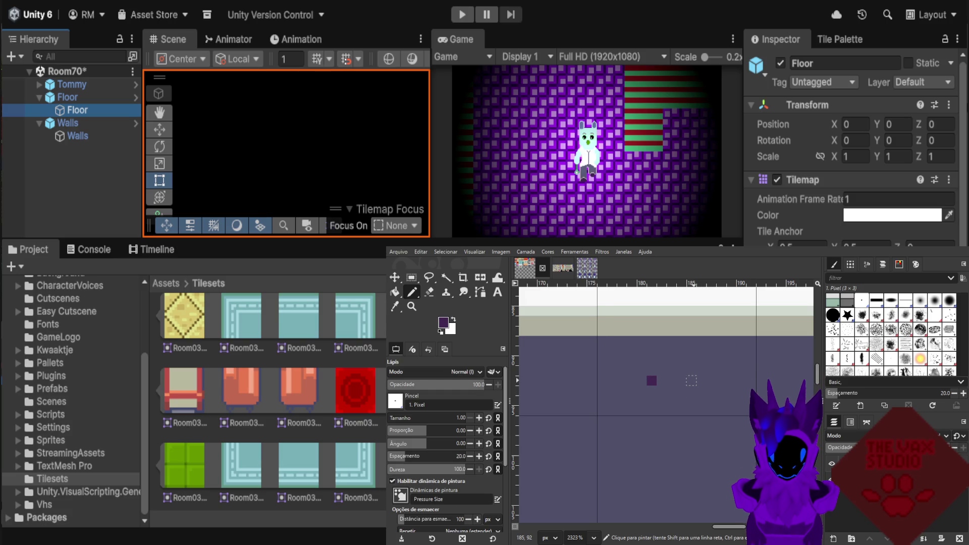
left_click(701, 380)
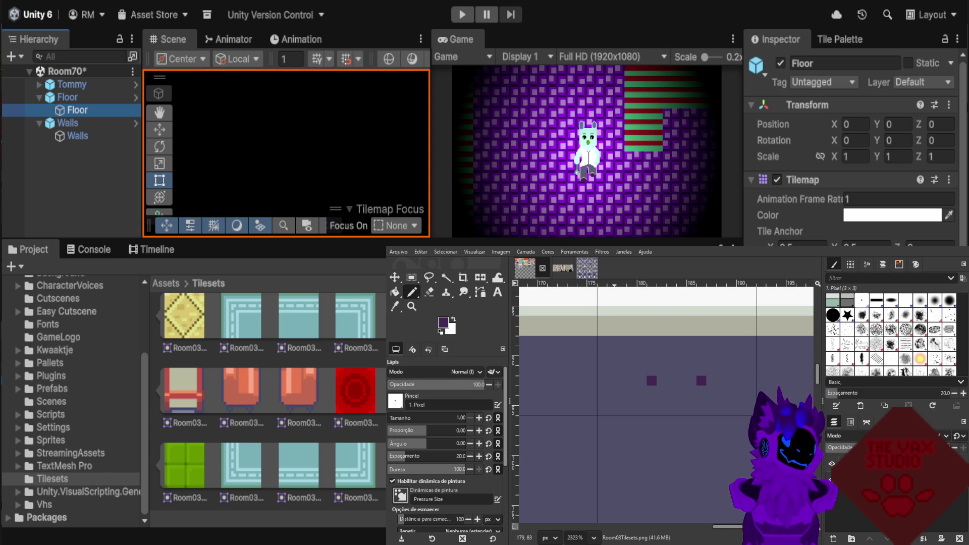
Sample white from the sprite's eye highlight and return to the tileset.
left_click(587, 268)
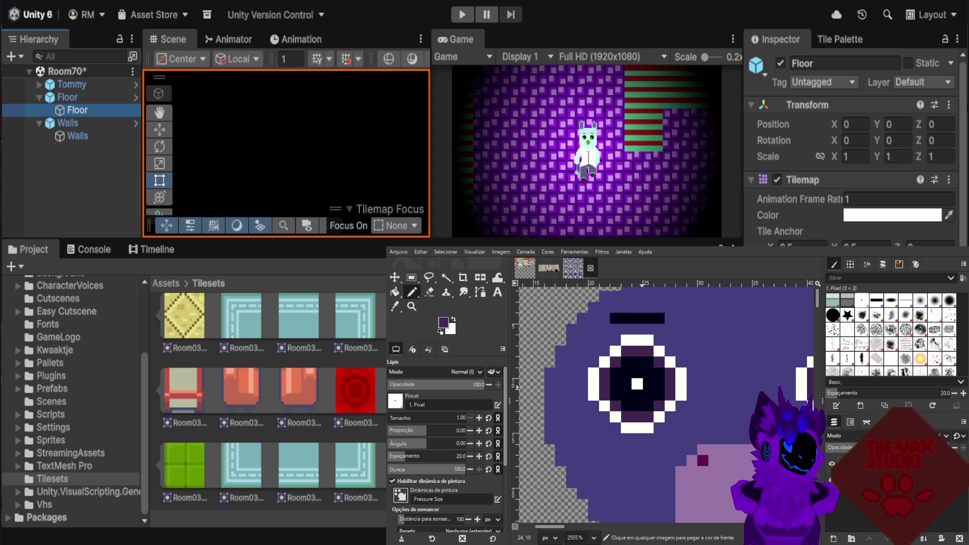
left_click(638, 340, "ctrl")
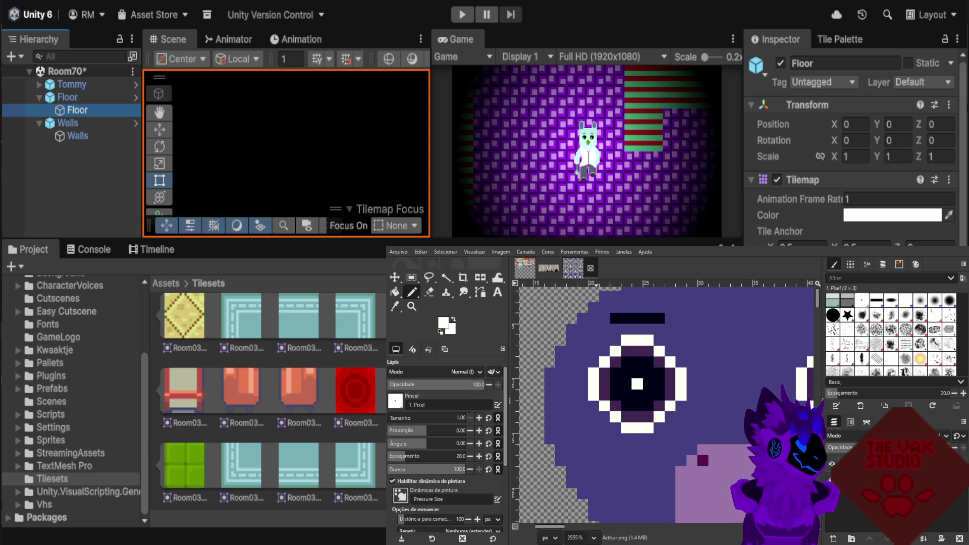
key("alt+1")
Paint both eye dots white, then sample dark purple from the sprite's eye.
left_click(651, 381)
left_click(701, 381)
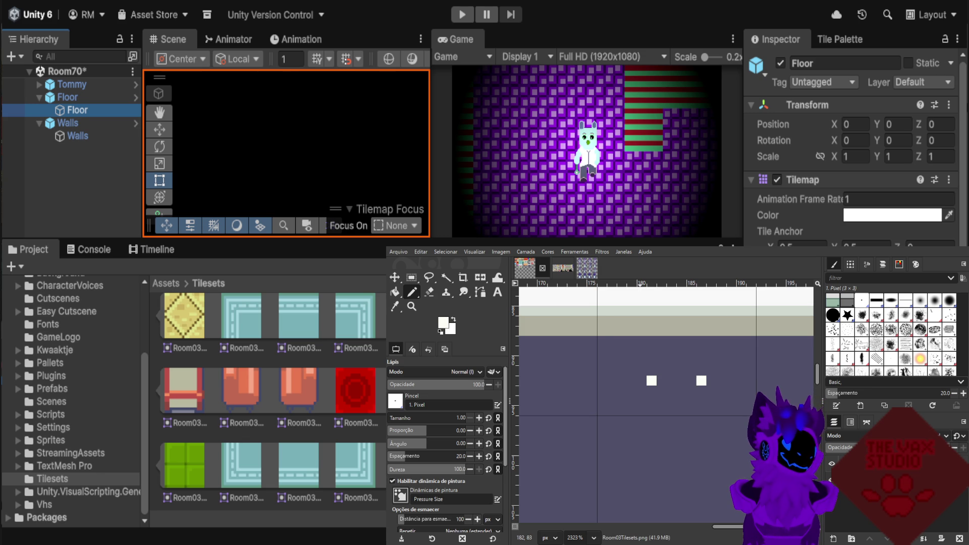
key("alt+3")
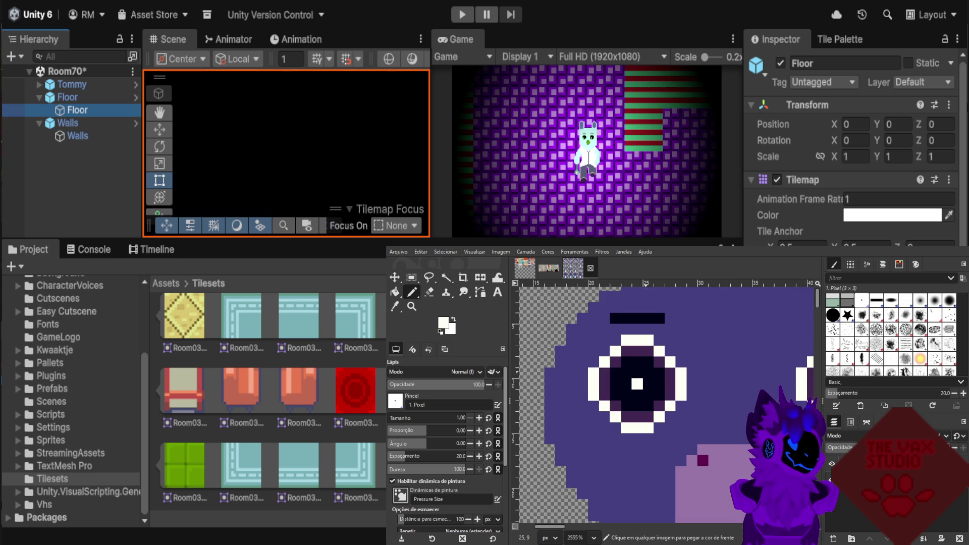
left_click(648, 373, "ctrl")
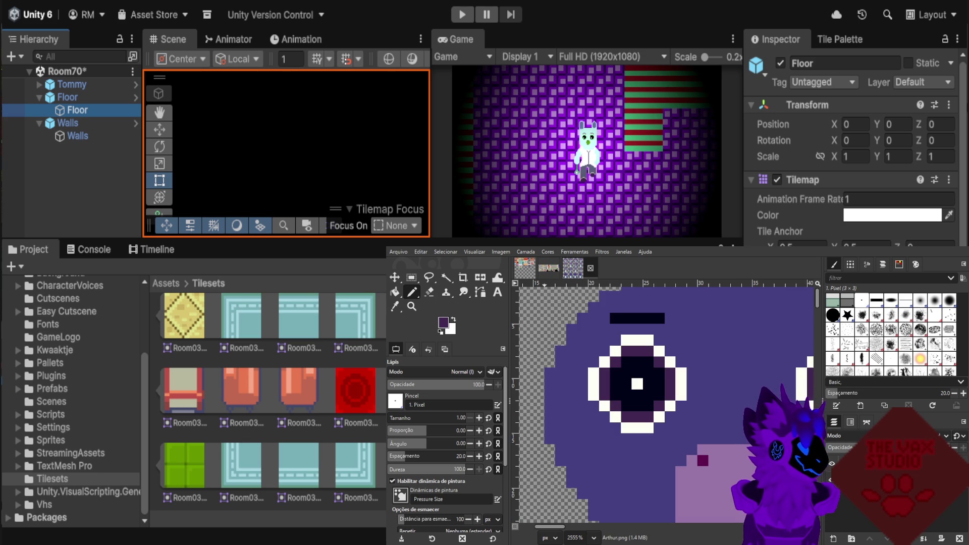
key("alt+1")
Ring each white highlight pixel with dark purple pixels.
left_click(641, 370)
left_click(642, 380)
left_click(641, 391)
left_click(652, 391)
left_click(661, 390)
left_click(662, 381)
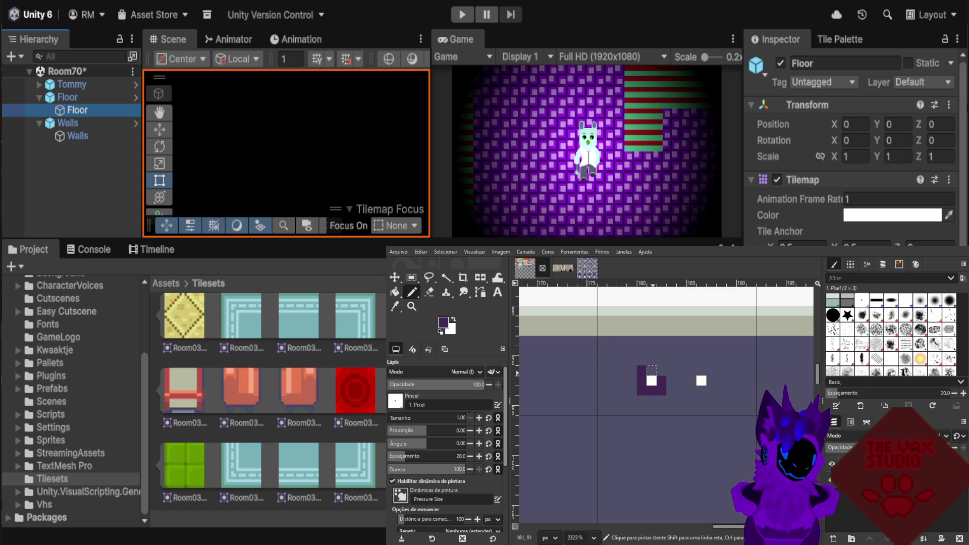
left_click(661, 370)
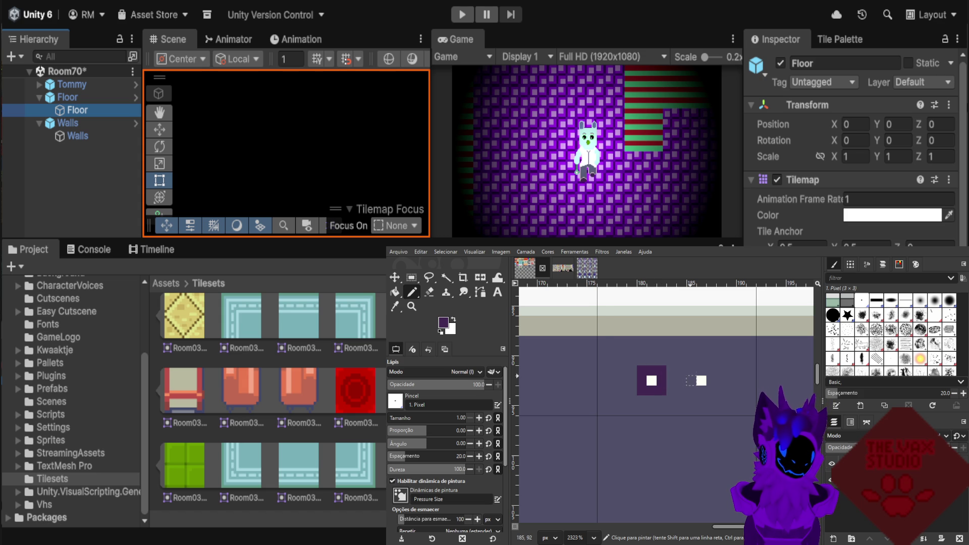
left_click(690, 371)
left_click(691, 380)
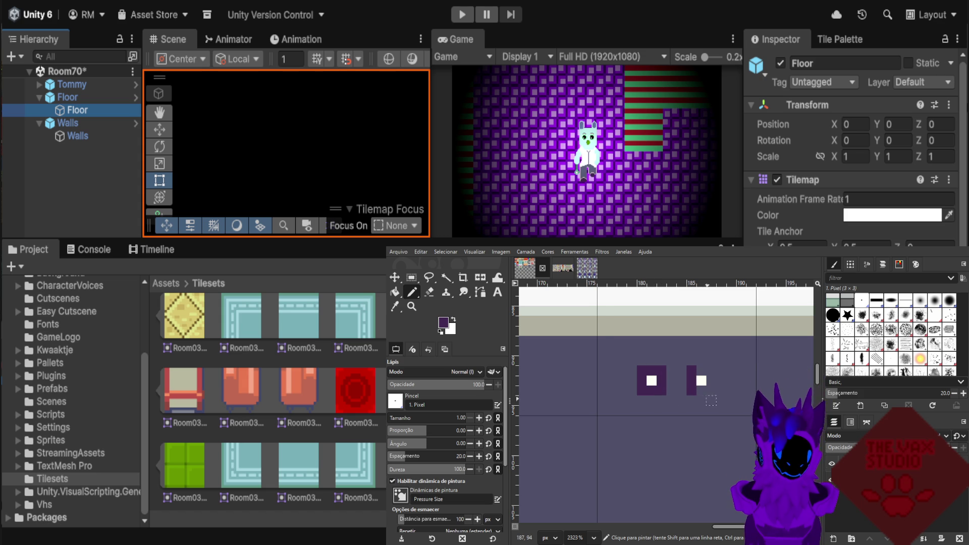
left_click(701, 391)
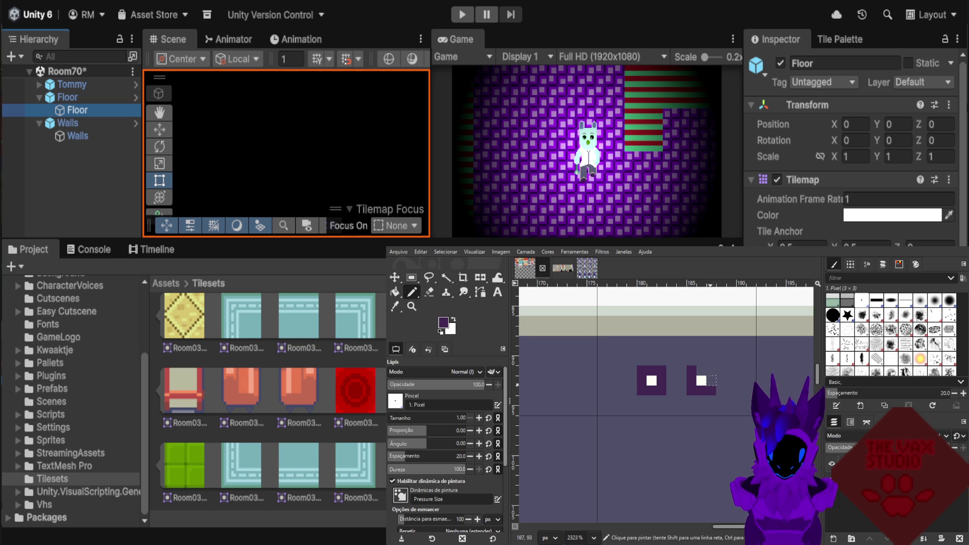
left_click_drag(711, 390, 711, 380)
left_click(711, 371)
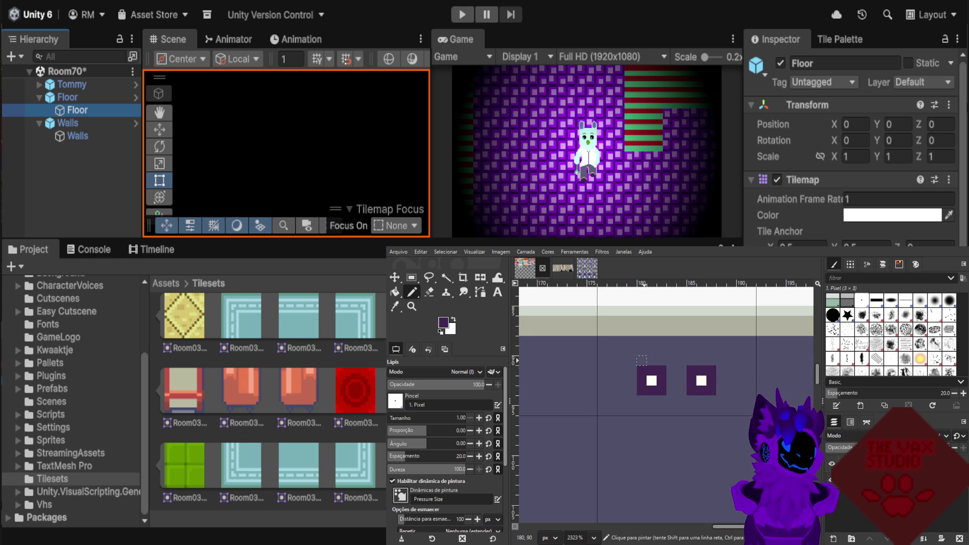
Add dark purple rows above both eyes, outer side columns, and a row under the left eye.
left_click_drag(642, 360, 661, 360)
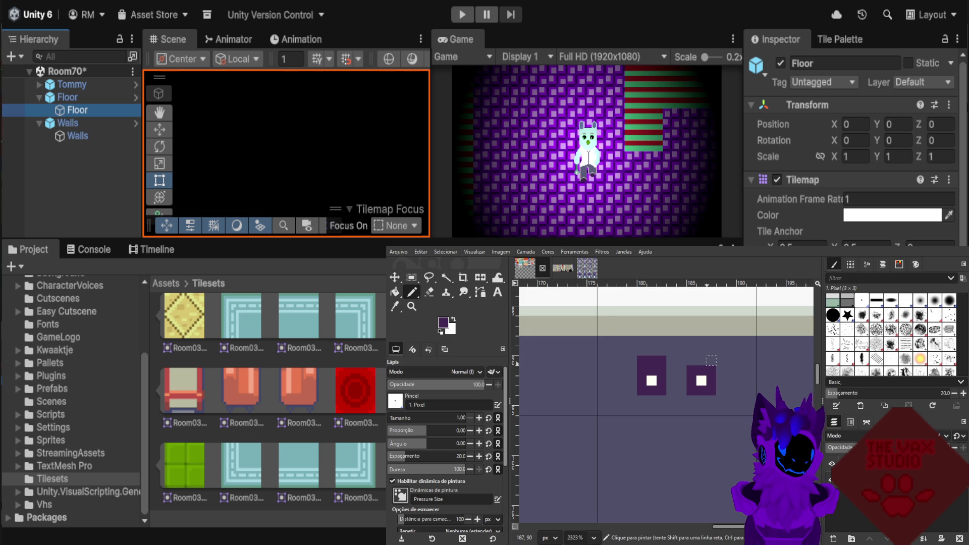
left_click_drag(701, 360, 691, 360)
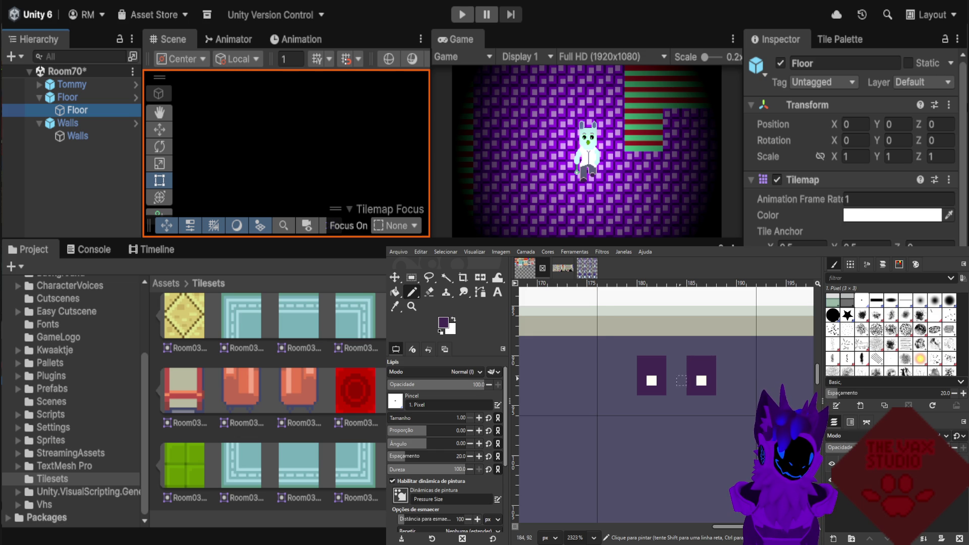
left_click_drag(632, 360, 631, 391)
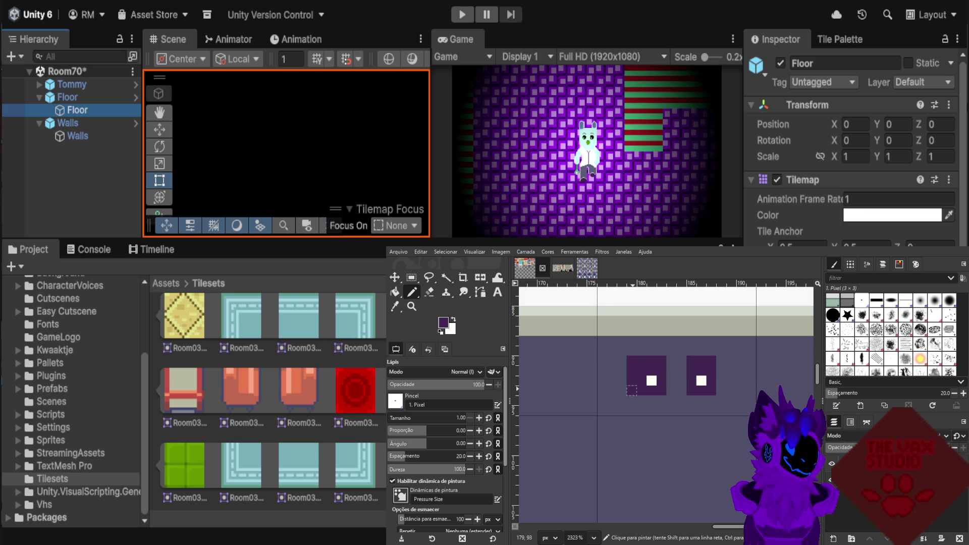
left_click_drag(721, 361, 721, 390)
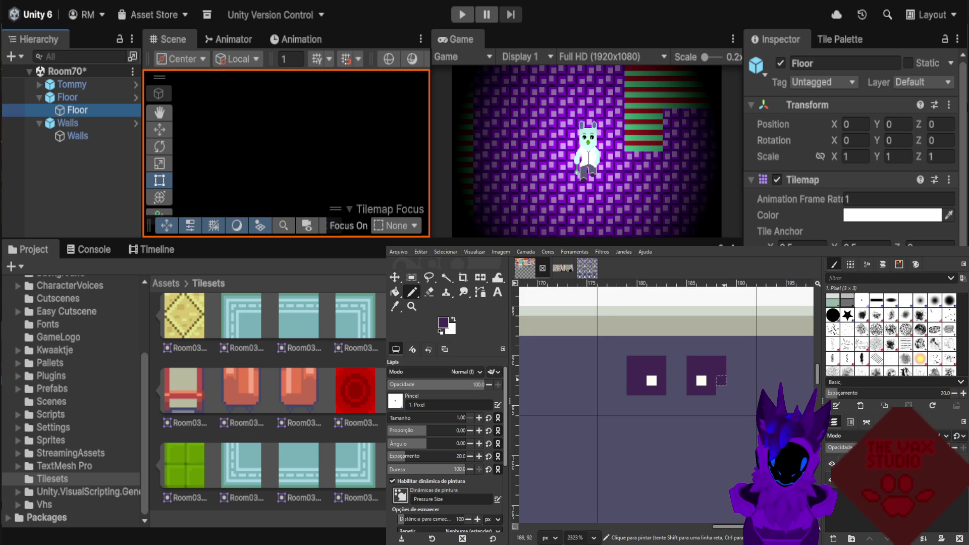
left_click_drag(632, 400, 661, 400)
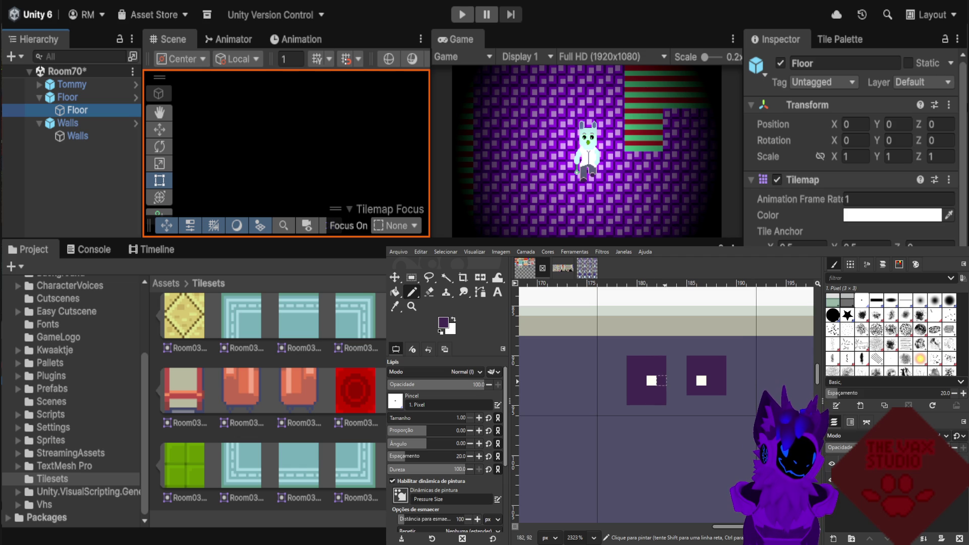
Enlarge the left eye's white highlight into a larger white block.
left_click(652, 381, "ctrl")
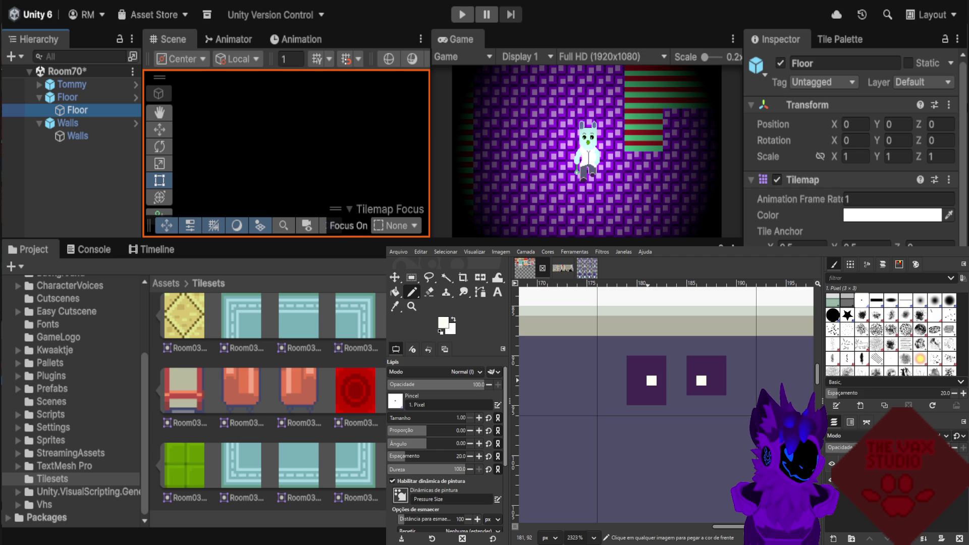
left_click(641, 381)
left_click(641, 370)
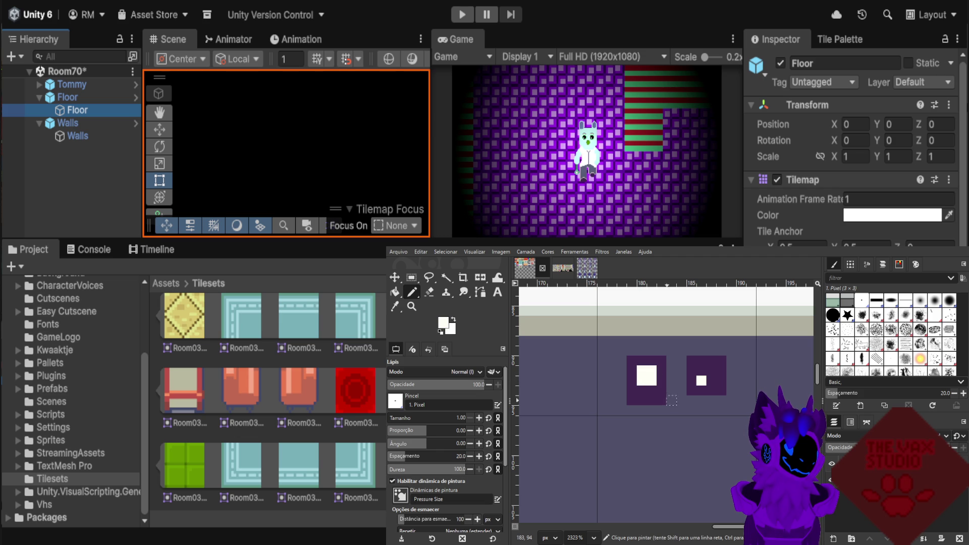
left_click(642, 390)
left_click(651, 390)
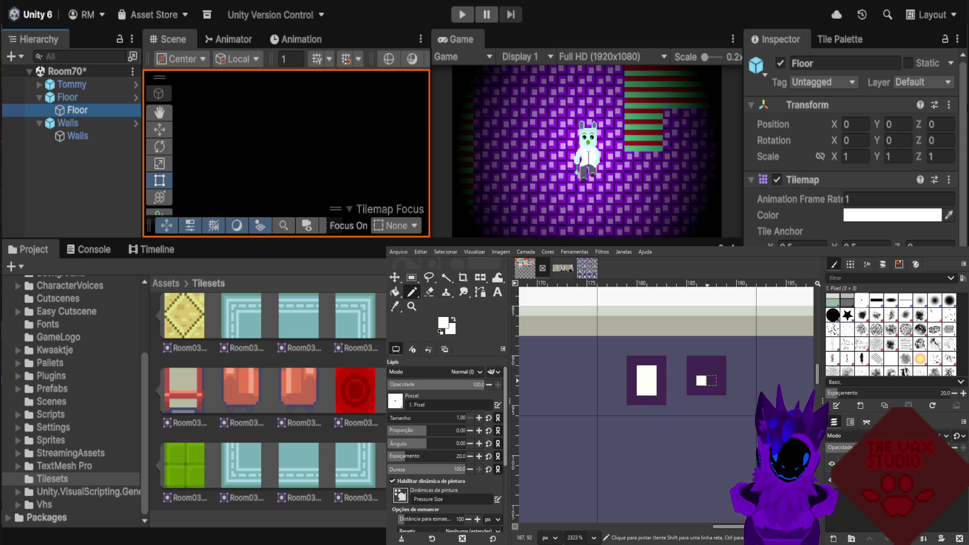
Extend both eyes' dark purple frames with outer columns and top rows.
left_click(702, 391, "ctrl")
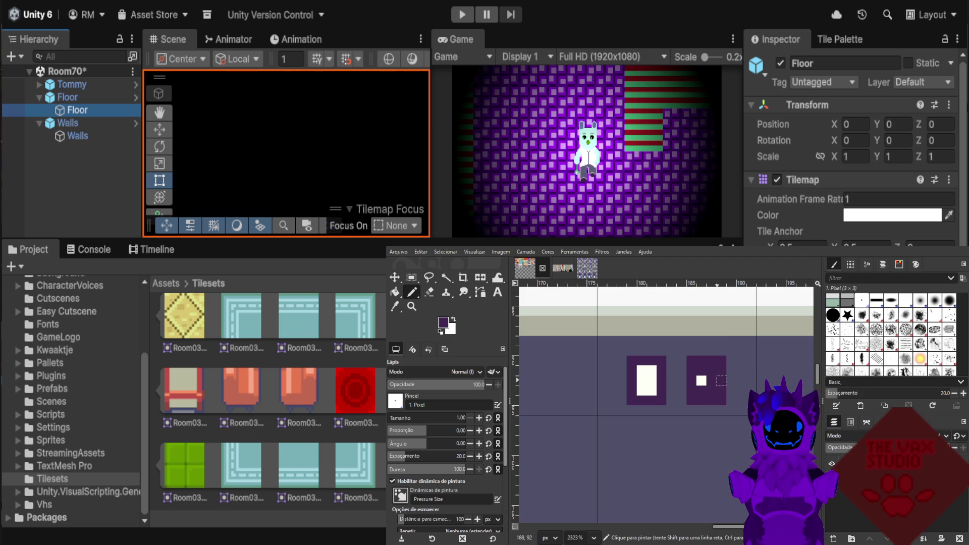
left_click_drag(731, 361, 731, 401)
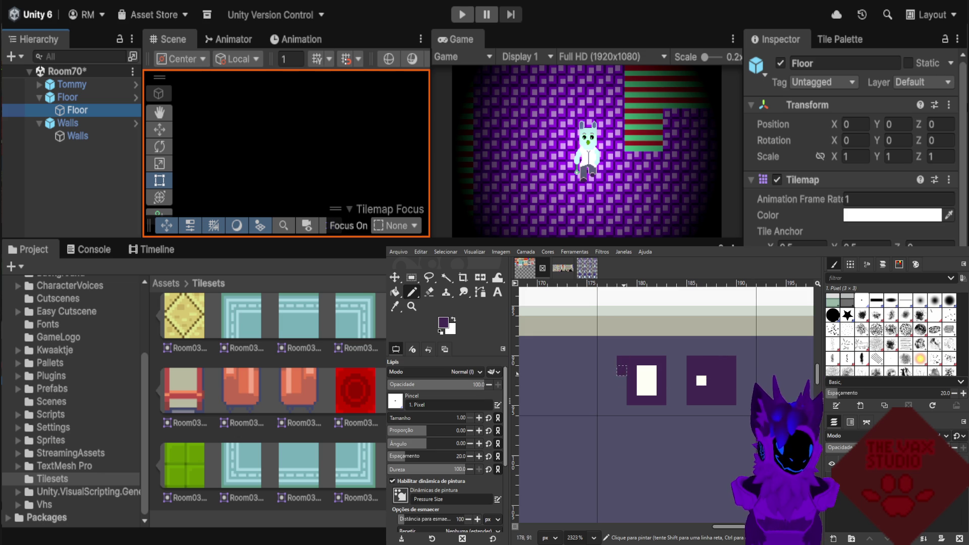
left_click_drag(622, 361, 621, 400)
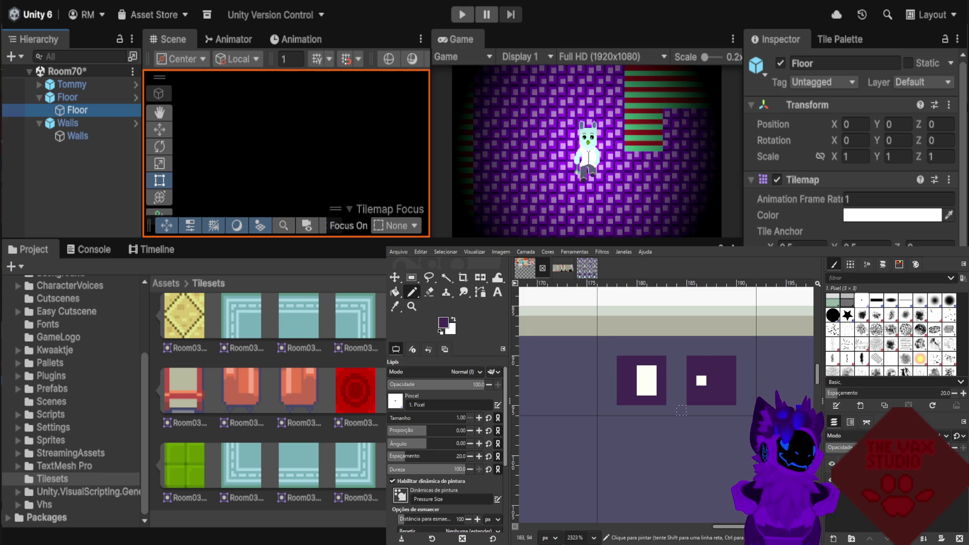
left_click_drag(661, 350, 622, 350)
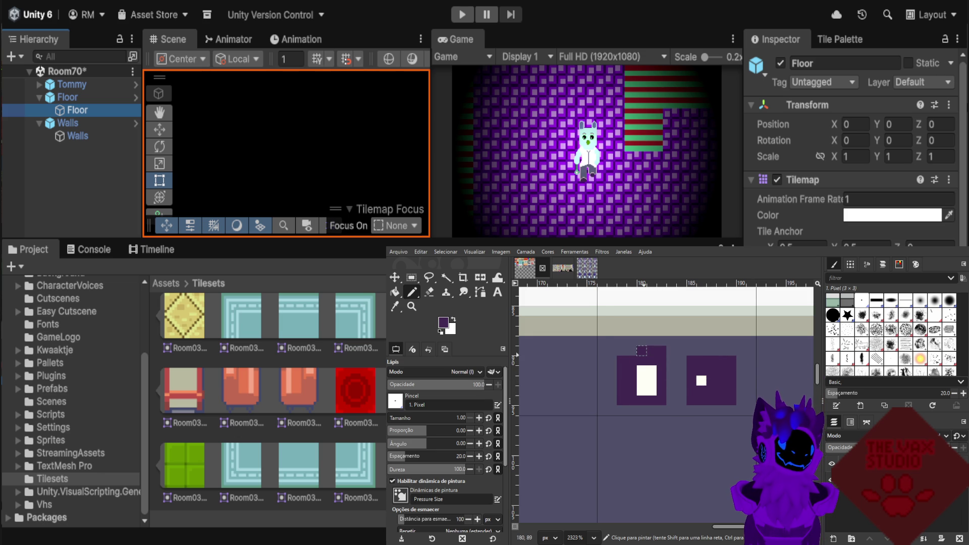
left_click_drag(690, 350, 731, 350)
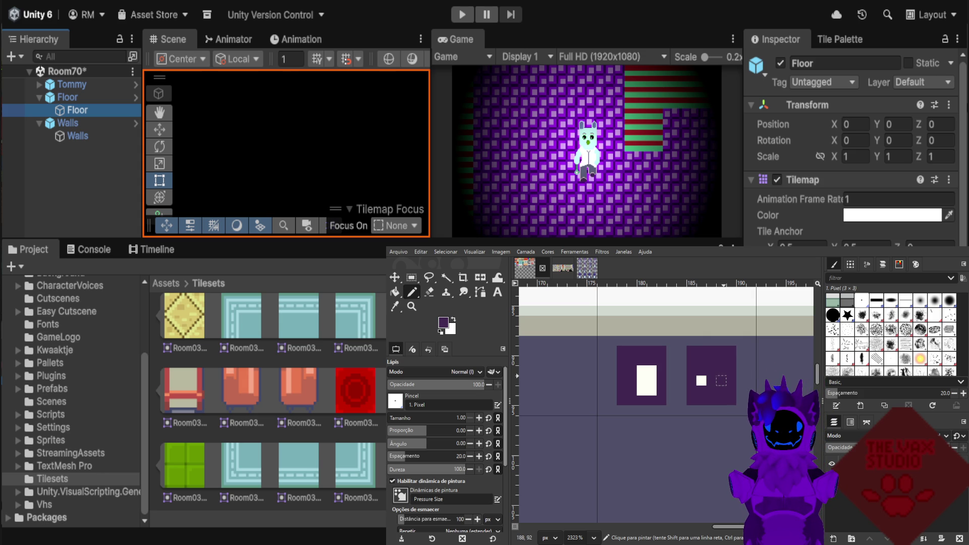
Fill the eye interiors with white, covering the remaining purple notch.
left_click(641, 371, "ctrl")
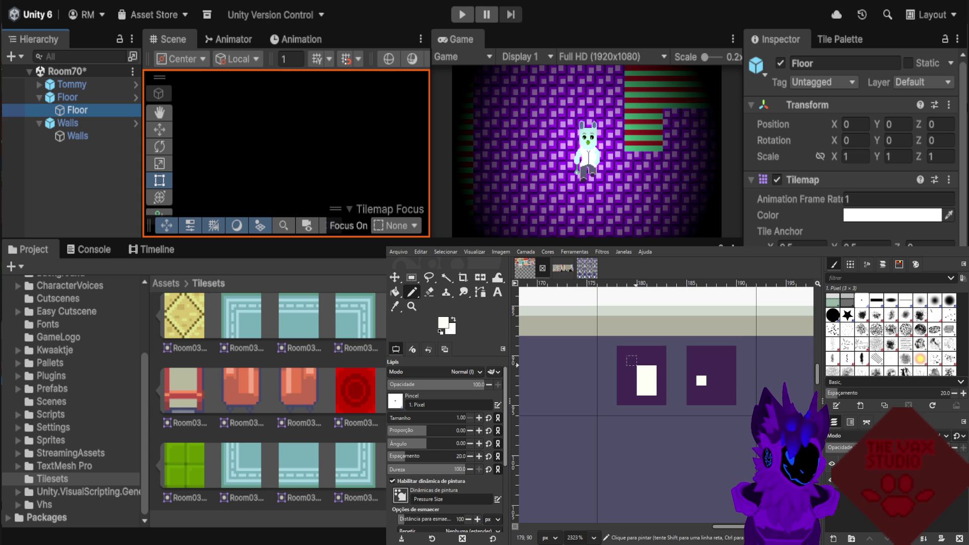
left_click_drag(631, 361, 632, 390)
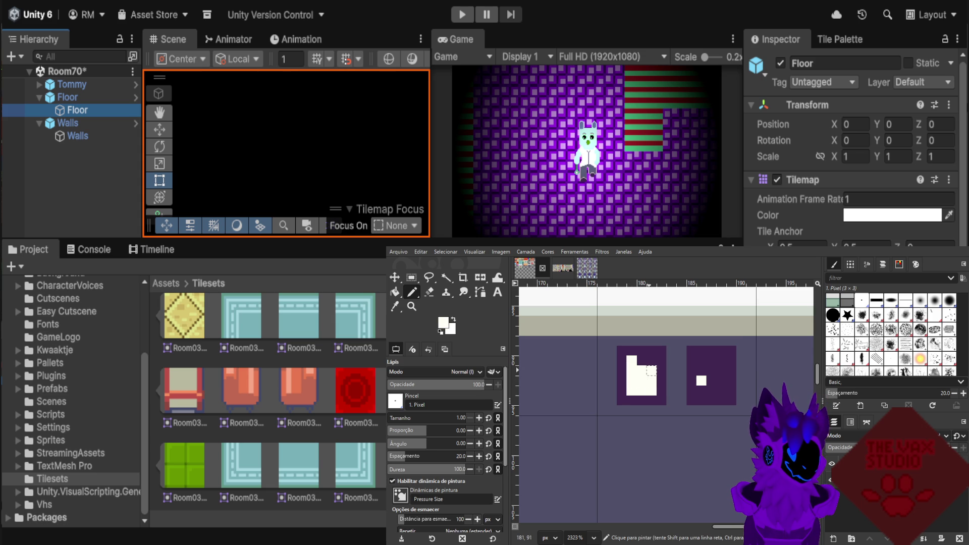
mouse_move(652, 361)
left_mouse_down()
mouse_move(641, 360)
mouse_move(701, 371)
mouse_move(721, 360)
mouse_move(722, 390)
mouse_move(711, 380)
left_mouse_up()
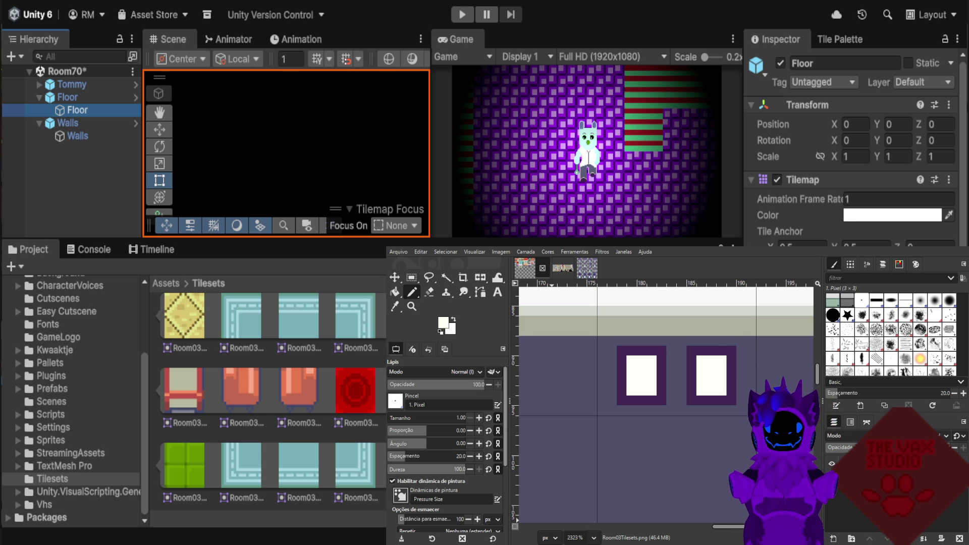
Repaint both eyes as small dark squares with one white pixel, trimming leftover edges to door purple.
scroll(726, 419, "down", 2)
scroll(727, 419, "down", 2)
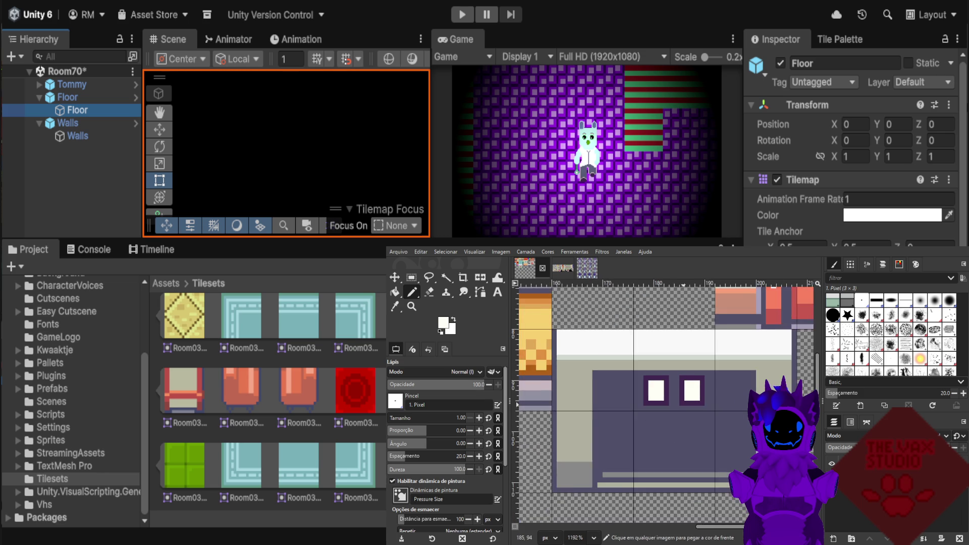
scroll(727, 419, "down", 2)
scroll(721, 429, "up", 1)
scroll(722, 429, "up", 1)
scroll(722, 429, "up", 1)
scroll(721, 429, "up", 1)
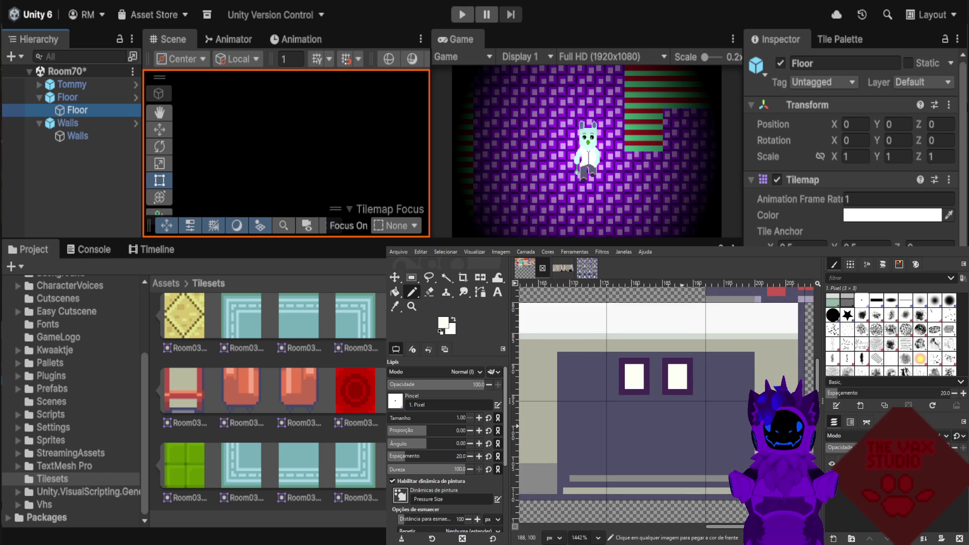
scroll(677, 429, "up", 1)
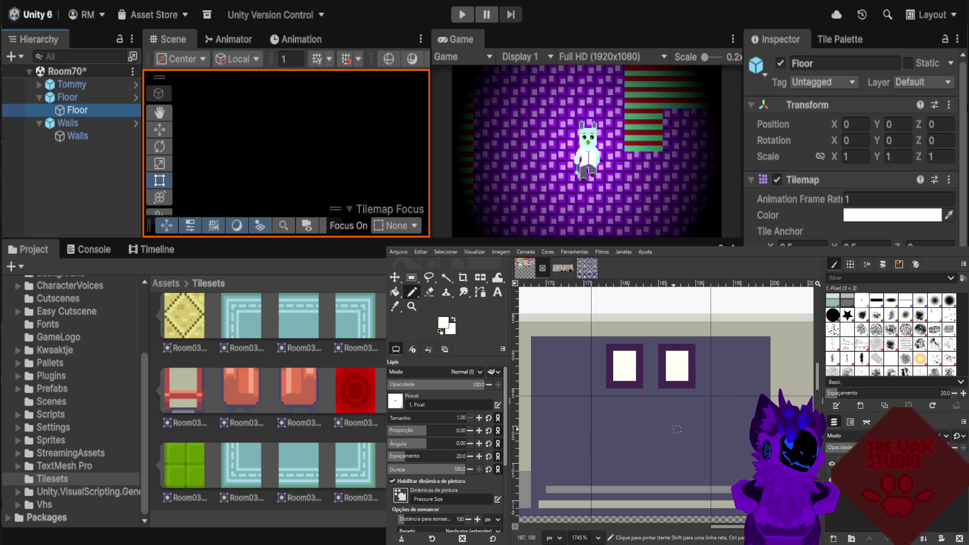
scroll(677, 429, "down", 2)
scroll(675, 419, "down", 1)
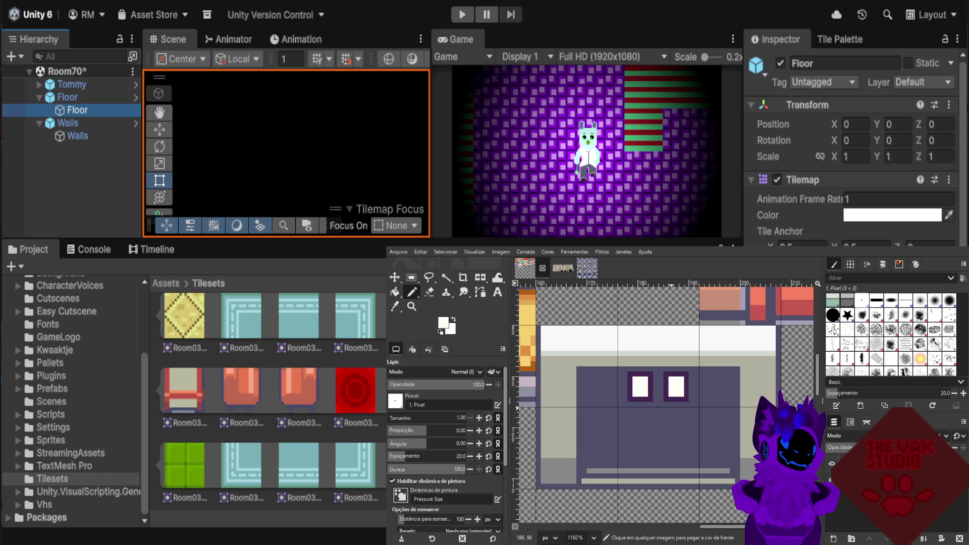
left_click_drag(671, 393, 681, 396)
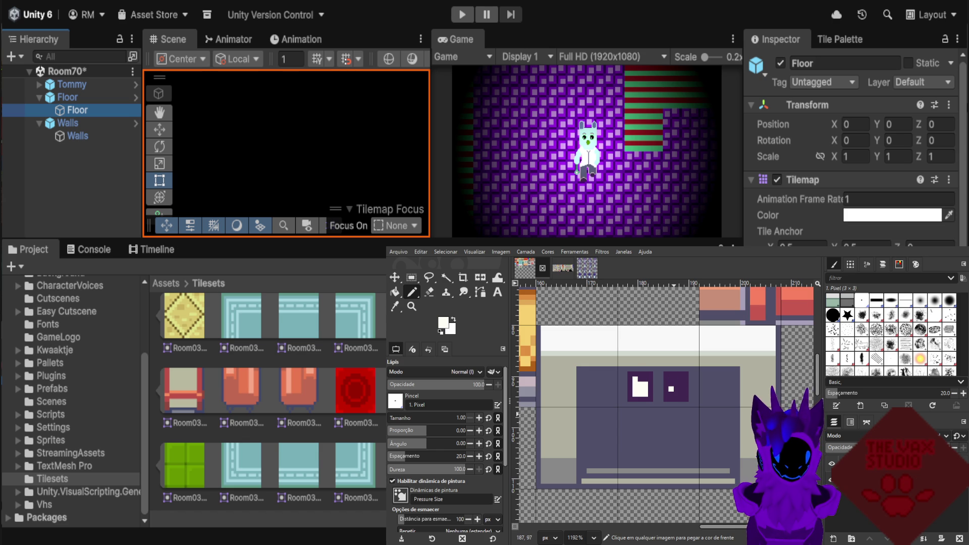
mouse_move(630, 374)
left_mouse_down()
mouse_move(651, 374)
mouse_move(630, 401)
left_mouse_up()
left_click_drag(686, 379, 686, 402)
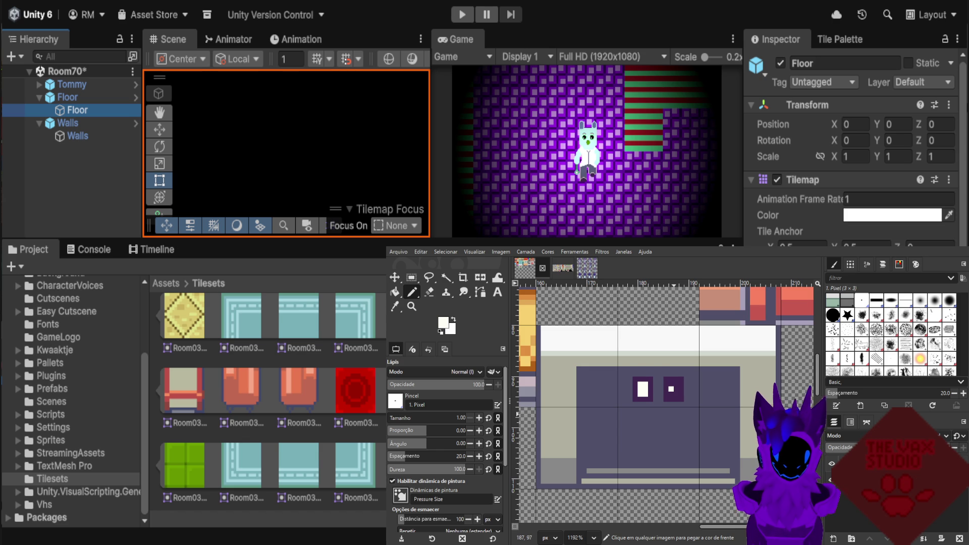
left_click(645, 385)
left_click_drag(635, 400, 653, 400)
left_click_drag(681, 377, 681, 395)
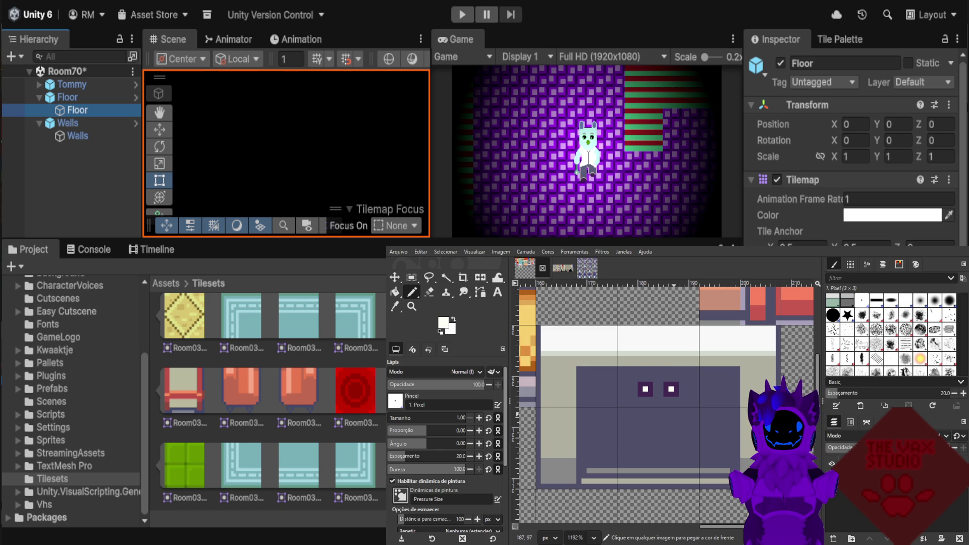
Zoom out to view the finished eyes on the whole tileset.
scroll(675, 421, "down", 1)
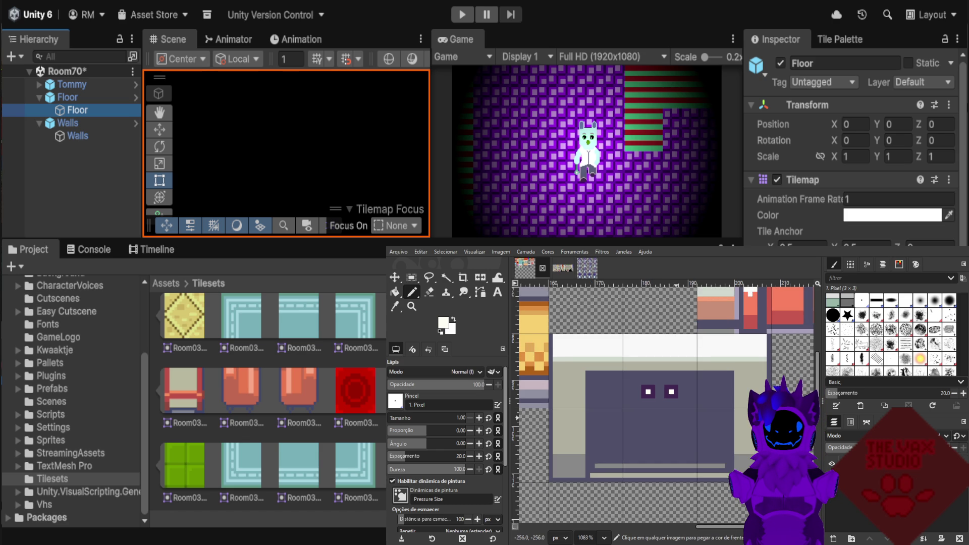
scroll(676, 421, "down", 1)
scroll(682, 420, "down", 1)
scroll(686, 423, "down", 1)
scroll(691, 426, "down", 2)
scroll(706, 439, "down", 1)
scroll(719, 450, "down", 1)
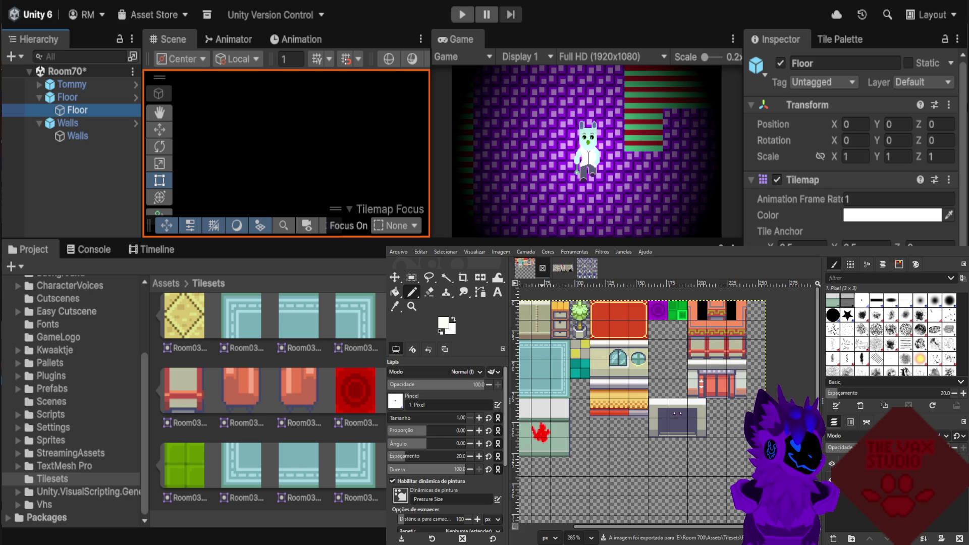
left_click(548, 267)
scroll(666, 404, "down", 4)
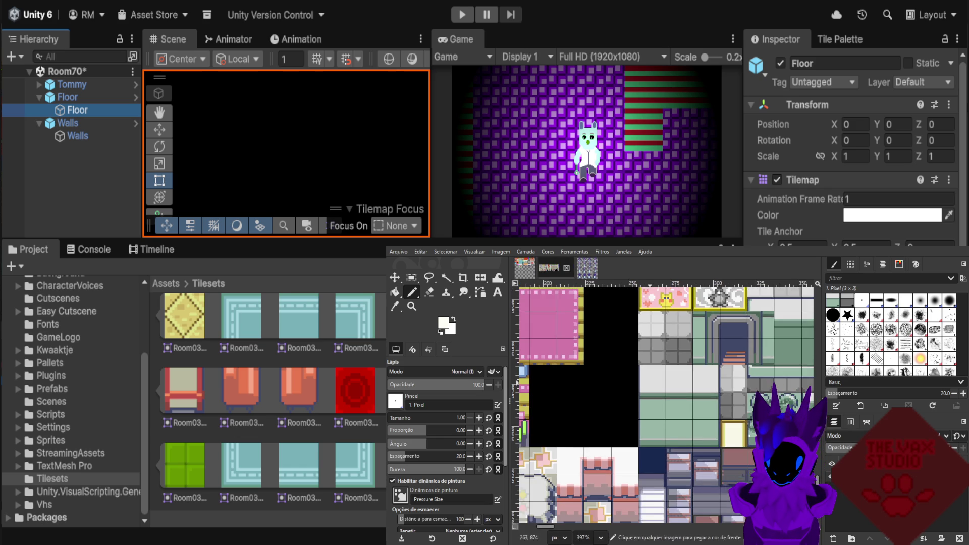
scroll(727, 479, "down", 1)
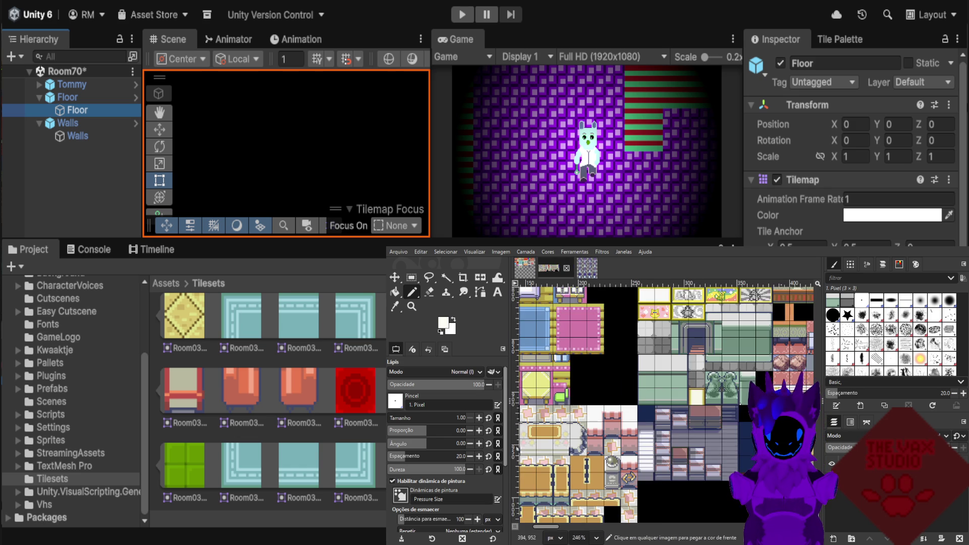
scroll(727, 479, "up", 2)
scroll(666, 404, "down", 2)
scroll(666, 403, "down", 2)
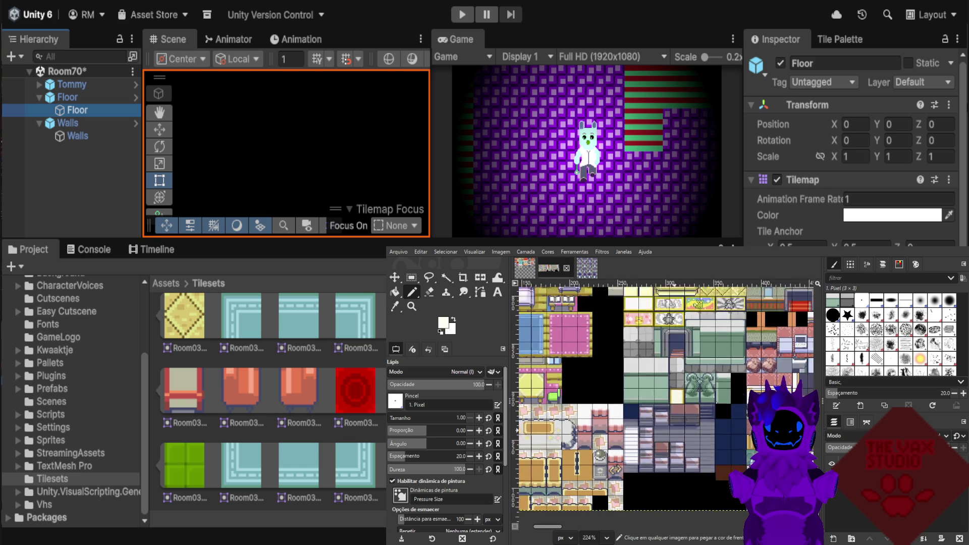
scroll(667, 404, "down", 2)
scroll(666, 404, "down", 2)
scroll(718, 446, "down", 1)
scroll(719, 446, "down", 1)
scroll(663, 404, "up", 1)
scroll(663, 404, "up", 1)
scroll(663, 403, "up", 1)
scroll(663, 404, "up", 1)
scroll(775, 368, "up", 1)
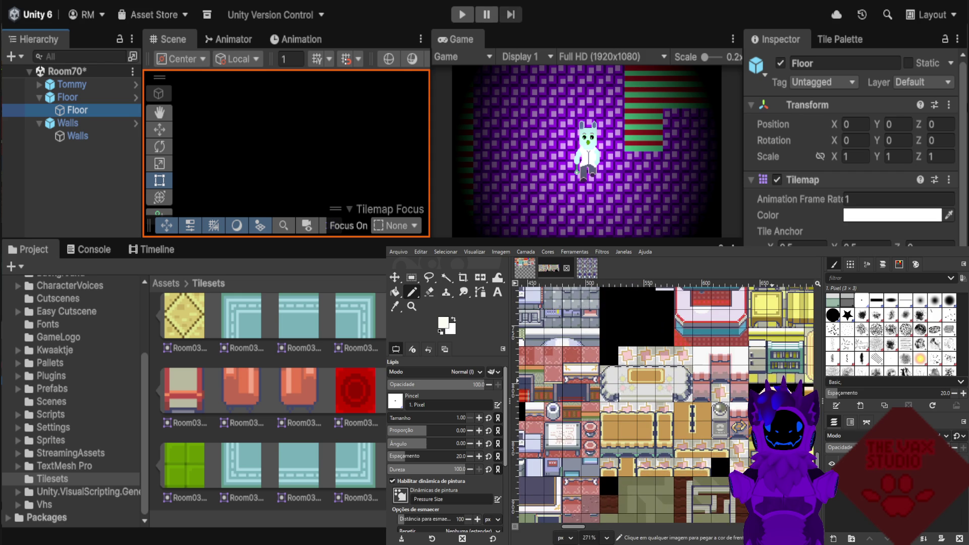
scroll(775, 369, "up", 1)
scroll(719, 395, "down", 1)
scroll(719, 395, "down", 1)
scroll(719, 395, "down", 1)
scroll(719, 395, "down", 1)
scroll(719, 396, "down", 2)
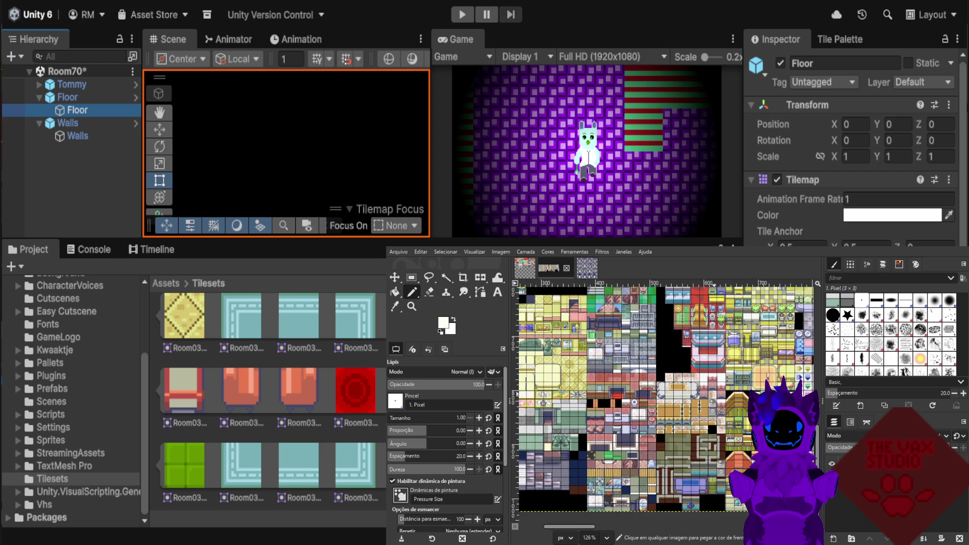
scroll(749, 383, "down", 1)
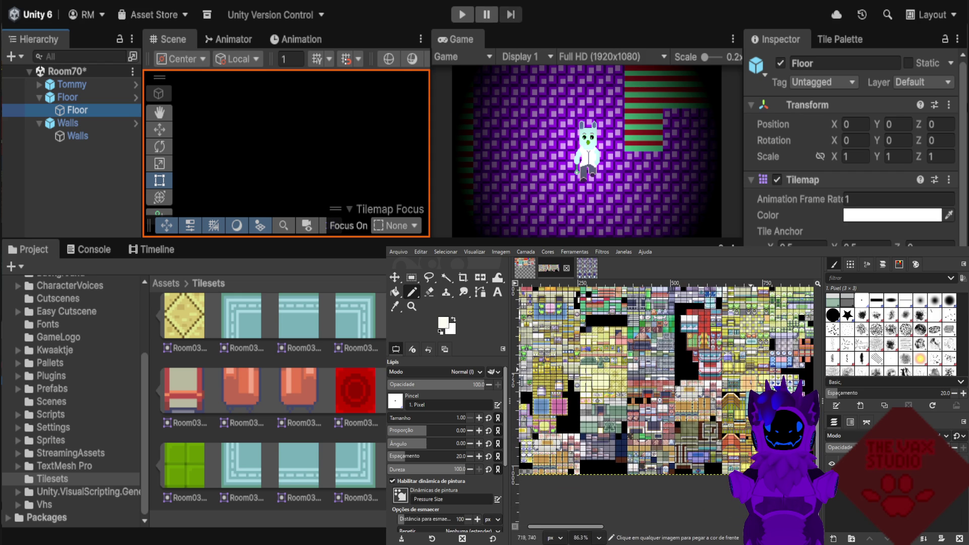
scroll(712, 373, "up", 3)
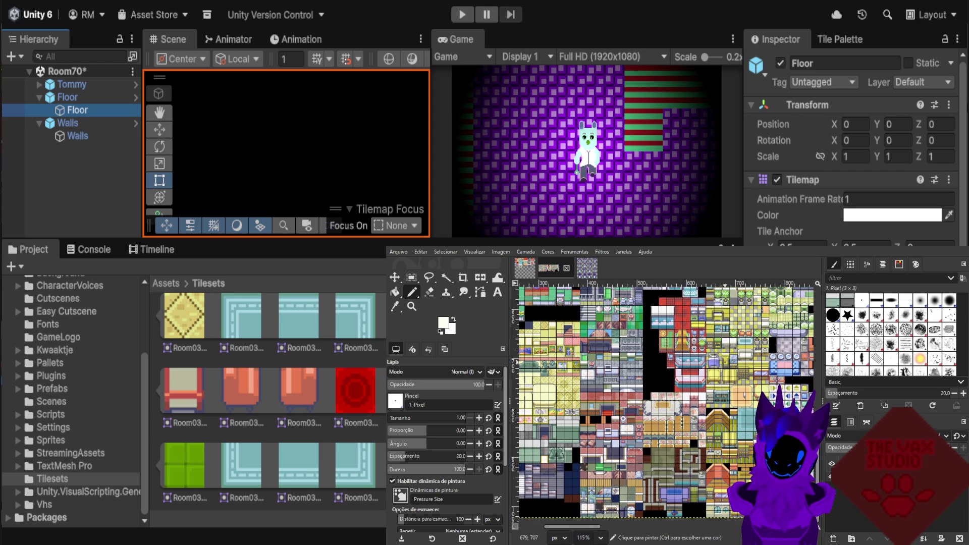
scroll(712, 373, "up", 1)
scroll(686, 374, "up", 1)
scroll(669, 373, "up", 2)
scroll(668, 374, "up", 3)
scroll(656, 375, "up", 3)
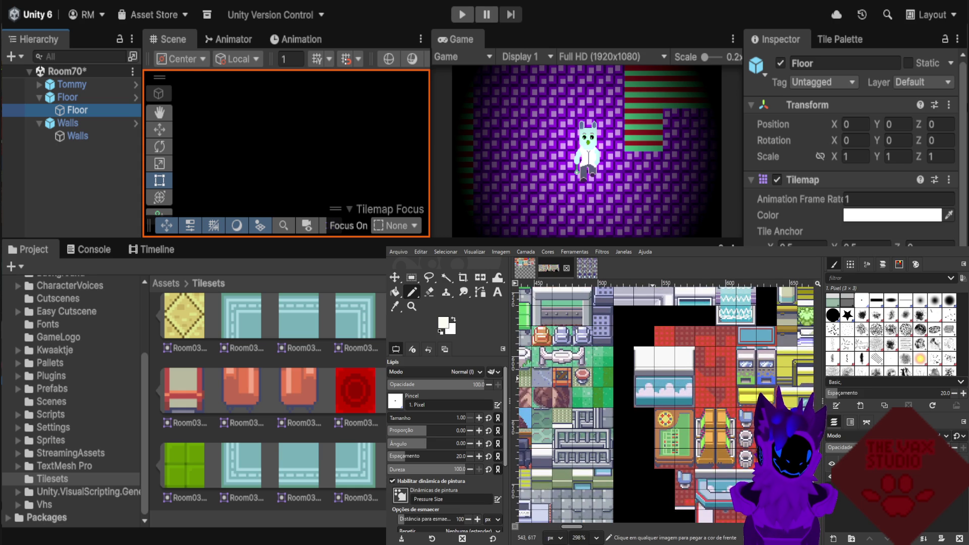
scroll(656, 376, "down", 3)
scroll(656, 376, "down", 3)
scroll(656, 376, "down", 3)
scroll(656, 375, "down", 3)
scroll(656, 376, "down", 1)
scroll(656, 376, "down", 1)
scroll(656, 375, "down", 1)
scroll(787, 378, "up", 2)
scroll(787, 378, "up", 2)
scroll(787, 379, "up", 2)
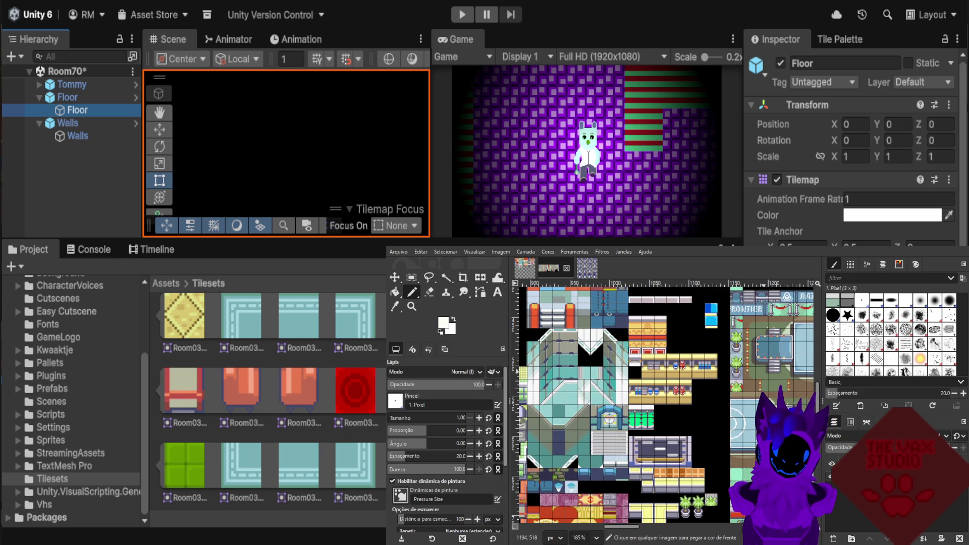
scroll(716, 343, "up", 1)
scroll(716, 343, "up", 1)
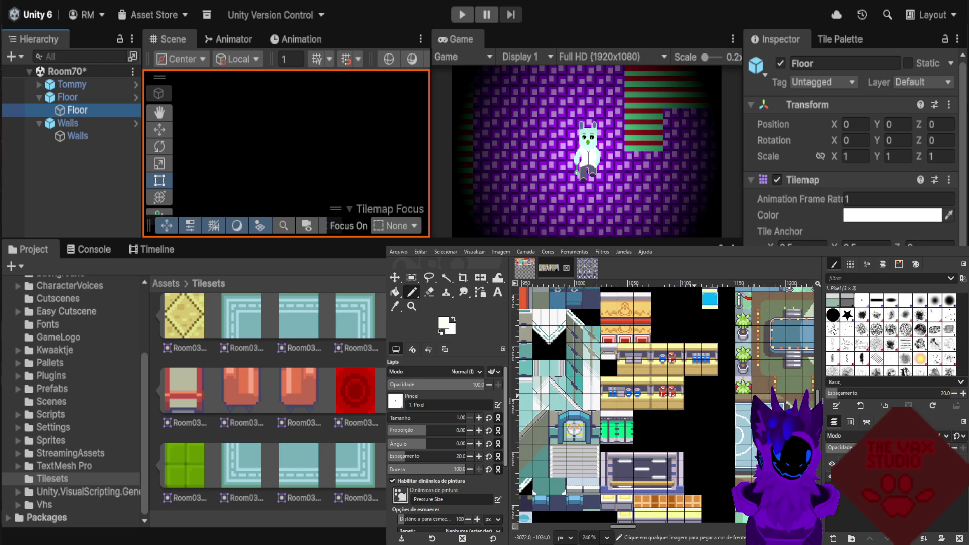
scroll(666, 404, "up", 1)
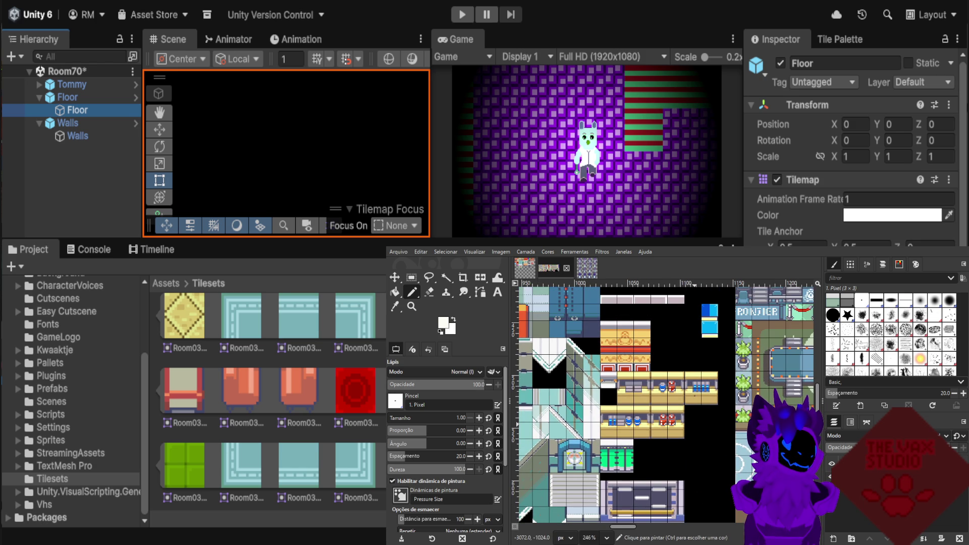
scroll(706, 388, "down", 1)
scroll(716, 391, "down", 1)
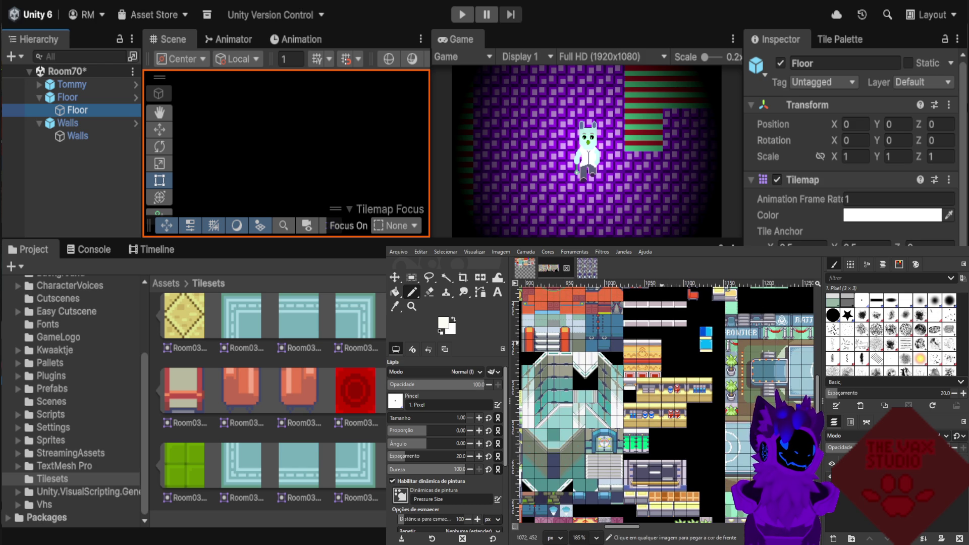
scroll(668, 394, "up", 2)
scroll(669, 394, "up", 1)
scroll(668, 394, "up", 1)
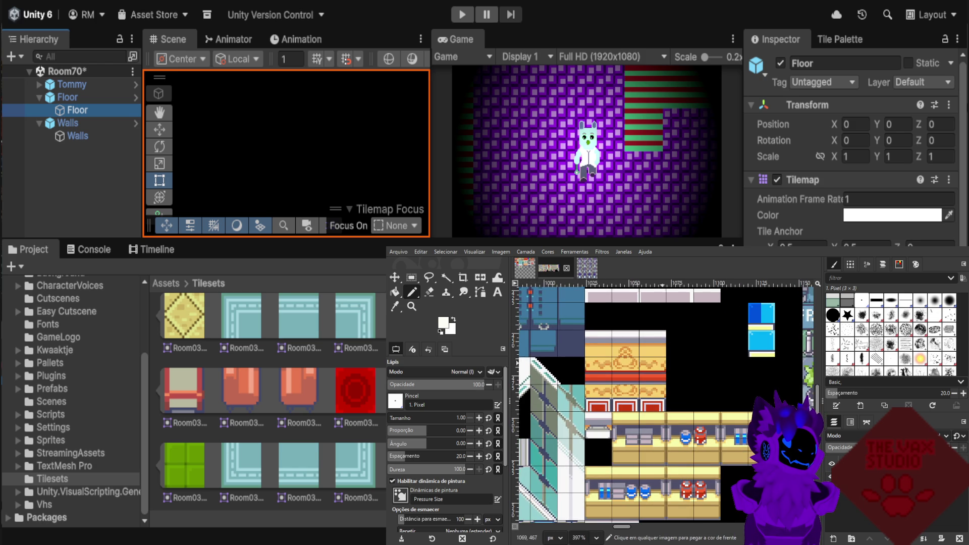
scroll(663, 394, "down", 3)
scroll(663, 394, "down", 3)
scroll(663, 394, "down", 4)
scroll(664, 393, "down", 3)
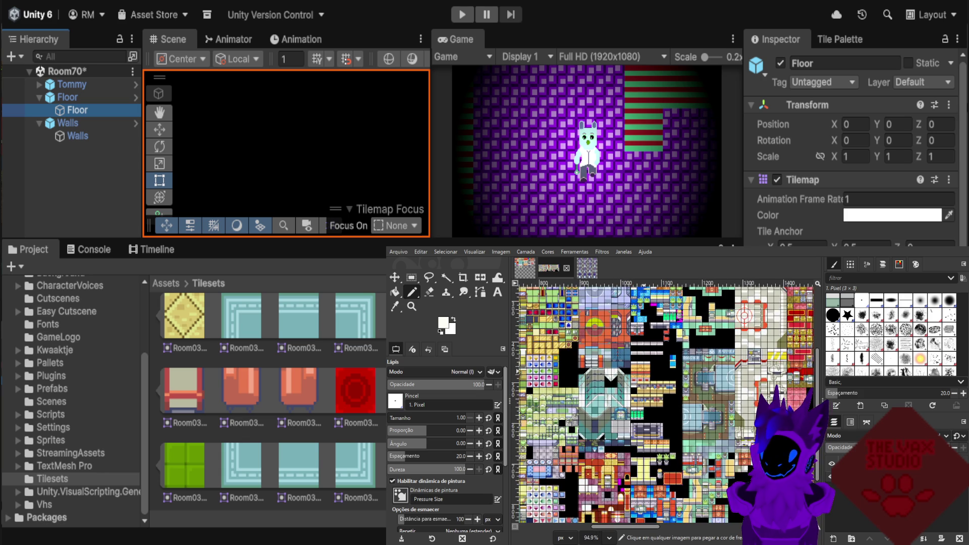
scroll(522, 397, "down", 1)
scroll(522, 397, "down", 1)
scroll(523, 397, "down", 1)
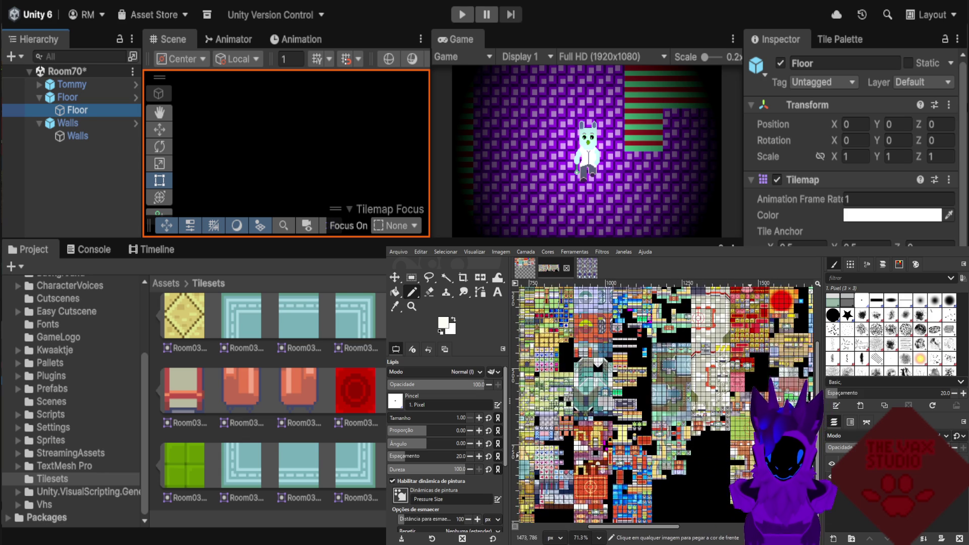
scroll(707, 435, "up", 3)
scroll(706, 434, "up", 3)
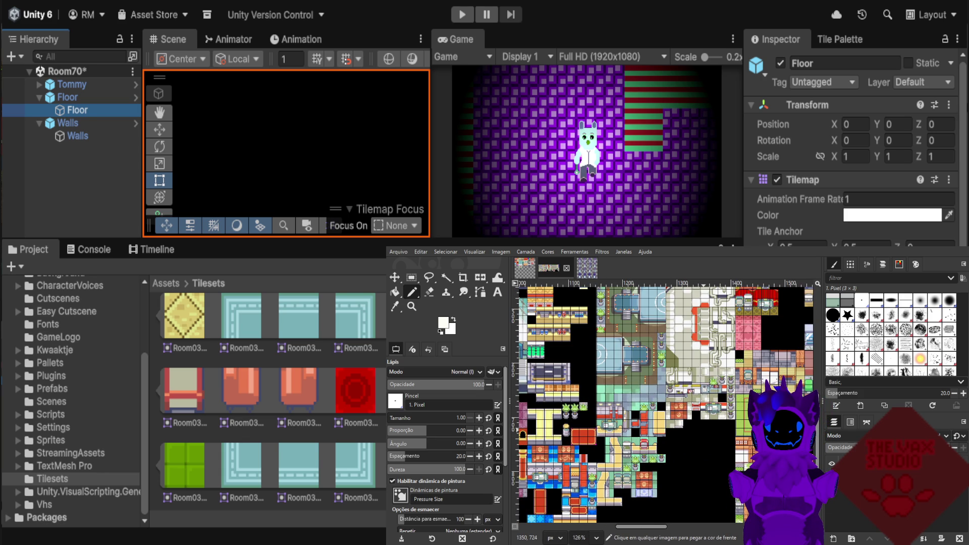
scroll(707, 434, "down", 1)
scroll(707, 434, "down", 1)
scroll(732, 423, "down", 1)
scroll(757, 414, "down", 1)
scroll(612, 404, "down", 1)
scroll(611, 403, "down", 1)
scroll(612, 404, "down", 1)
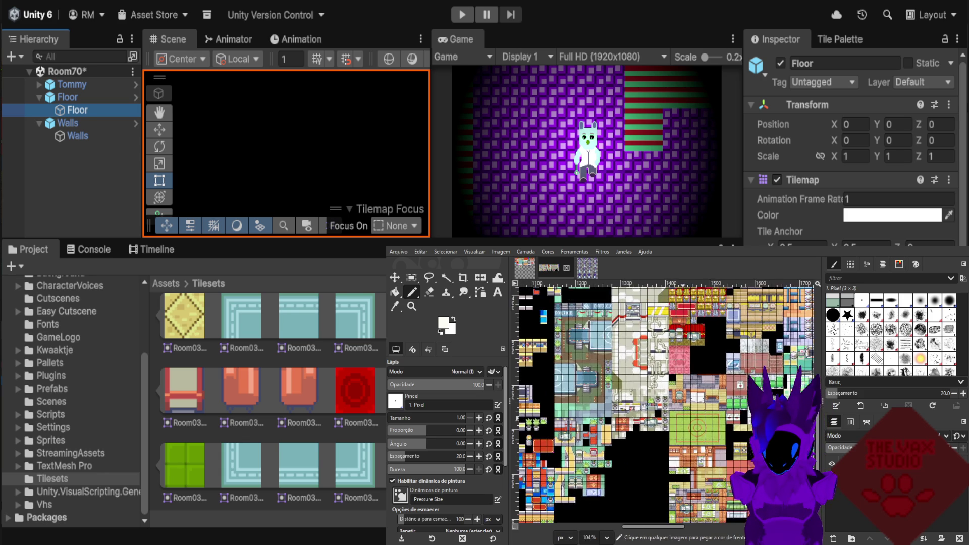
scroll(611, 404, "down", 2)
scroll(611, 403, "up", 1)
scroll(611, 403, "up", 1)
scroll(709, 414, "down", 3)
scroll(709, 413, "down", 3)
scroll(710, 414, "down", 2)
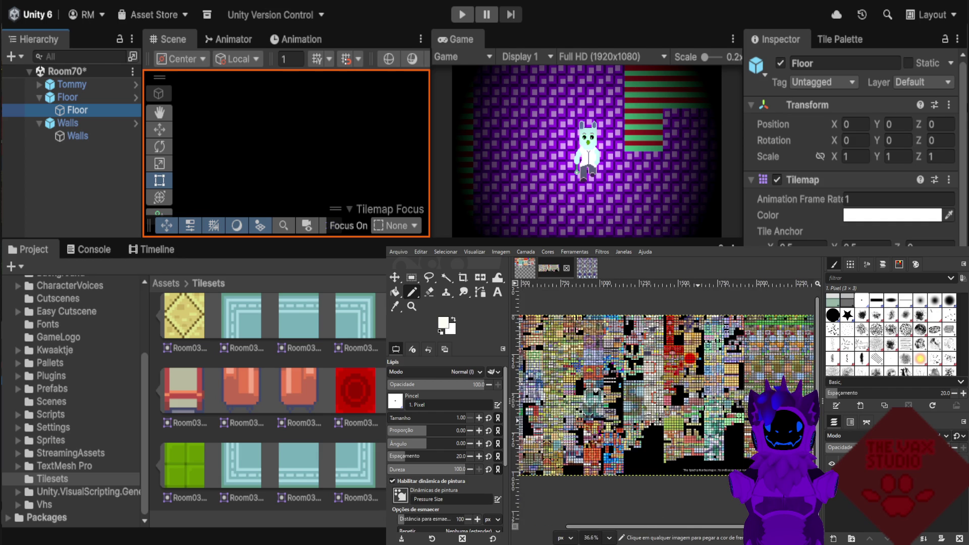
scroll(709, 414, "down", 2)
scroll(666, 404, "up", 3)
scroll(666, 404, "up", 2)
scroll(667, 404, "up", 2)
scroll(666, 404, "up", 2)
scroll(700, 335, "up", 1)
scroll(701, 334, "up", 1)
scroll(700, 334, "up", 1)
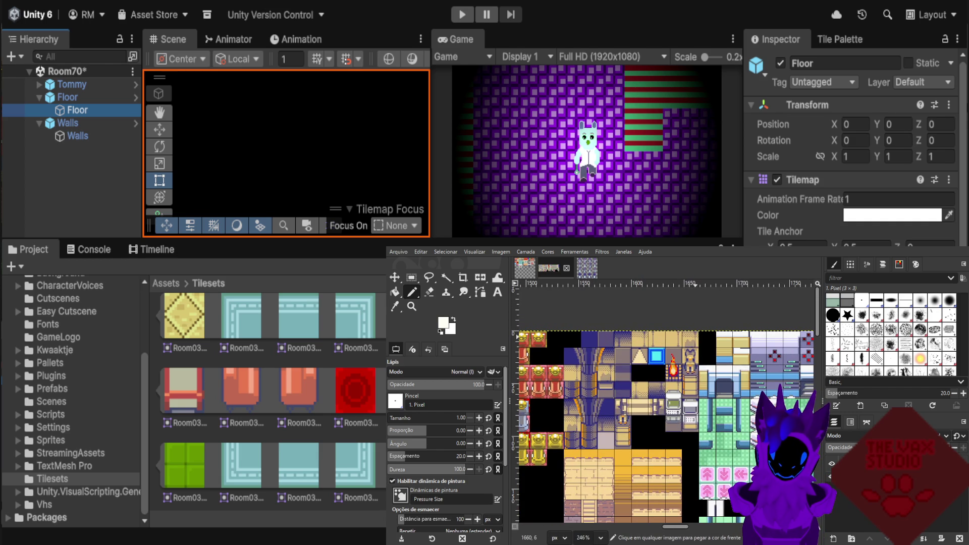
scroll(752, 338, "up", 1)
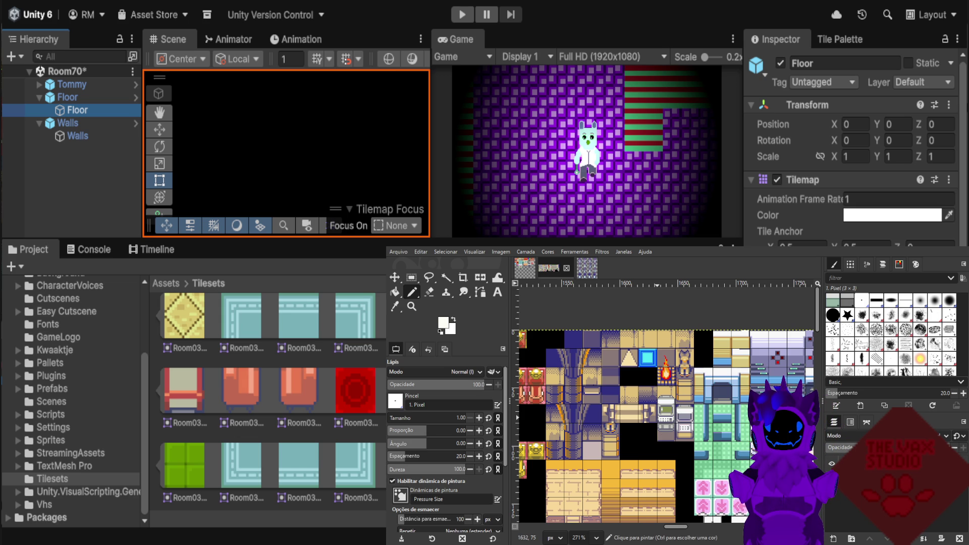
scroll(621, 427, "down", 1)
scroll(621, 427, "down", 1)
scroll(621, 427, "down", 1)
scroll(621, 427, "down", 1)
scroll(621, 427, "down", 1)
scroll(686, 430, "up", 1)
scroll(686, 431, "up", 2)
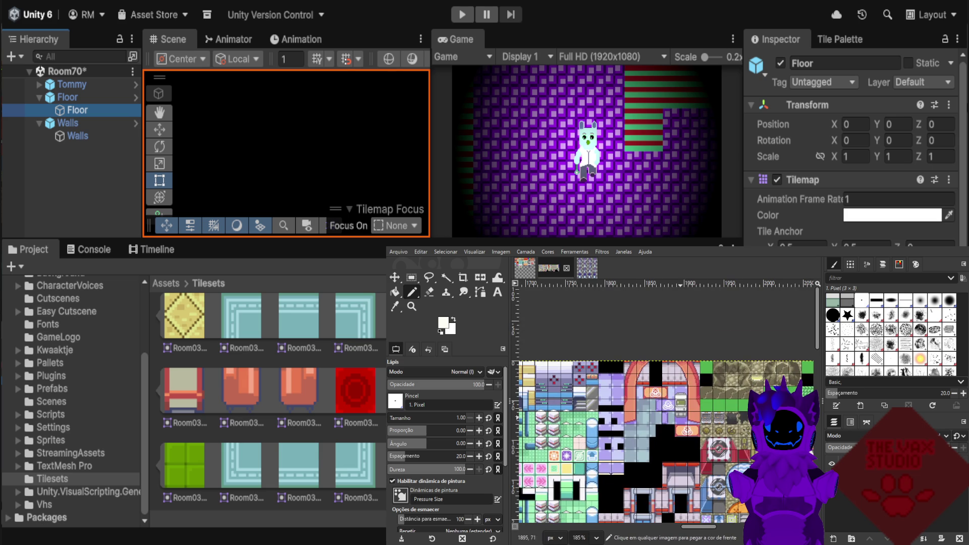
scroll(685, 430, "up", 1)
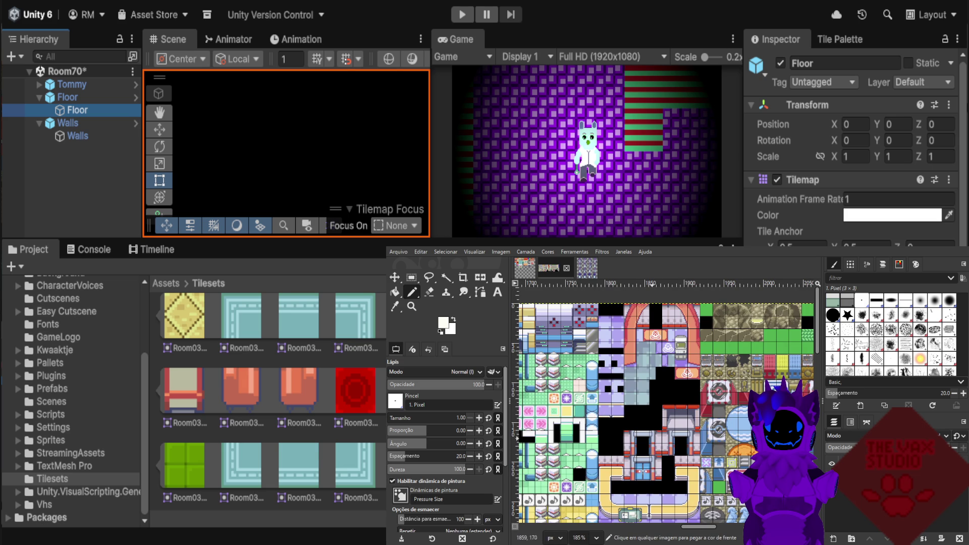
scroll(651, 436, "up", 1)
scroll(651, 437, "up", 1)
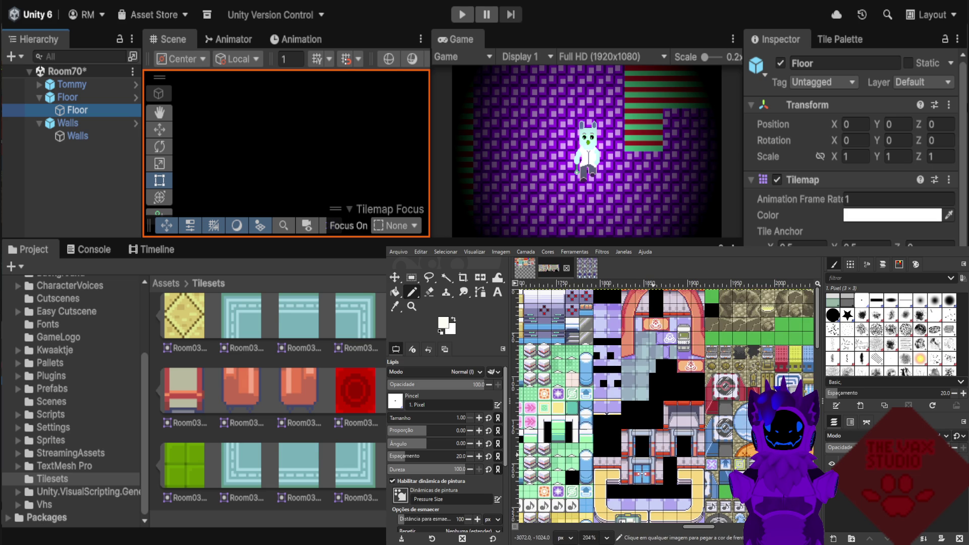
scroll(651, 437, "up", 1)
scroll(651, 437, "up", 1)
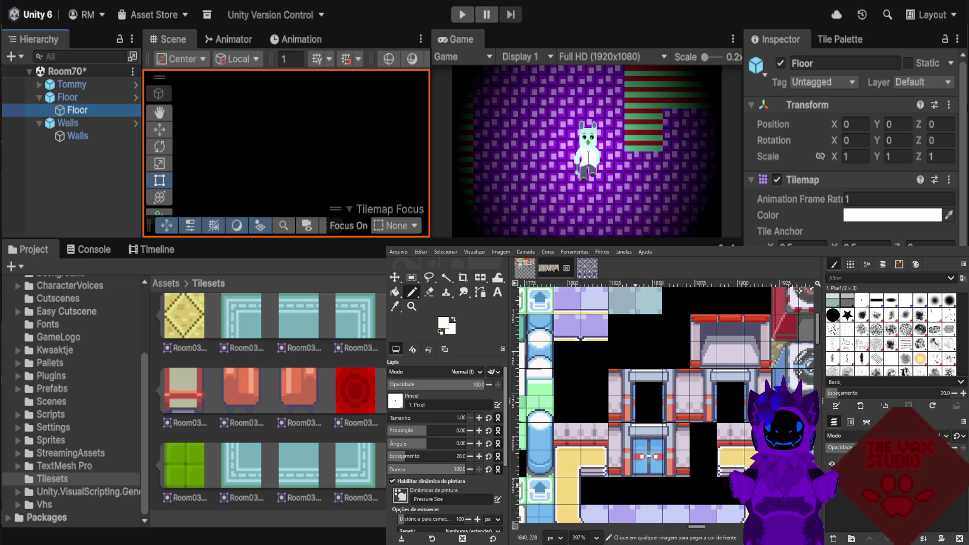
scroll(651, 436, "down", 1)
scroll(651, 437, "down", 1)
scroll(651, 437, "down", 1)
scroll(651, 436, "down", 1)
scroll(651, 436, "down", 2)
scroll(651, 437, "down", 2)
scroll(656, 454, "down", 2)
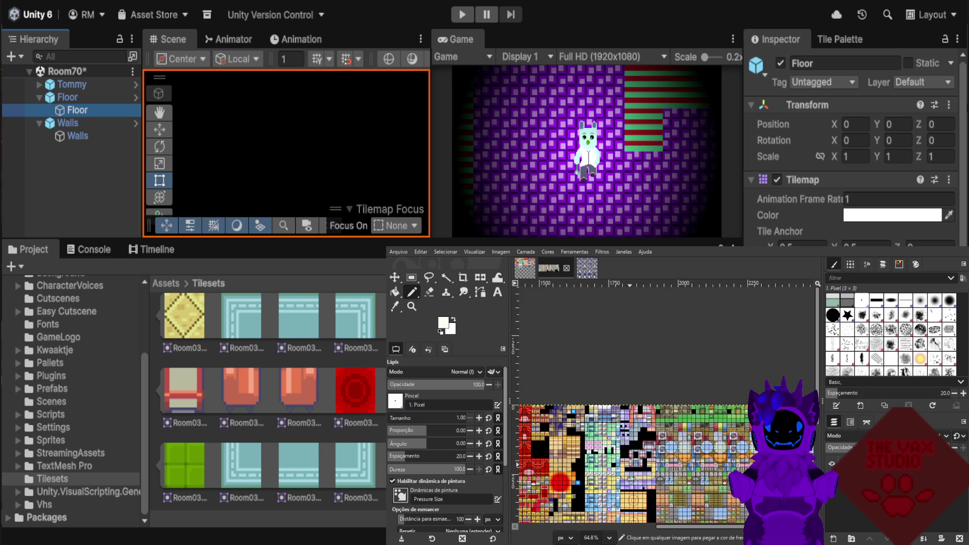
scroll(666, 484, "down", 1)
scroll(661, 474, "down", 1)
scroll(661, 474, "down", 1)
scroll(631, 454, "up", 2)
scroll(630, 454, "up", 1)
scroll(631, 455, "up", 1)
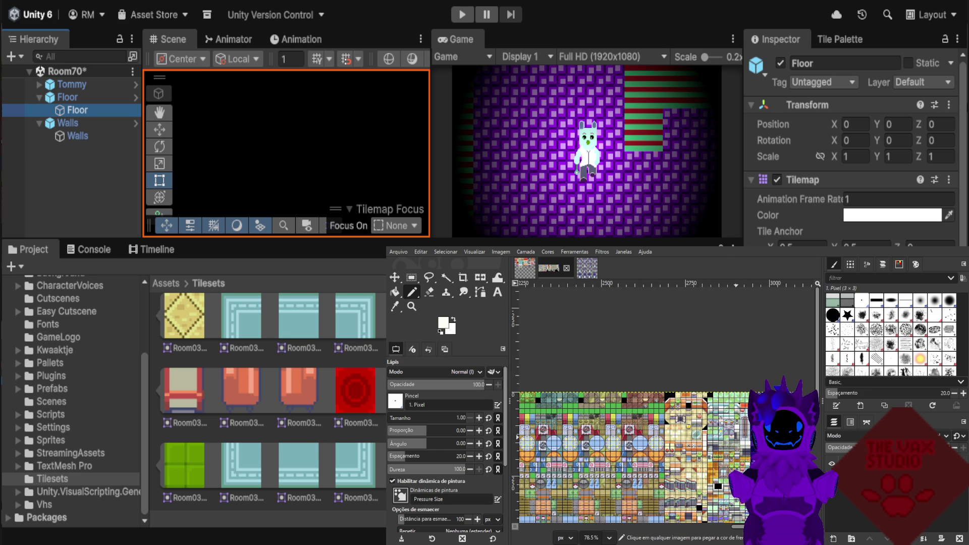
scroll(736, 438, "up", 1)
scroll(737, 438, "down", 1)
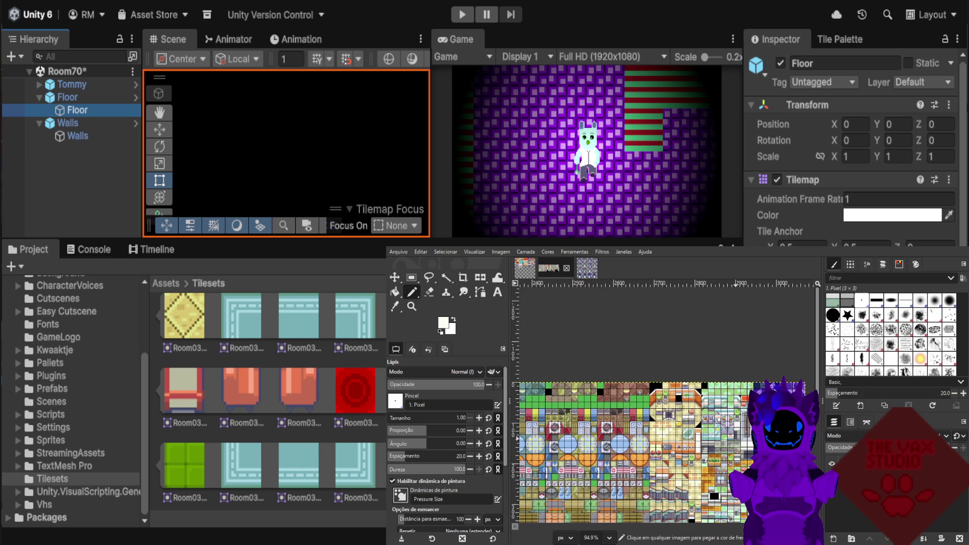
scroll(626, 454, "up", 3)
scroll(627, 455, "up", 3)
scroll(627, 454, "up", 2)
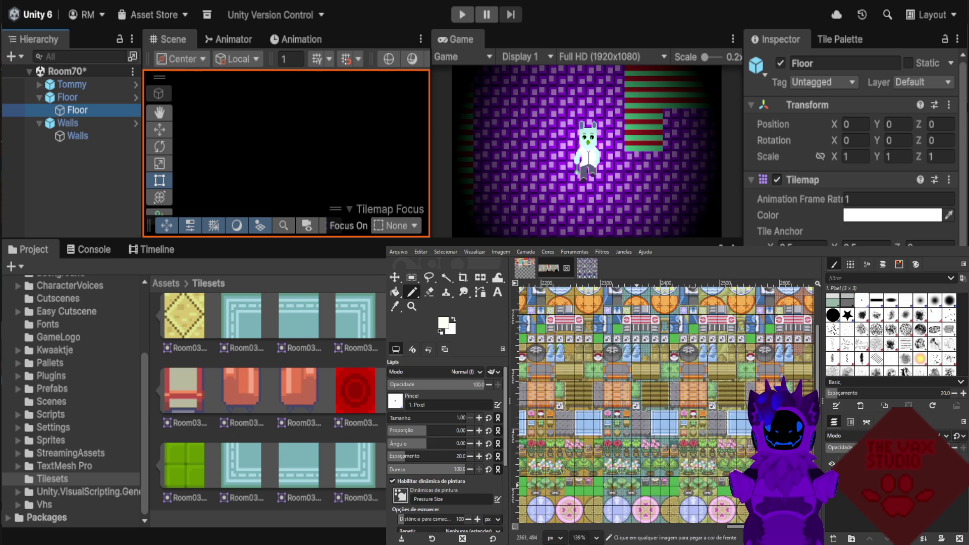
scroll(641, 367, "up", 2)
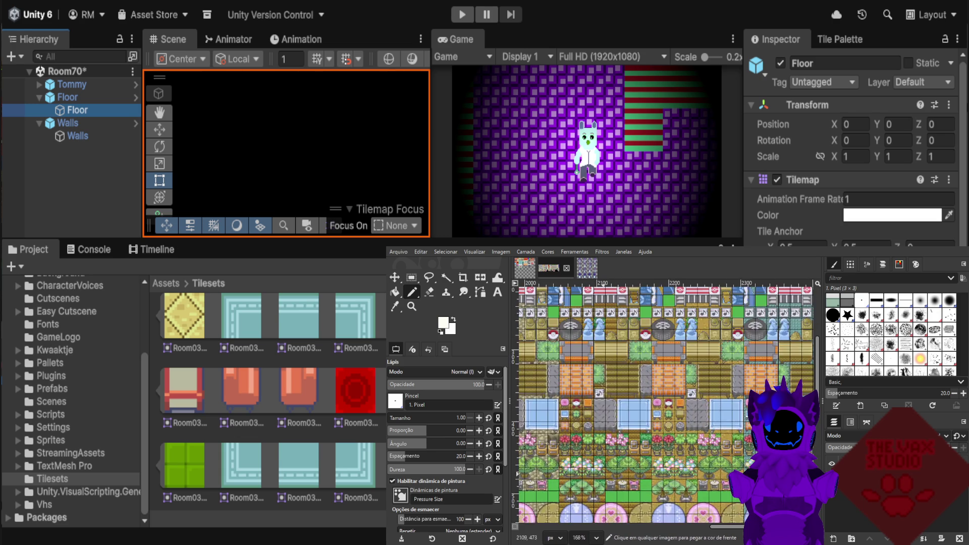
scroll(597, 367, "left", 5)
scroll(609, 373, "down", 1)
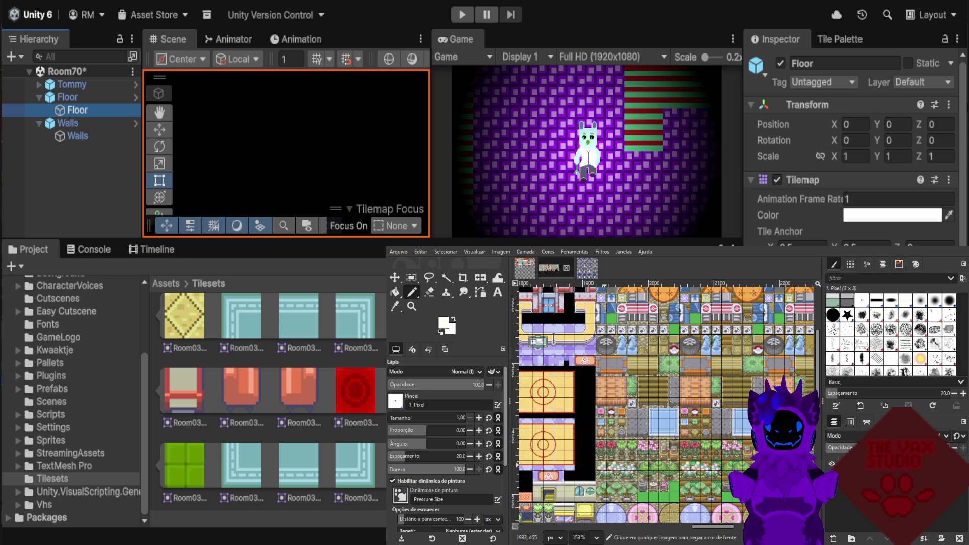
scroll(667, 403, "down", 2)
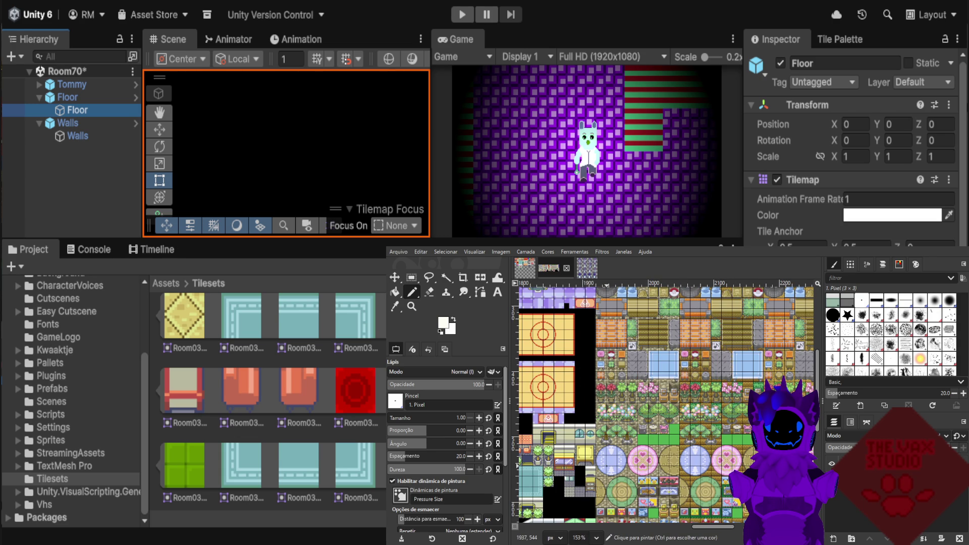
scroll(613, 384, "down", 4)
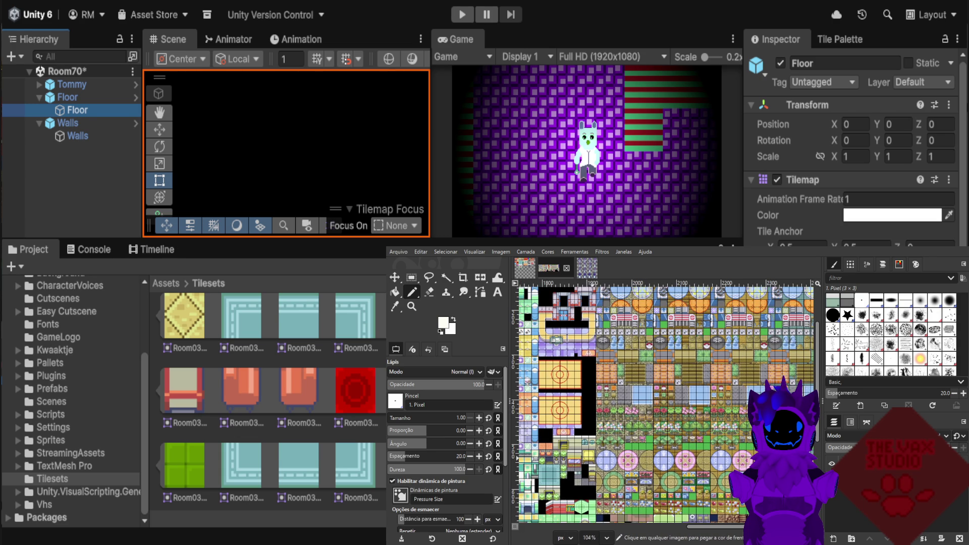
scroll(666, 393, "up", 1)
scroll(656, 394, "up", 2)
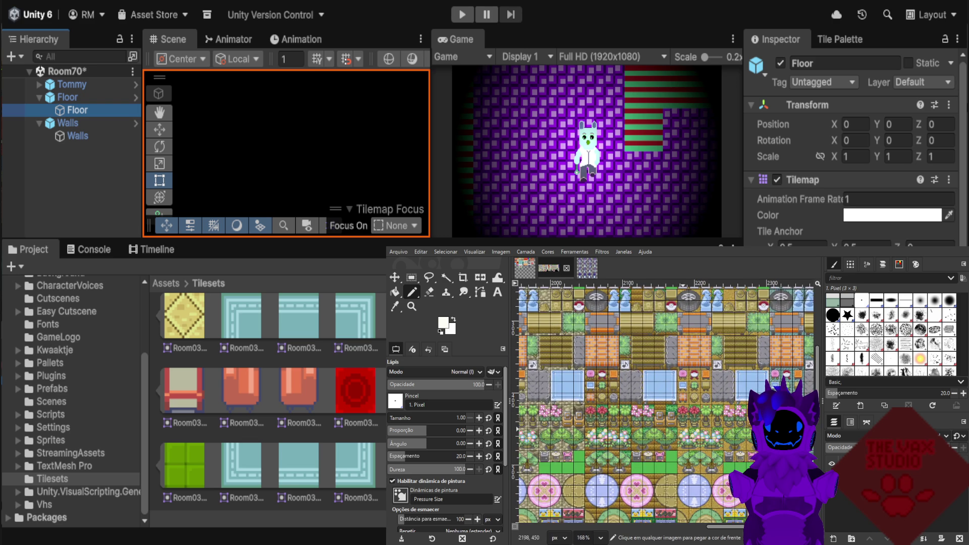
scroll(666, 404, "down", 2)
scroll(666, 404, "down", 2)
scroll(666, 403, "down", 2)
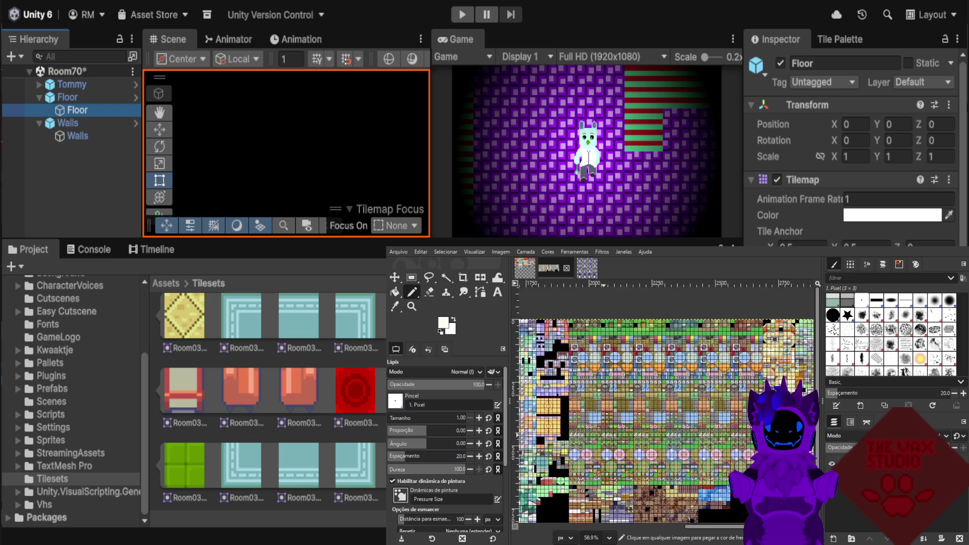
Zoom out on the reference interior tileset until the whole image fits the window at about 36.6%.
scroll(666, 404, "up", 2)
scroll(666, 404, "up", 2)
scroll(667, 404, "up", 2)
scroll(666, 403, "up", 1)
scroll(649, 477, "up", 1)
scroll(649, 477, "up", 1)
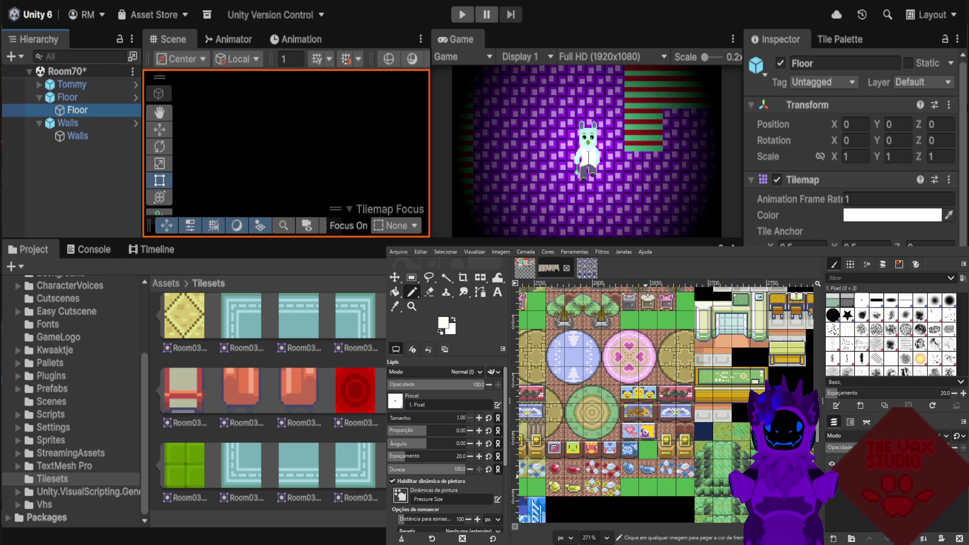
scroll(649, 473, "up", 1)
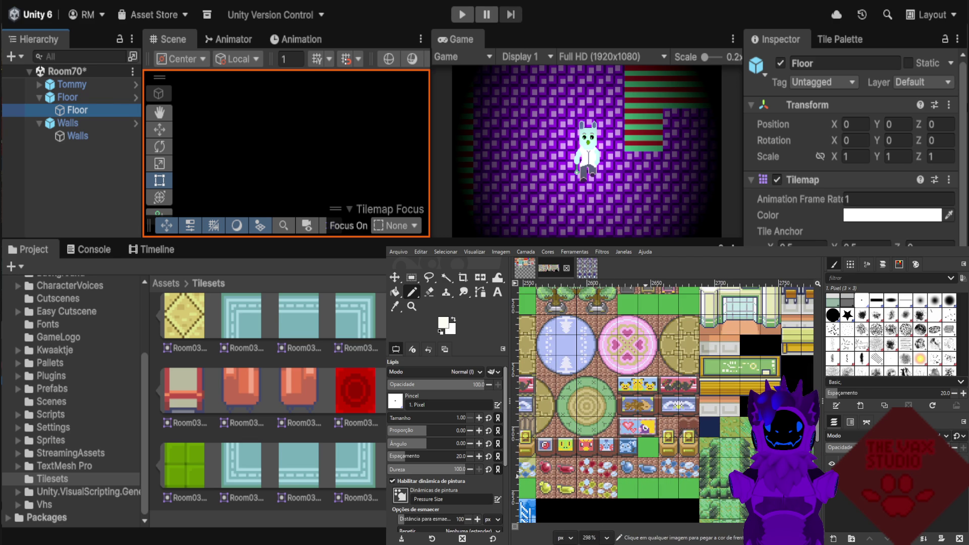
scroll(645, 472, "down", 1)
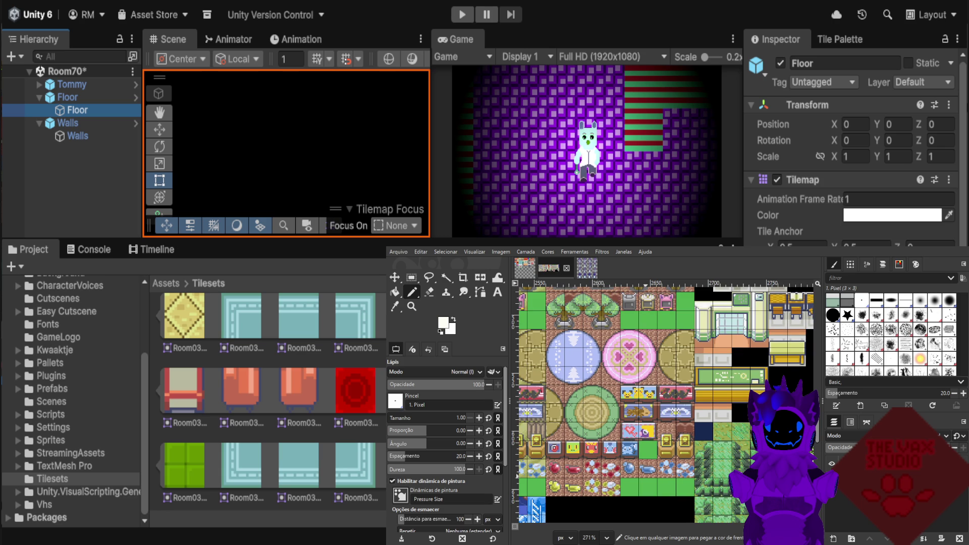
scroll(655, 475, "down", 2)
scroll(655, 474, "down", 2)
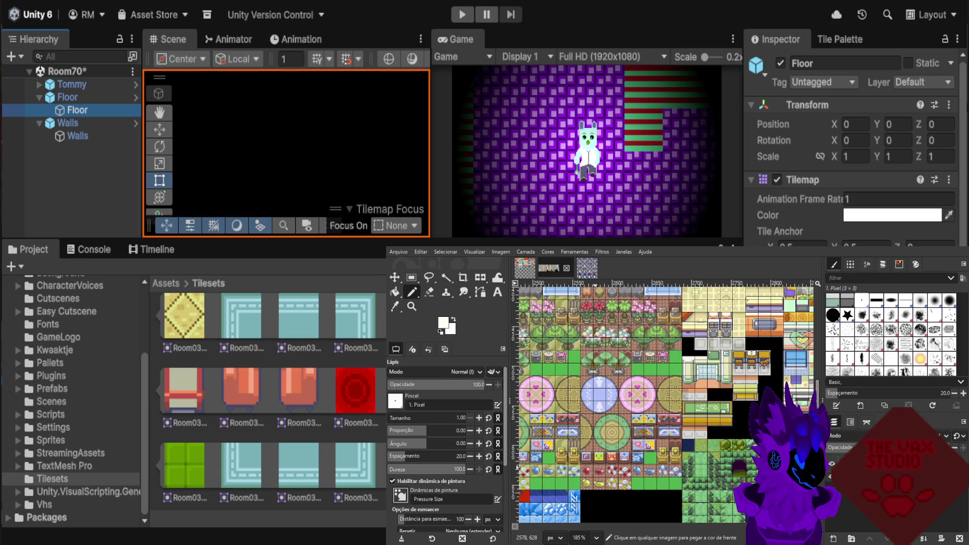
scroll(603, 474, "up", 1)
scroll(603, 474, "down", 1)
scroll(603, 475, "up", 1)
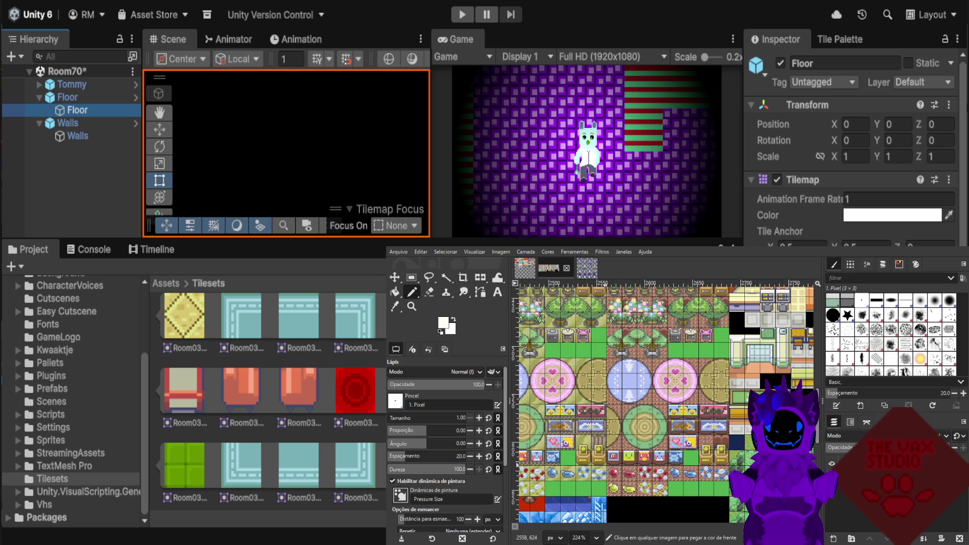
scroll(722, 464, "up", 1)
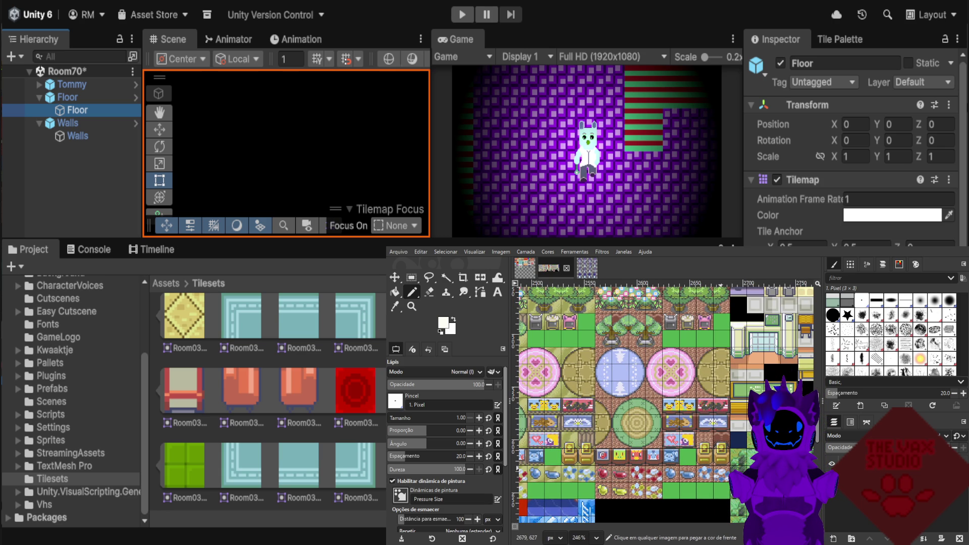
scroll(721, 469, "down", 2)
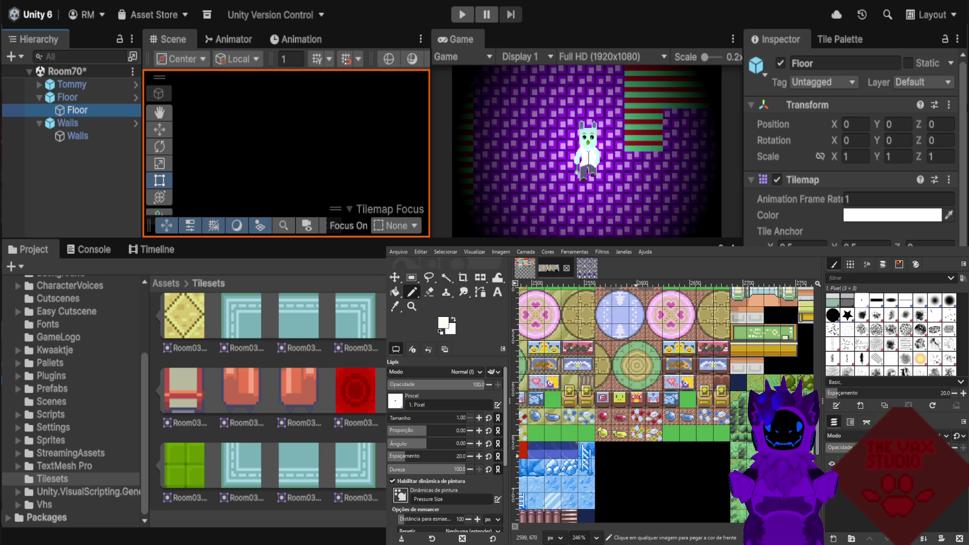
scroll(641, 452, "up", 1)
scroll(641, 451, "down", 3)
scroll(641, 452, "down", 2)
scroll(641, 452, "down", 2)
scroll(641, 451, "down", 2)
scroll(657, 402, "up", 1)
scroll(656, 401, "up", 1)
scroll(656, 401, "up", 2)
scroll(744, 421, "up", 2)
scroll(744, 421, "up", 1)
scroll(745, 422, "up", 2)
scroll(745, 421, "up", 1)
scroll(629, 430, "up", 1)
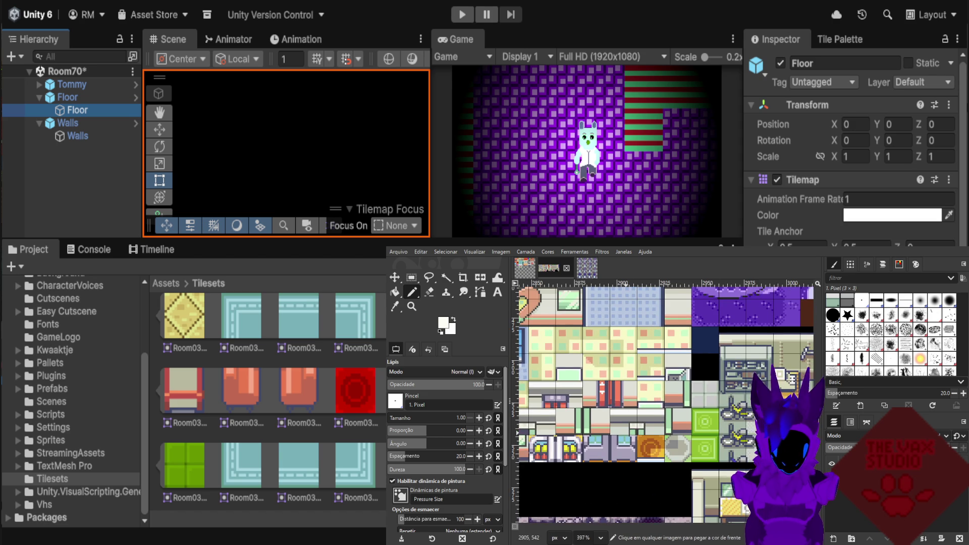
scroll(629, 430, "up", 1)
scroll(633, 430, "down", 2)
scroll(636, 431, "down", 3)
scroll(643, 433, "down", 2)
scroll(646, 433, "down", 2)
scroll(706, 414, "down", 3)
scroll(643, 405, "down", 2)
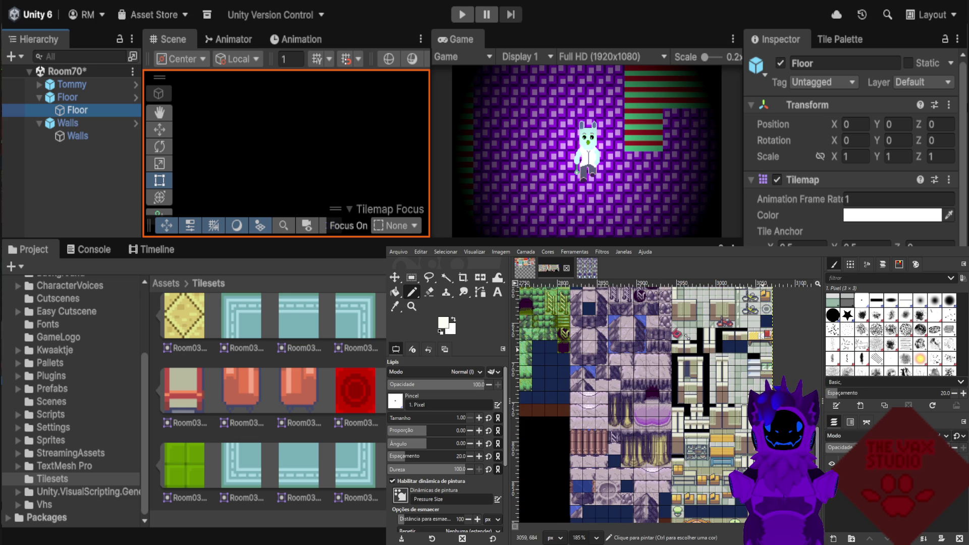
scroll(709, 414, "up", 1)
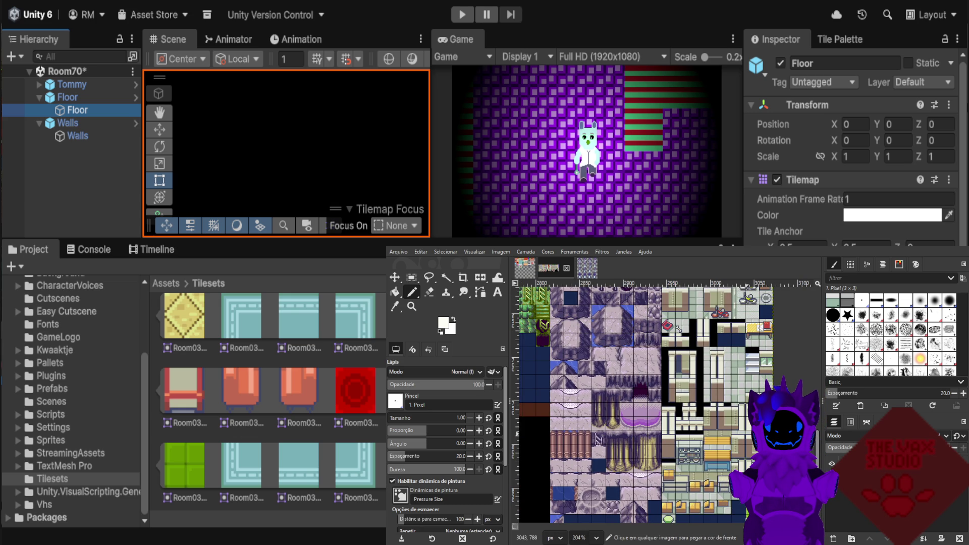
scroll(708, 413, "down", 1)
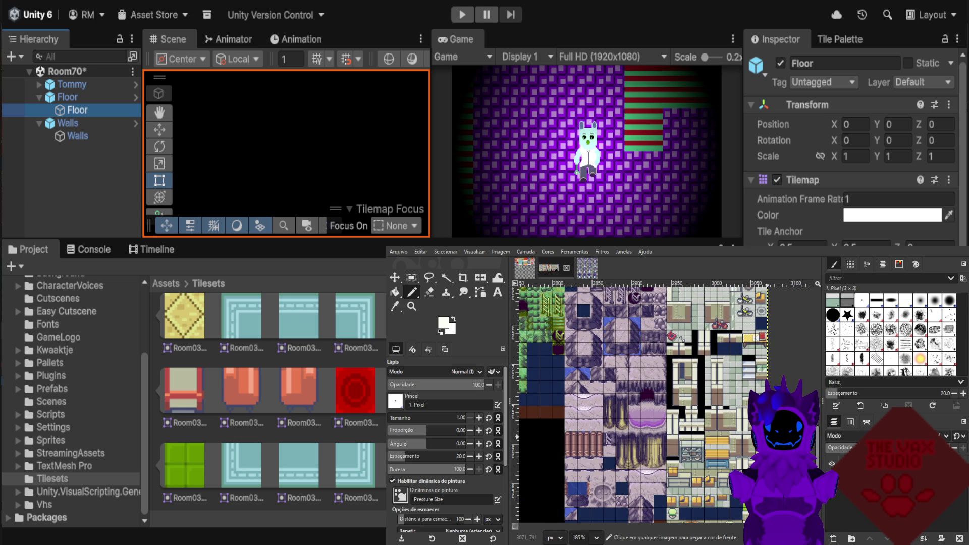
scroll(682, 340, "down", 2)
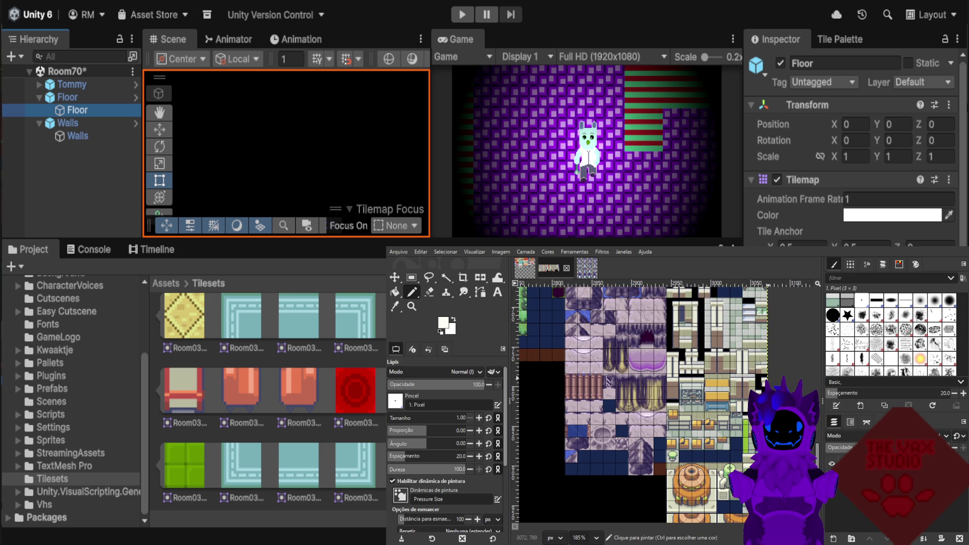
scroll(639, 405, "down", 2)
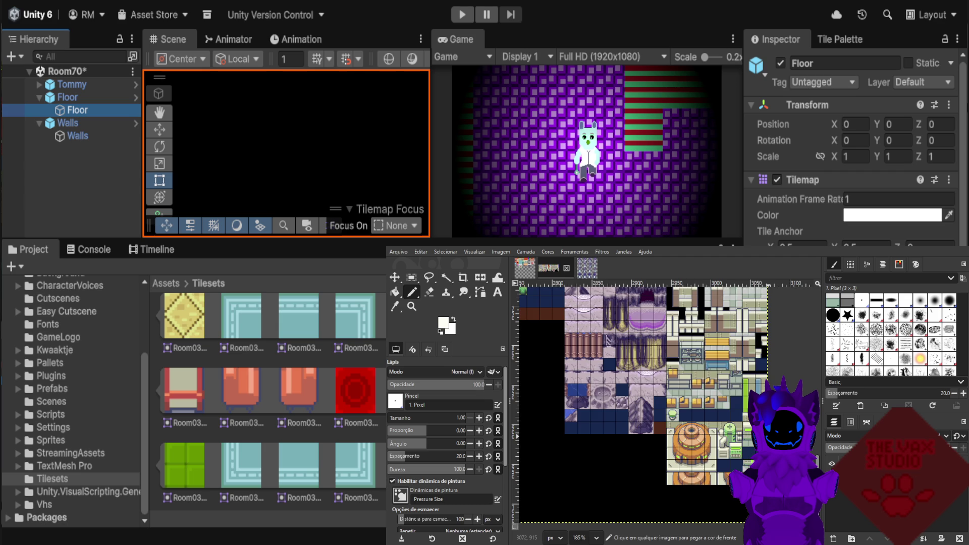
scroll(747, 434, "down", 1)
scroll(747, 434, "down", 1)
scroll(747, 434, "down", 1)
scroll(747, 434, "down", 2)
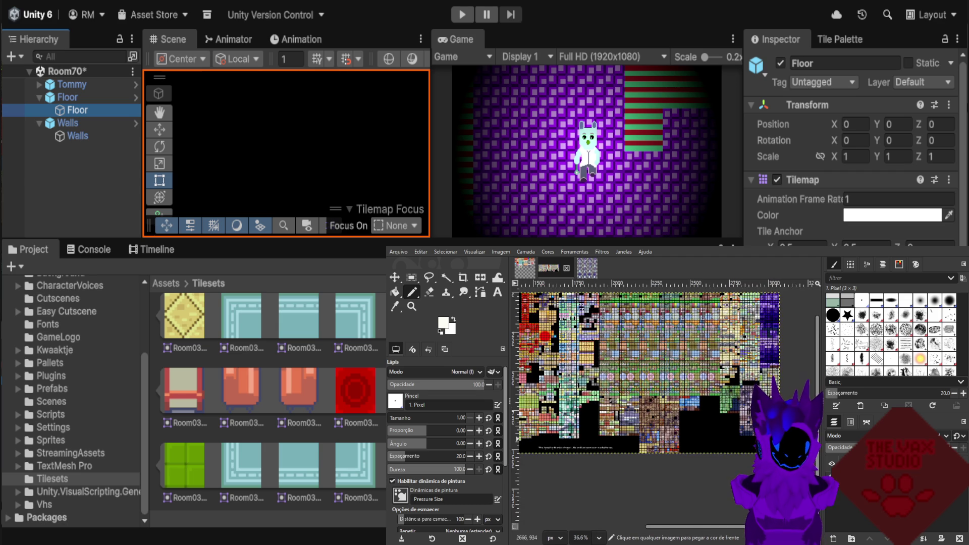
Zoom and pan across the reference tileset until the kitchen counter tiles fill the view at 436%.
scroll(615, 436, "up", 1)
scroll(615, 435, "up", 1)
scroll(616, 436, "up", 1)
scroll(615, 436, "up", 2)
scroll(660, 437, "down", 1)
scroll(660, 436, "down", 1)
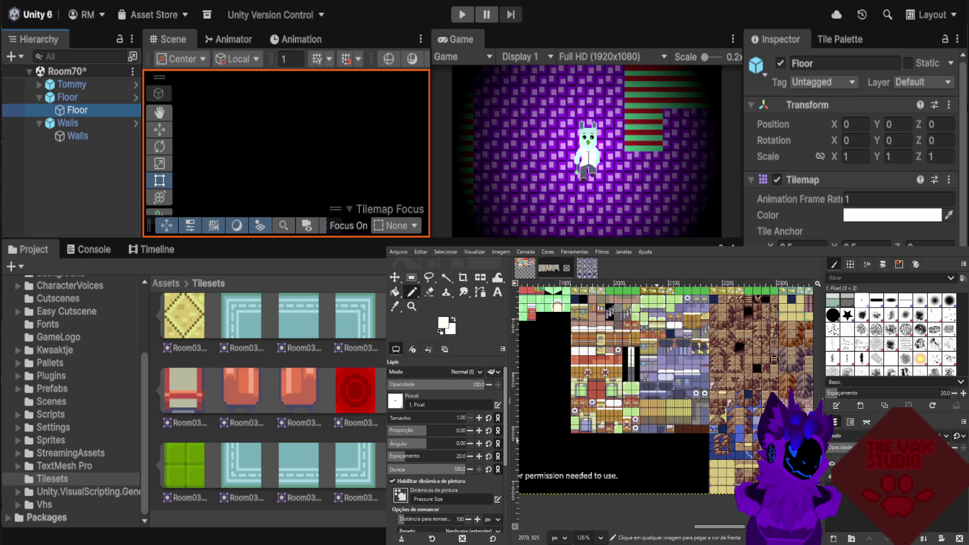
scroll(586, 437, "up", 1)
scroll(586, 436, "up", 1)
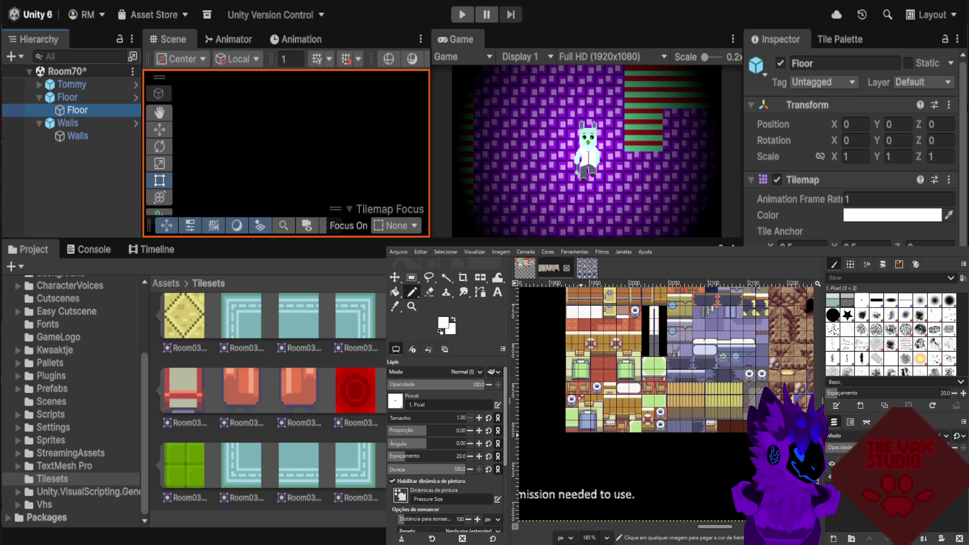
scroll(585, 436, "down", 1)
scroll(585, 437, "down", 1)
scroll(586, 436, "down", 2)
scroll(586, 436, "down", 1)
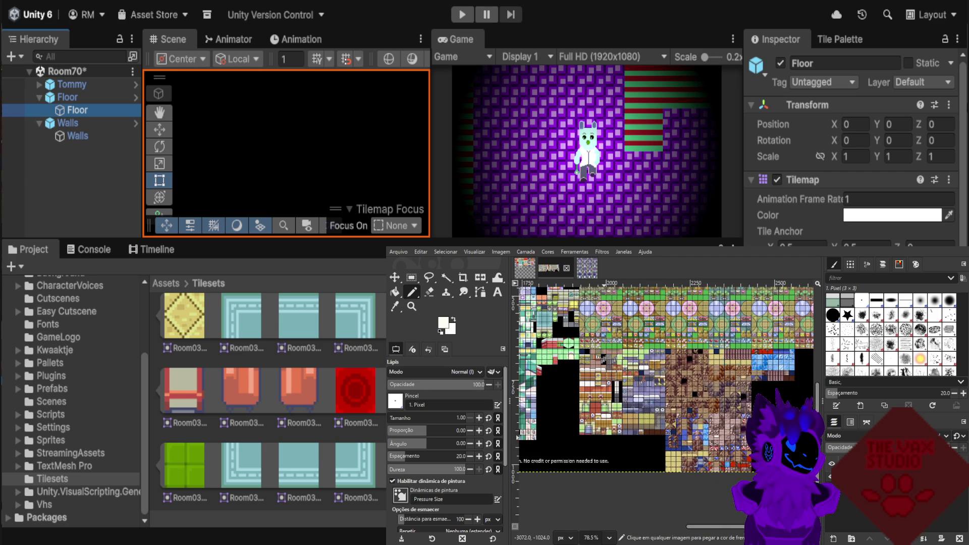
scroll(727, 429, "down", 1)
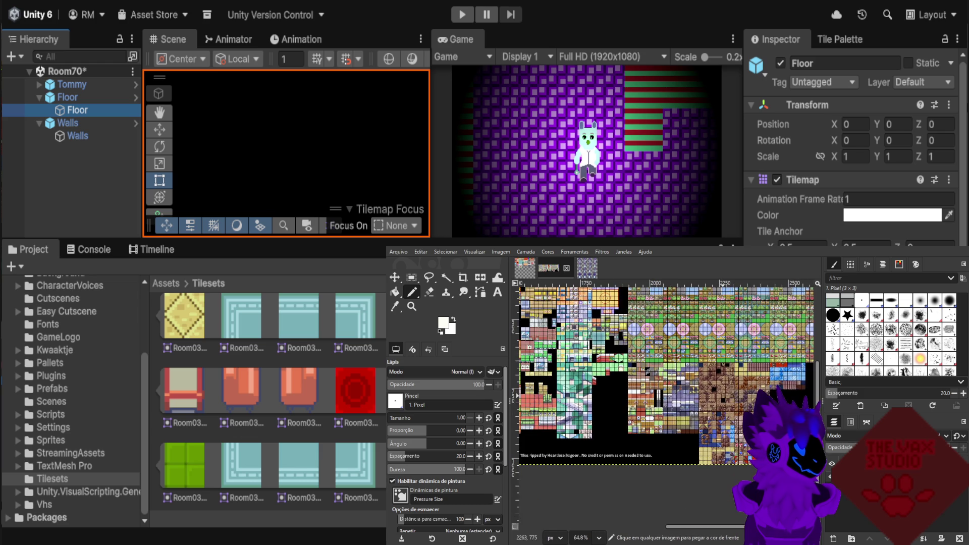
scroll(728, 429, "up", 1)
scroll(716, 428, "up", 1)
scroll(703, 426, "up", 1)
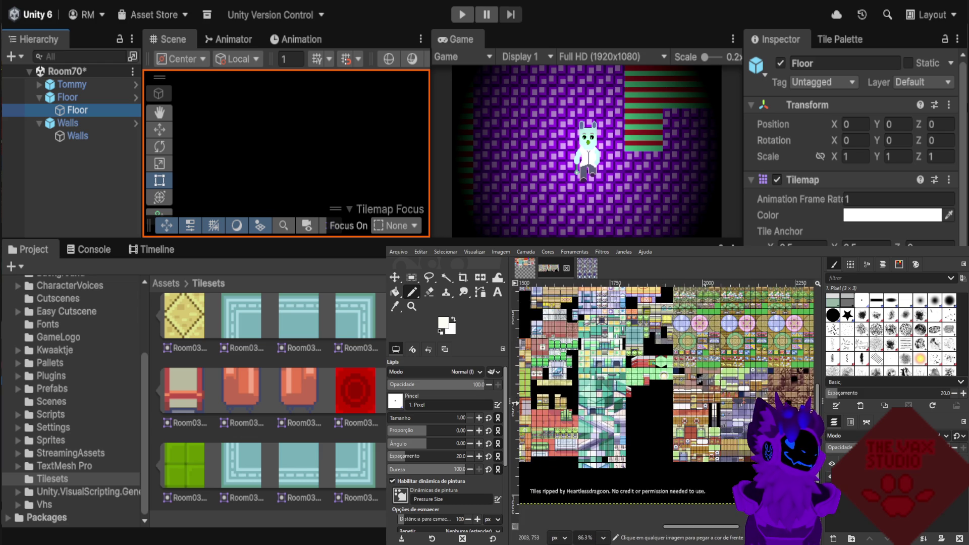
scroll(705, 427, "up", 1)
scroll(576, 454, "left", 5)
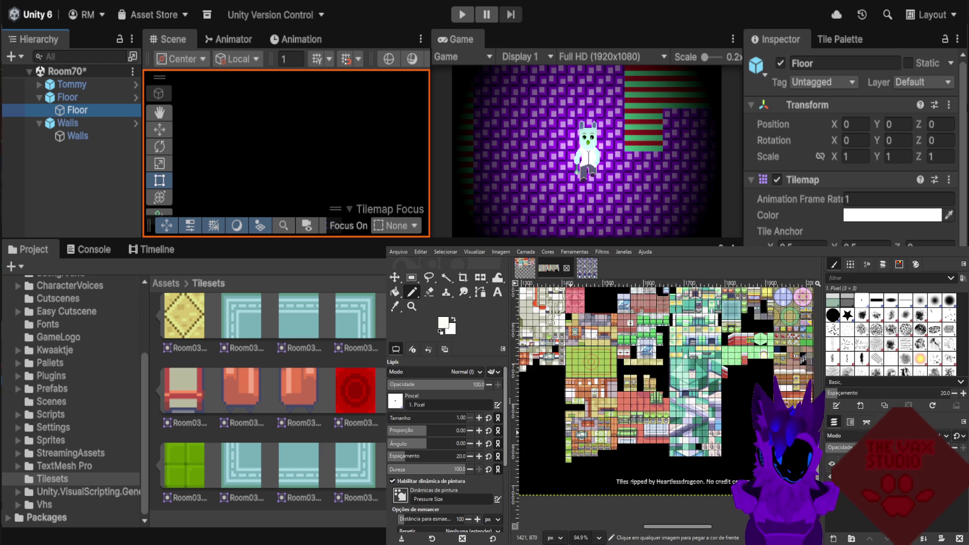
scroll(565, 424, "up", 1)
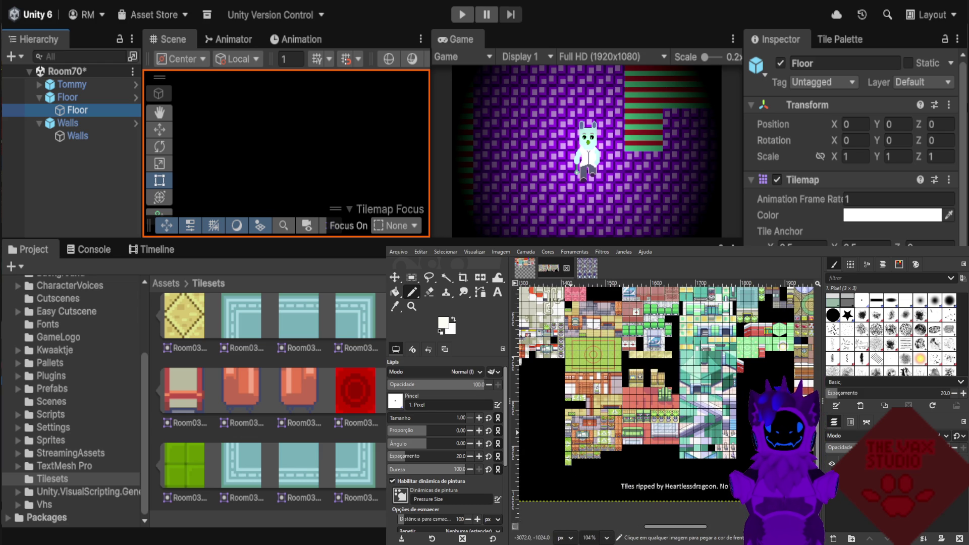
scroll(627, 377, "up", 3)
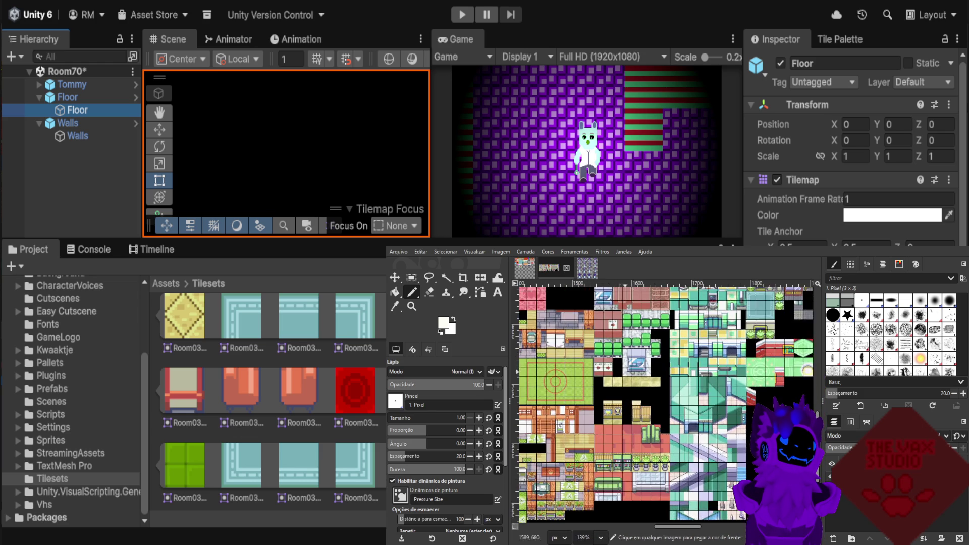
scroll(633, 376, "up", 3)
scroll(623, 376, "down", 3)
scroll(656, 404, "down", 3)
scroll(691, 429, "down", 4)
scroll(723, 457, "down", 3)
scroll(666, 373, "left", 5)
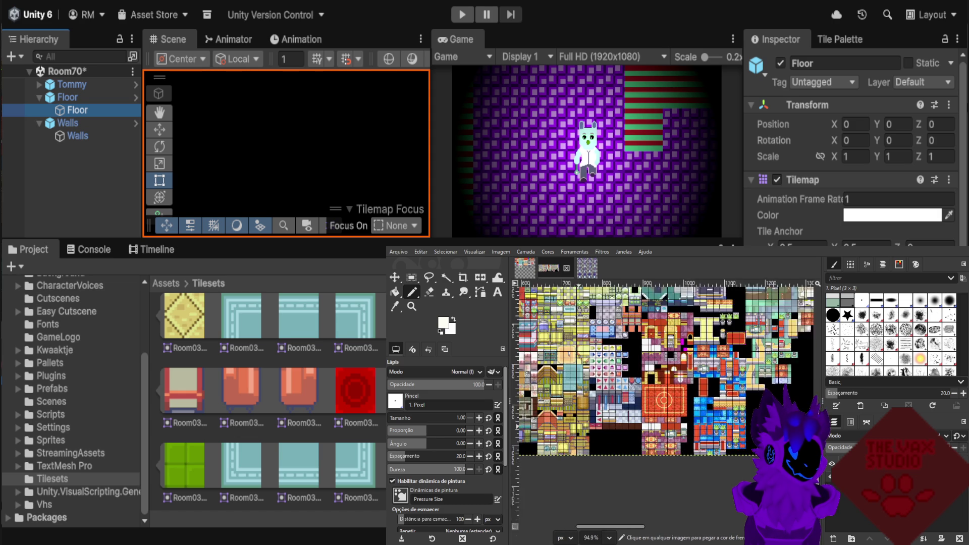
scroll(581, 435, "up", 10)
scroll(602, 463, "down", 1)
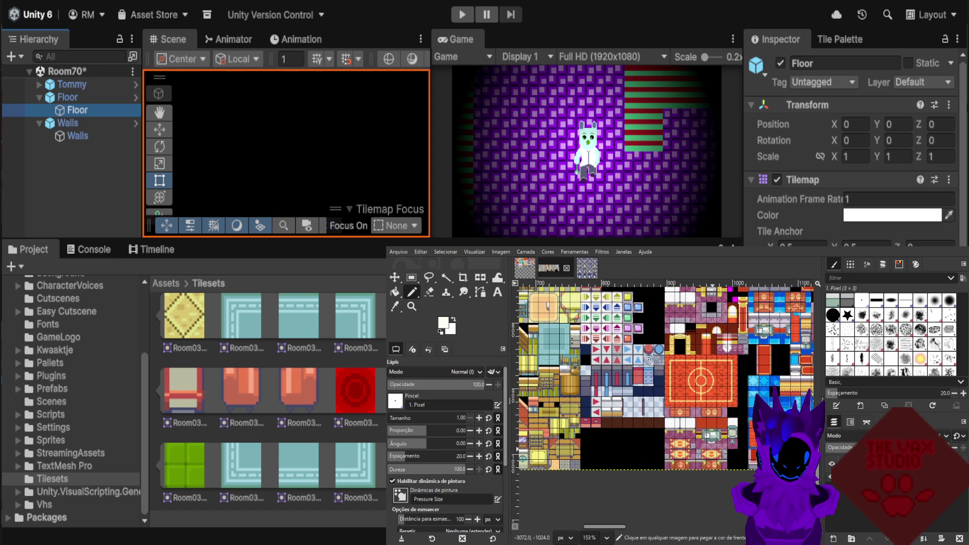
scroll(603, 462, "down", 1)
scroll(605, 461, "down", 1)
scroll(609, 462, "down", 1)
scroll(585, 457, "left", 5)
scroll(586, 456, "up", 3)
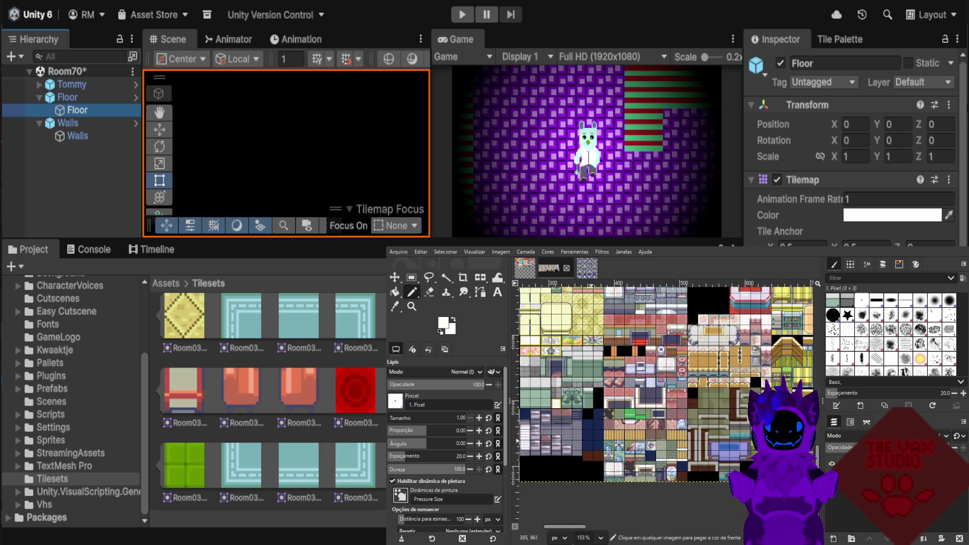
scroll(606, 480, "up", 2)
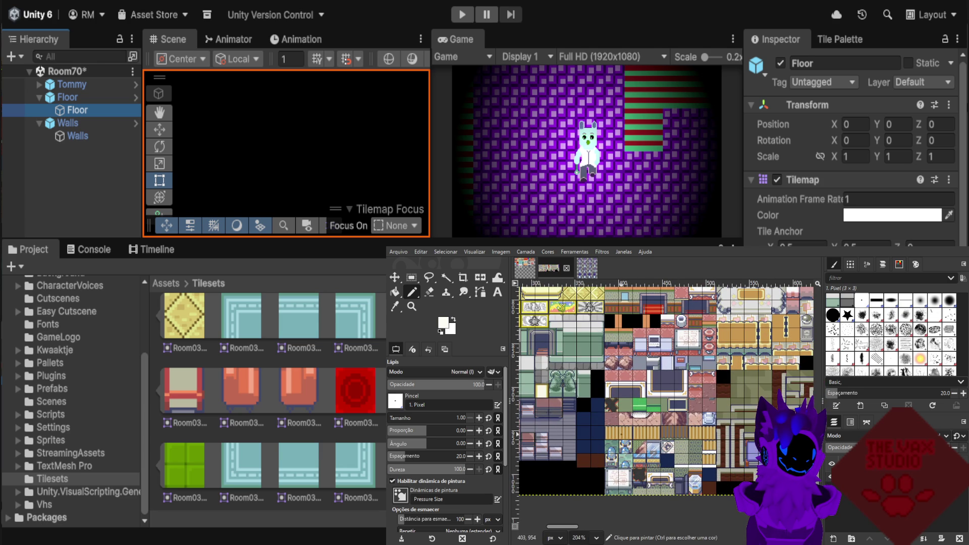
scroll(631, 480, "down", 2)
scroll(641, 469, "down", 2)
scroll(655, 459, "down", 1)
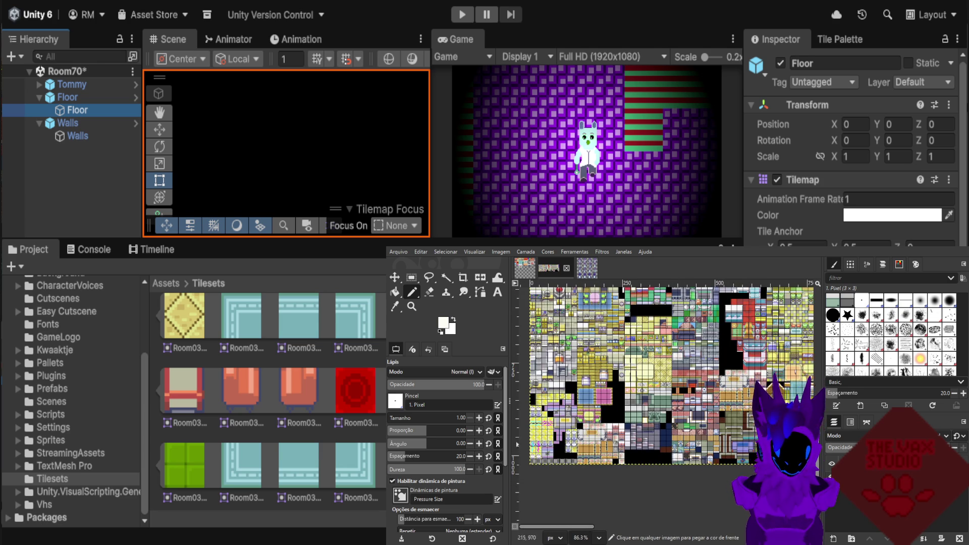
scroll(655, 461, "up", 2)
scroll(677, 467, "up", 1)
scroll(678, 467, "down", 2)
scroll(623, 379, "up", 1)
scroll(623, 379, "up", 1)
scroll(624, 378, "up", 2)
scroll(658, 370, "up", 1)
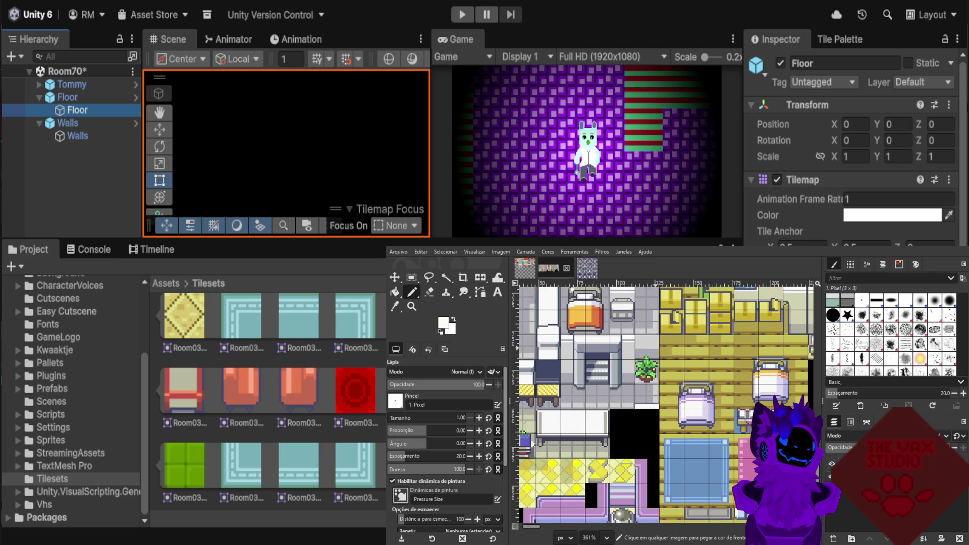
scroll(659, 370, "up", 1)
scroll(661, 379, "down", 1)
scroll(658, 378, "down", 1)
scroll(656, 379, "down", 2)
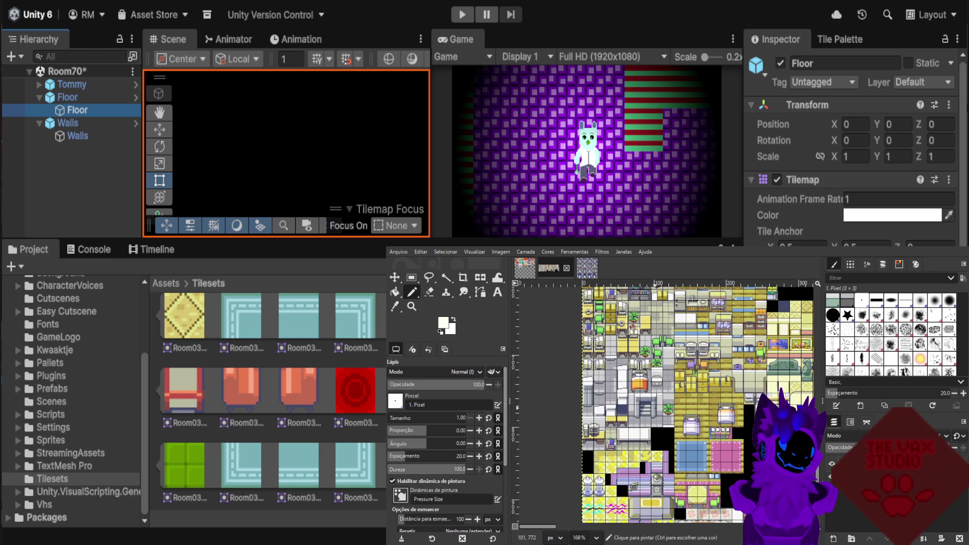
scroll(656, 379, "up", 1)
scroll(664, 379, "up", 3)
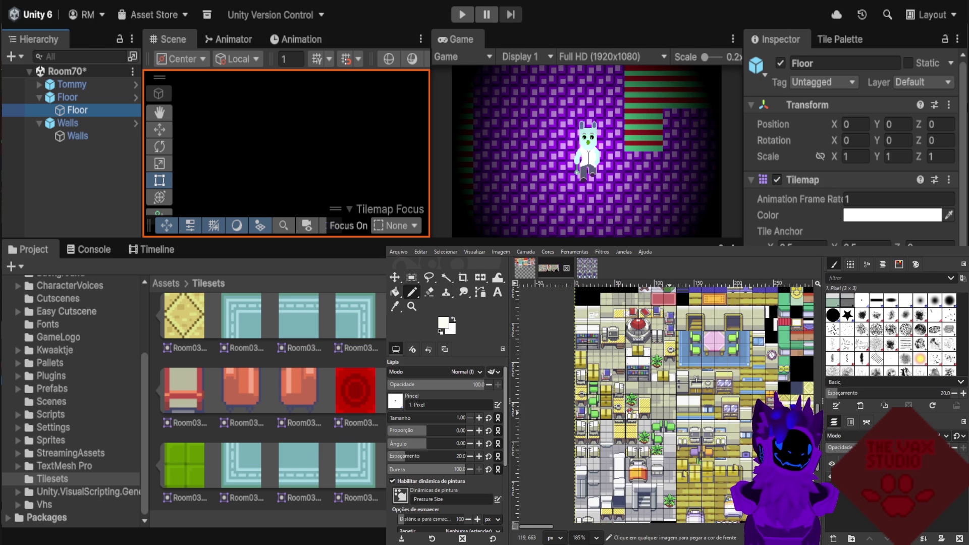
scroll(670, 411, "up", 2)
scroll(671, 411, "up", 2)
scroll(672, 412, "up", 2)
scroll(674, 411, "up", 2)
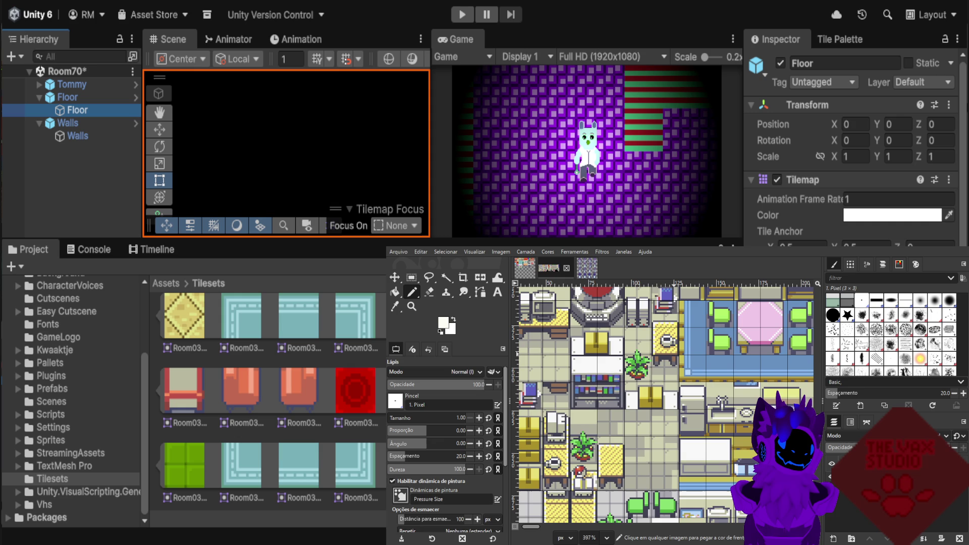
scroll(674, 411, "down", 2)
scroll(674, 412, "down", 5)
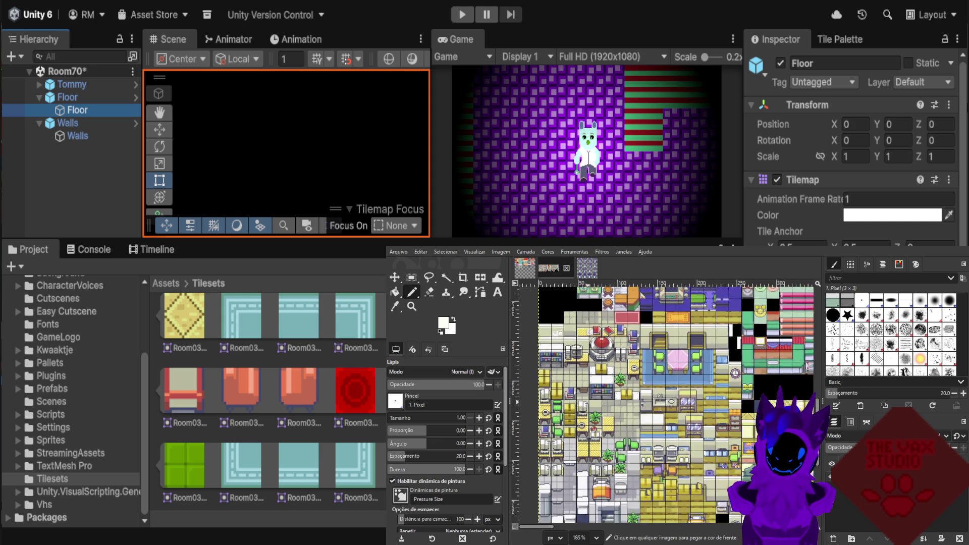
scroll(674, 412, "down", 5)
scroll(674, 411, "up", 2)
scroll(672, 404, "up", 2)
scroll(672, 396, "up", 2)
scroll(671, 393, "up", 2)
scroll(671, 393, "up", 1)
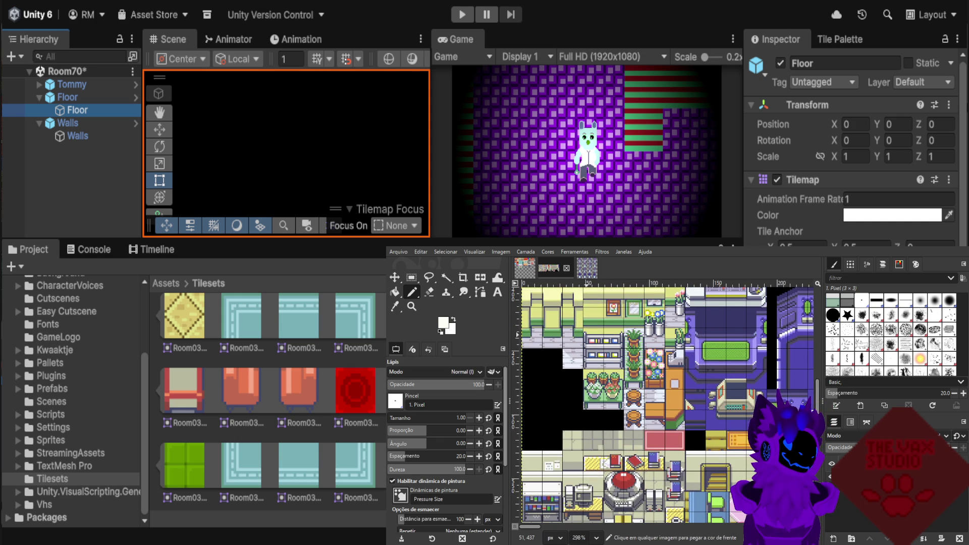
scroll(627, 336, "up", 2)
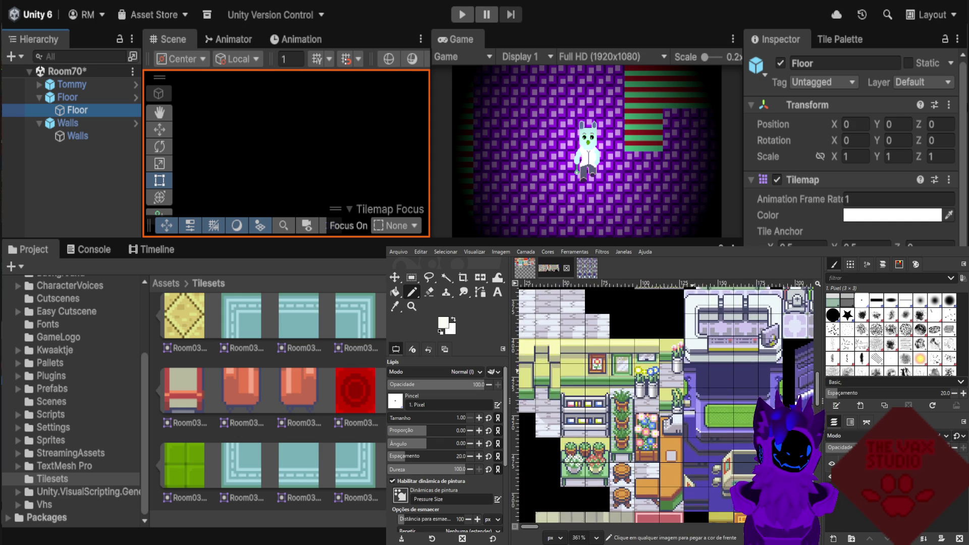
scroll(702, 429, "up", 1)
scroll(676, 368, "down", 1)
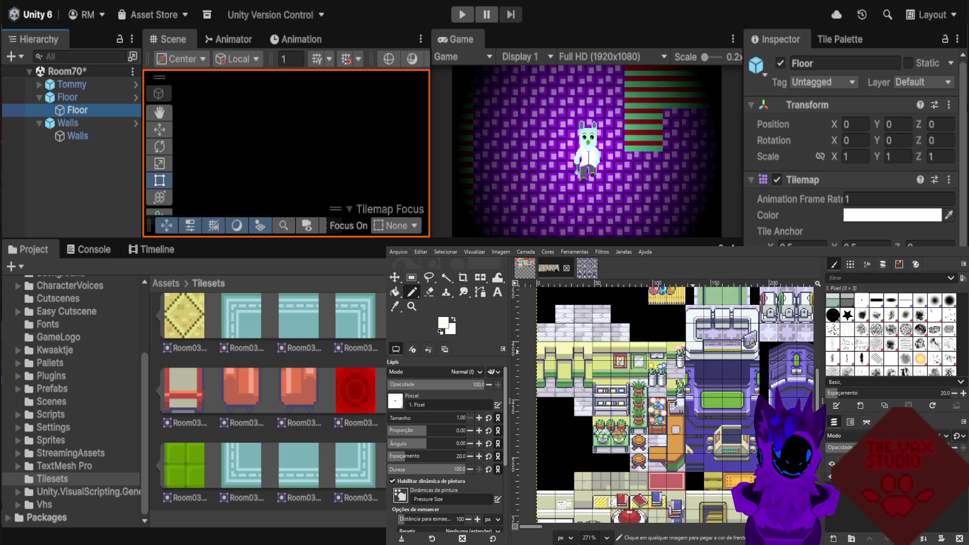
scroll(676, 368, "down", 2)
scroll(676, 368, "down", 1)
scroll(674, 404, "down", 2)
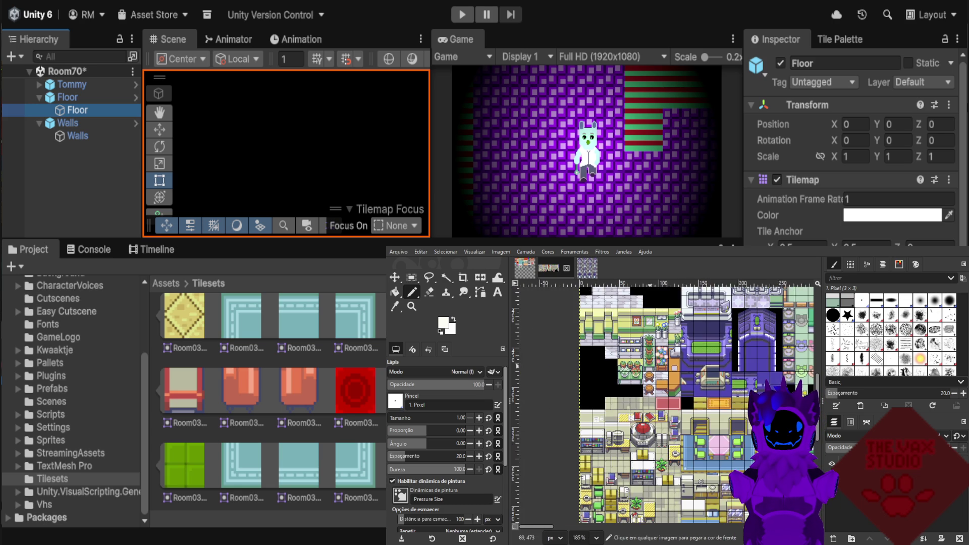
scroll(673, 404, "up", 3)
scroll(651, 404, "up", 2)
scroll(652, 403, "up", 2)
scroll(651, 403, "up", 2)
scroll(707, 404, "down", 2)
scroll(757, 356, "up", 1)
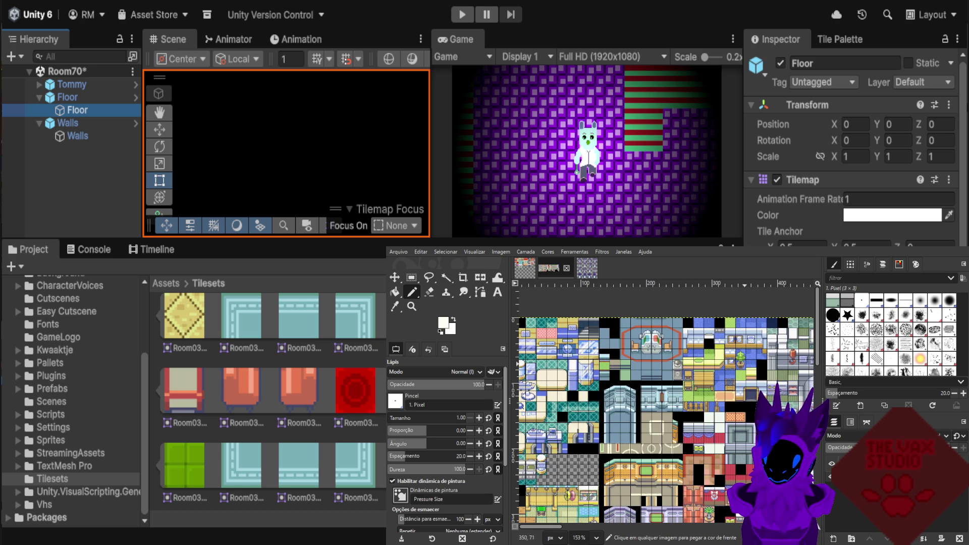
scroll(677, 374, "down", 3)
scroll(681, 379, "down", 2)
scroll(687, 384, "down", 3)
scroll(690, 390, "down", 2)
scroll(689, 389, "up", 3)
scroll(689, 389, "up", 3)
scroll(689, 389, "up", 3)
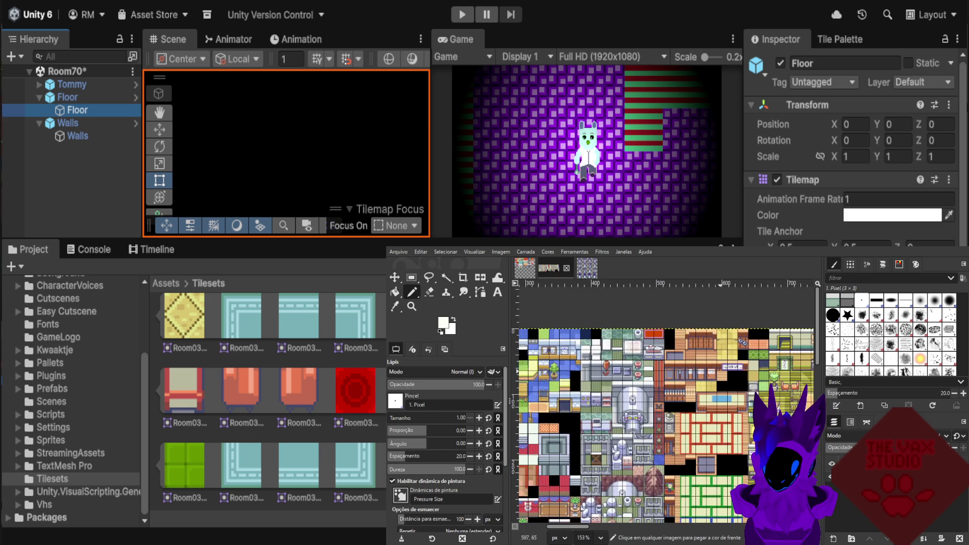
scroll(689, 389, "up", 3)
scroll(665, 402, "down", 1)
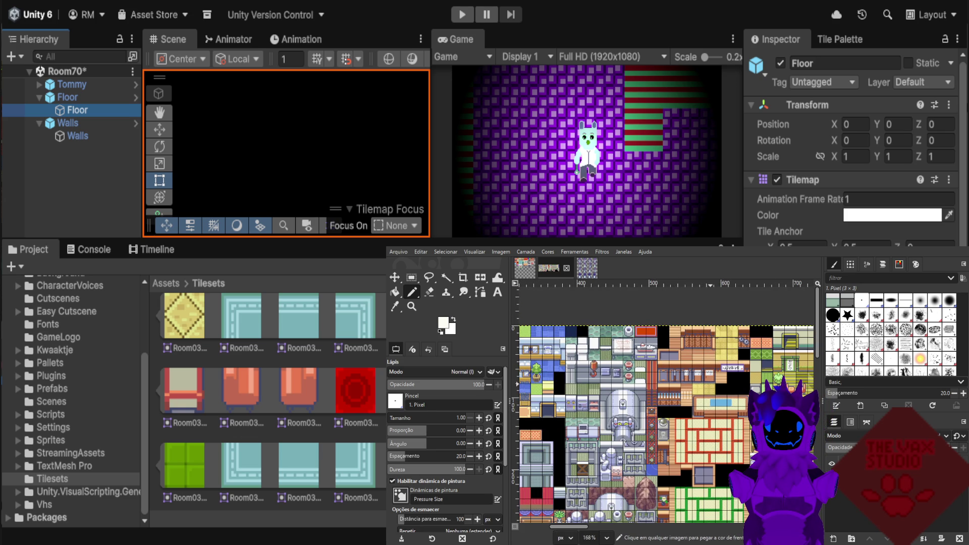
scroll(585, 373, "up", 1)
scroll(585, 374, "up", 1)
scroll(585, 374, "up", 2)
scroll(585, 374, "up", 1)
scroll(583, 383, "up", 1)
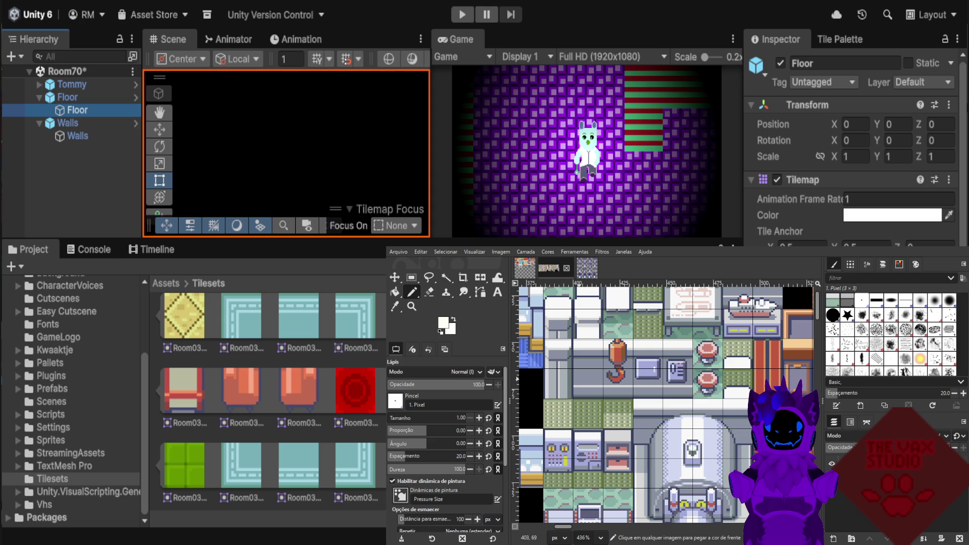
key("r")
scroll(666, 403, "down", 2)
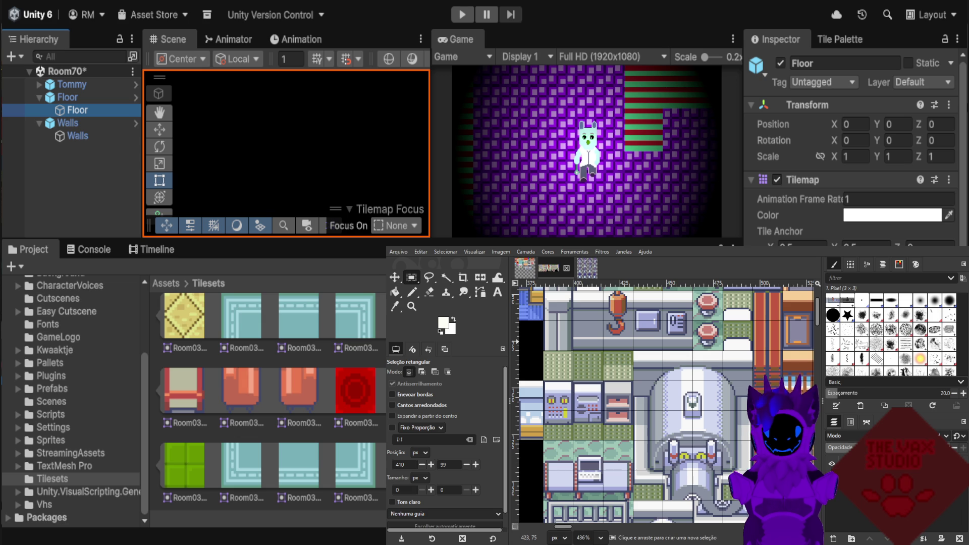
Scroll down the reference interior tileset until the counter tile row shows on screen.
scroll(646, 326, "down", 3)
scroll(666, 404, "down", 3)
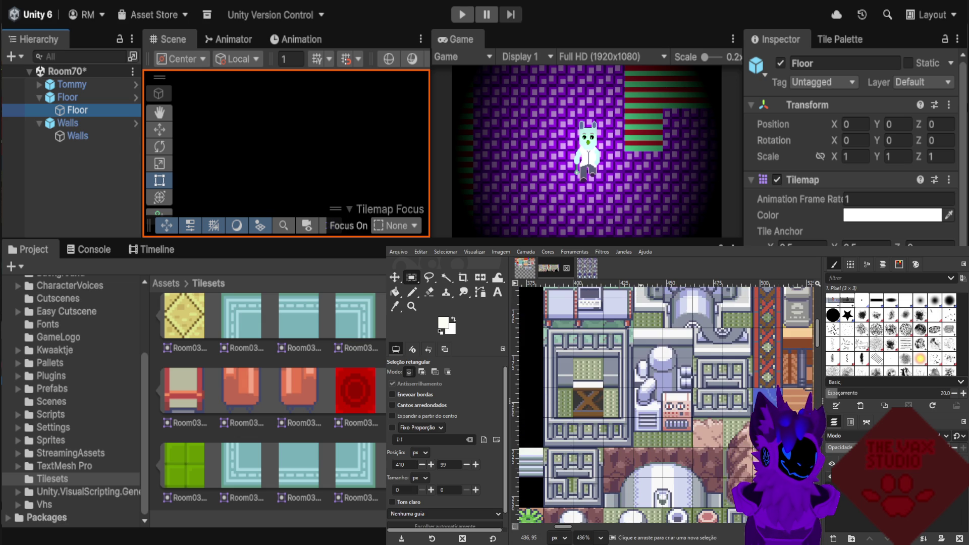
scroll(643, 303, "down", 3)
scroll(643, 323, "down", 2)
scroll(644, 338, "down", 3)
scroll(643, 354, "down", 2)
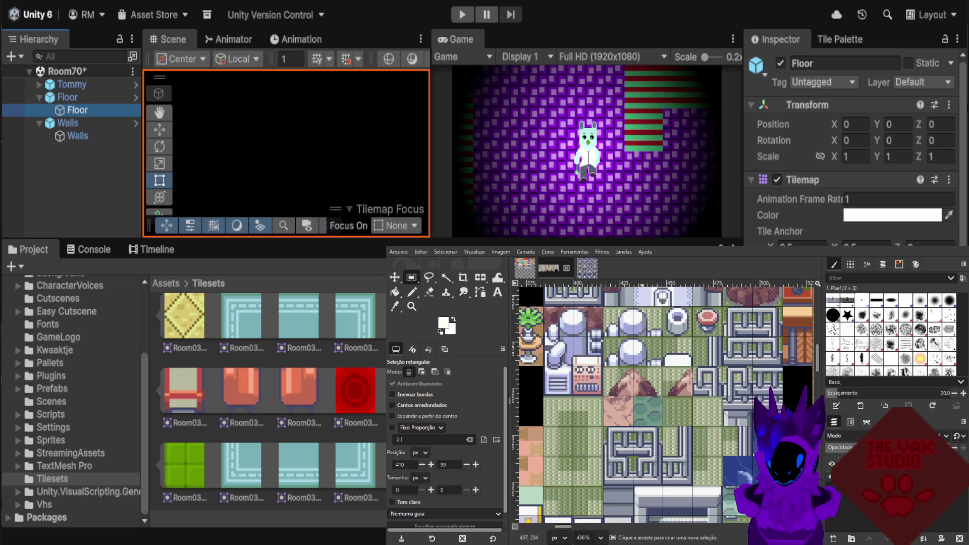
scroll(666, 403, "down", 2)
scroll(666, 404, "down", 2)
scroll(666, 403, "down", 2)
scroll(666, 404, "down", 2)
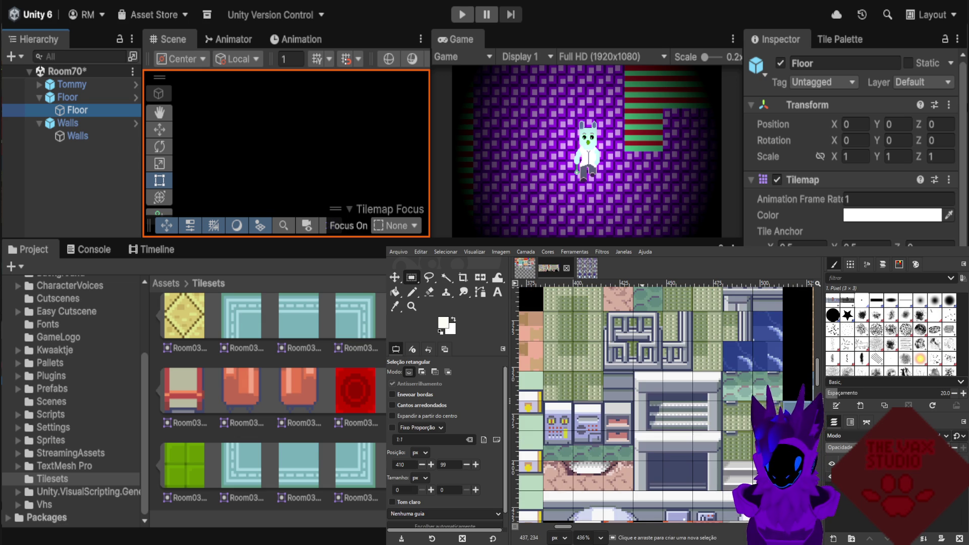
scroll(667, 404, "down", 1)
scroll(666, 404, "down", 1)
scroll(666, 403, "down", 1)
scroll(666, 403, "down", 2)
scroll(666, 404, "down", 2)
scroll(666, 403, "down", 2)
scroll(666, 404, "down", 2)
scroll(666, 404, "down", 2)
scroll(649, 404, "down", 2)
scroll(648, 404, "down", 2)
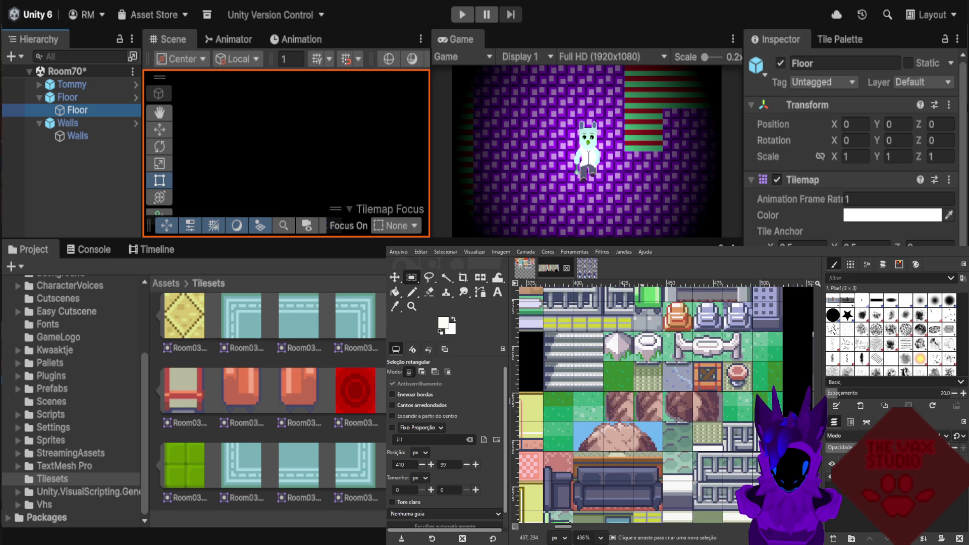
scroll(648, 403, "down", 2)
scroll(648, 404, "down", 2)
scroll(648, 404, "down", 1)
scroll(648, 403, "down", 1)
scroll(649, 404, "down", 1)
scroll(648, 404, "down", 1)
scroll(649, 404, "down", 2)
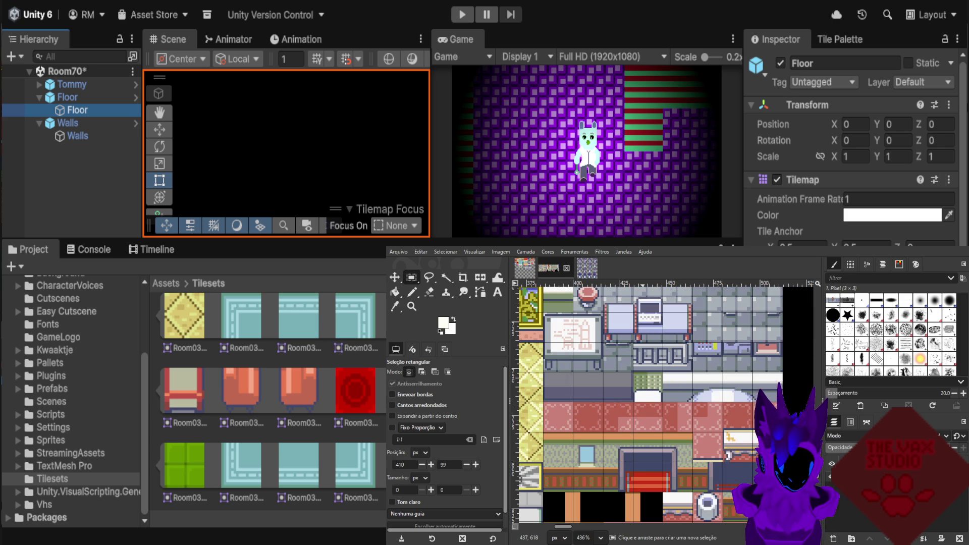
scroll(649, 403, "down", 2)
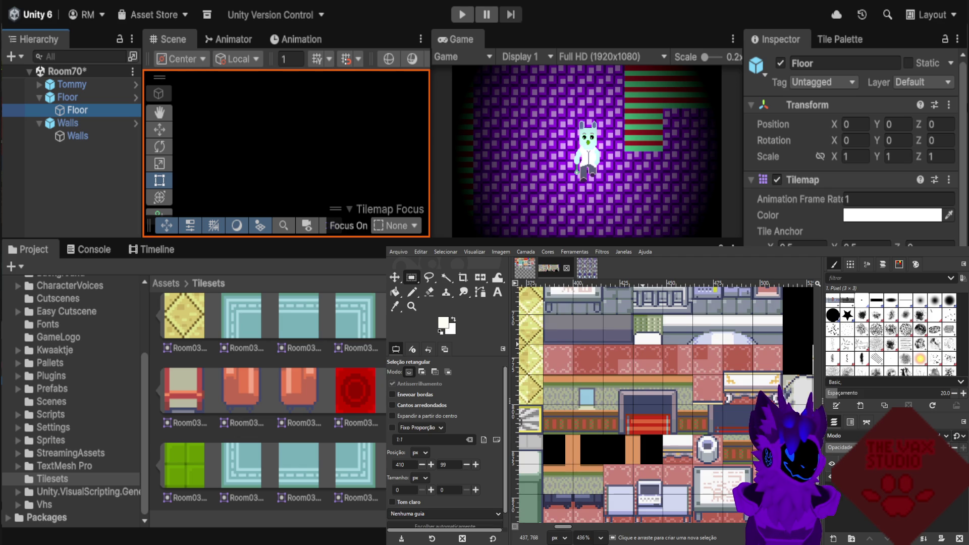
scroll(648, 403, "down", 1)
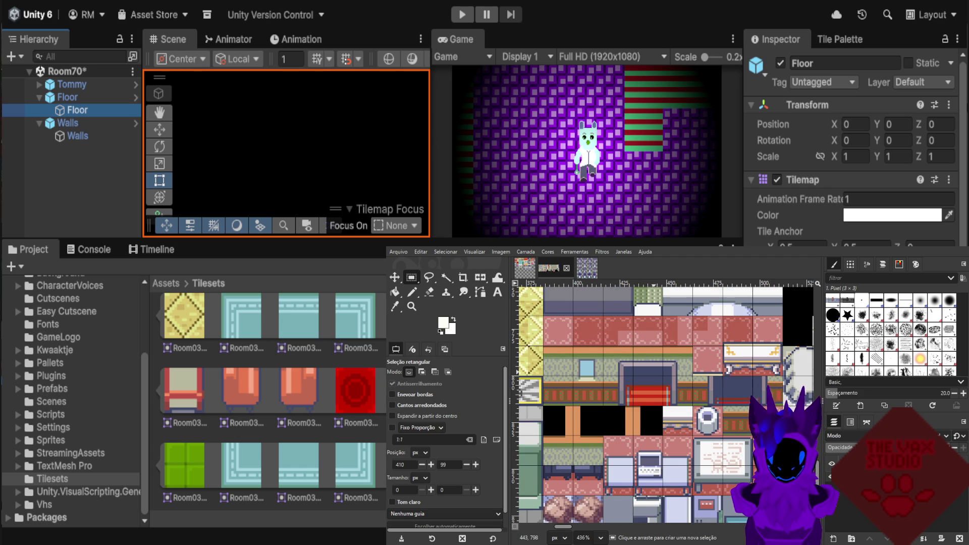
scroll(649, 404, "down", 2)
scroll(648, 403, "down", 2)
scroll(648, 403, "down", 2)
scroll(649, 404, "down", 2)
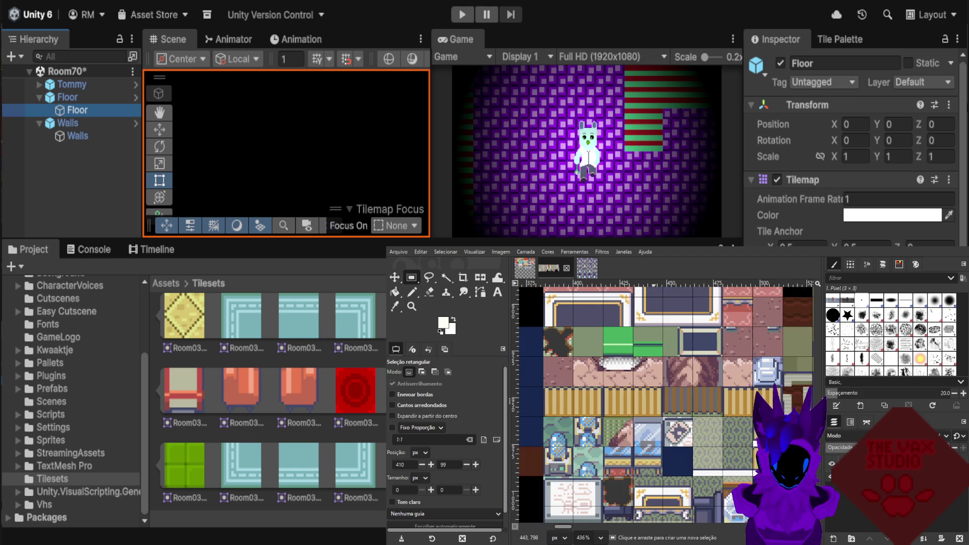
scroll(648, 404, "down", 2)
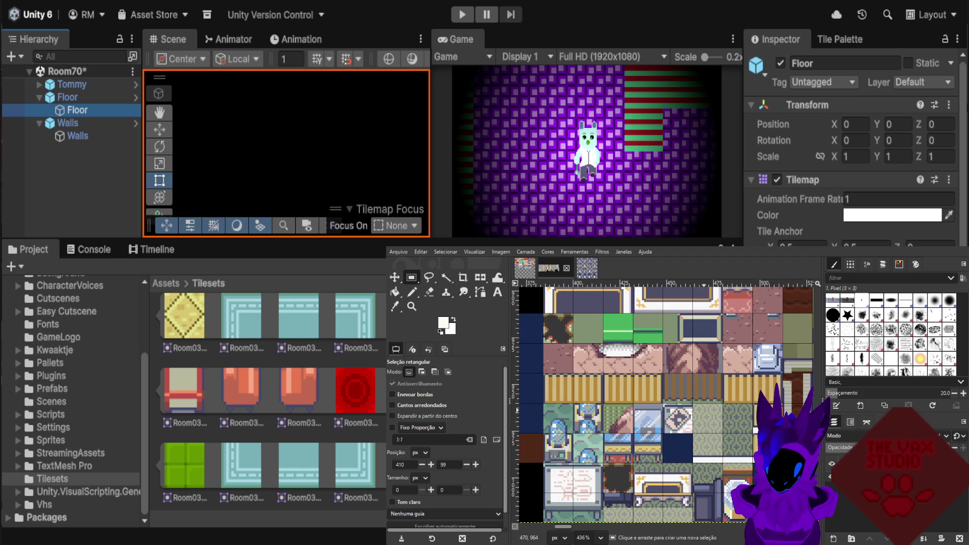
scroll(649, 404, "up", 1)
scroll(649, 403, "up", 3)
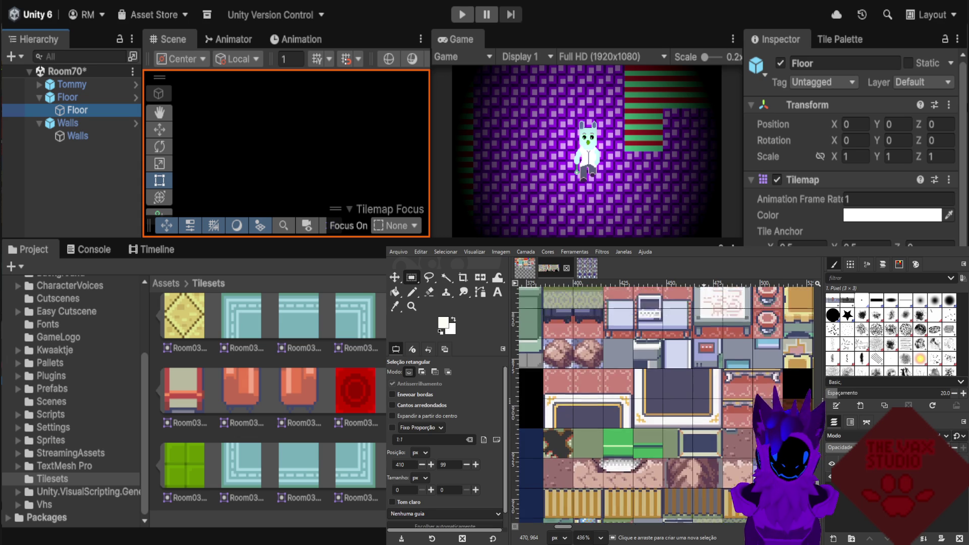
scroll(648, 403, "up", 3)
scroll(649, 404, "up", 1)
scroll(649, 404, "up", 1)
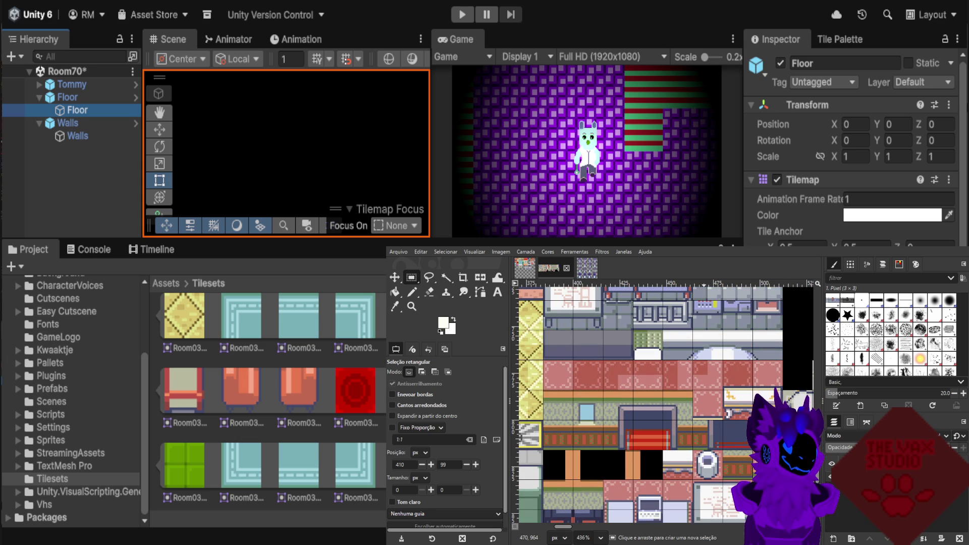
scroll(648, 404, "down", 1)
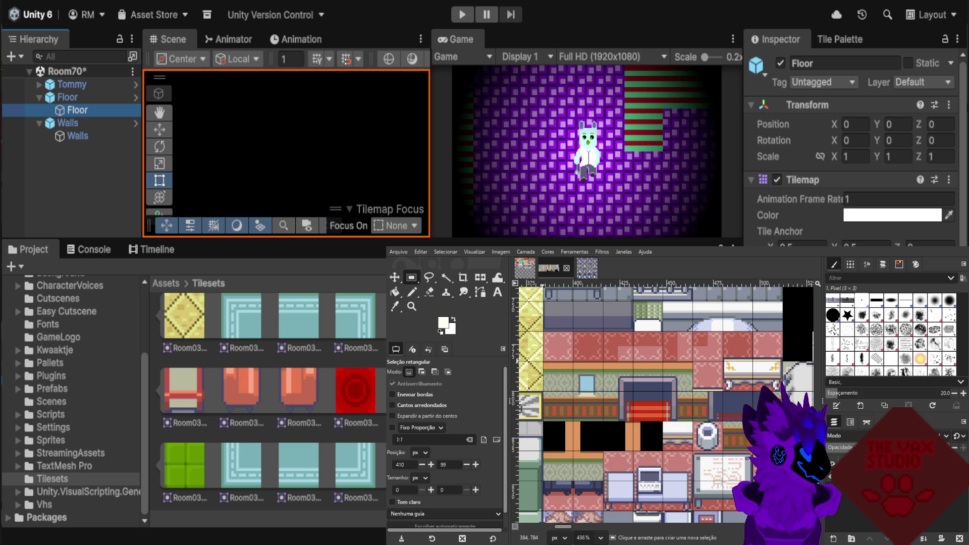
Copy an 80×32 selection around the two-tile counter strip, then return to the Room03 image.
left_click_drag(543, 360, 620, 425)
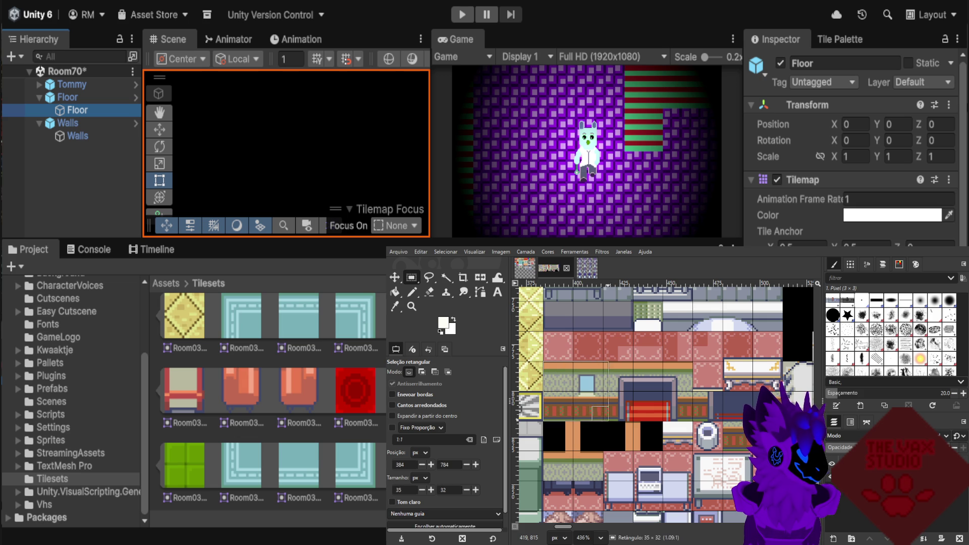
left_click_drag(621, 423, 694, 420)
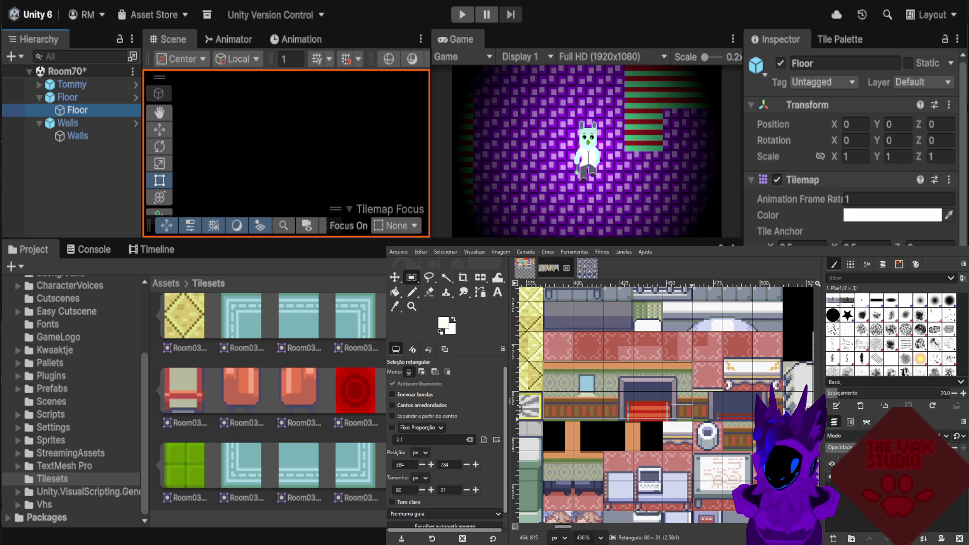
left_click_drag(693, 420, 693, 420)
key("ctrl+c")
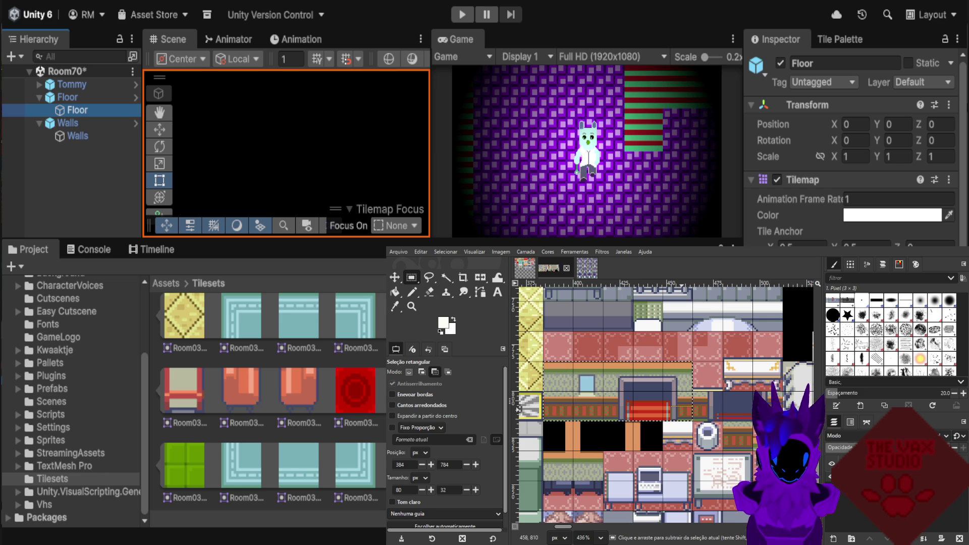
left_click(525, 268)
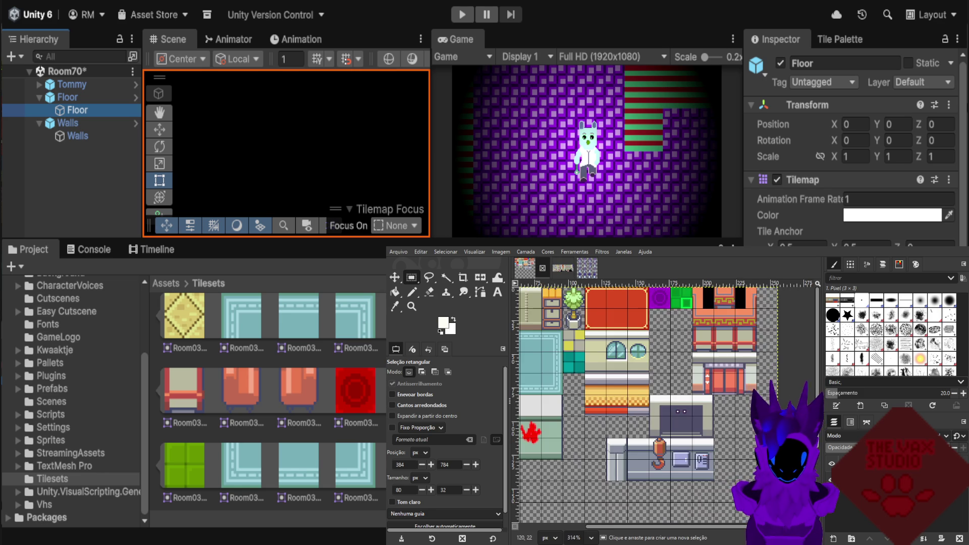
Paste the counter strip into Room03 and slide it left into an empty area near the bottom.
scroll(668, 406, "down", 3)
scroll(656, 398, "up", 2)
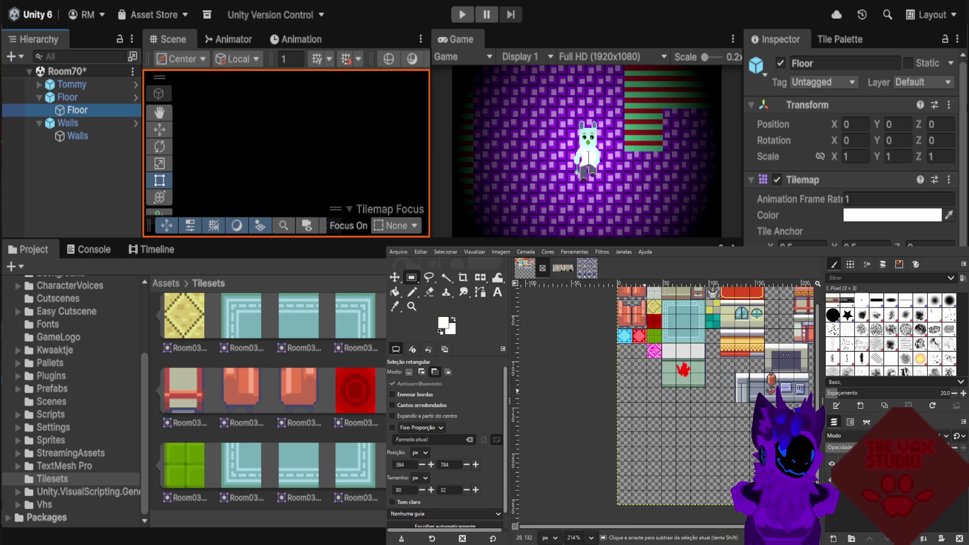
key("ctrl+v")
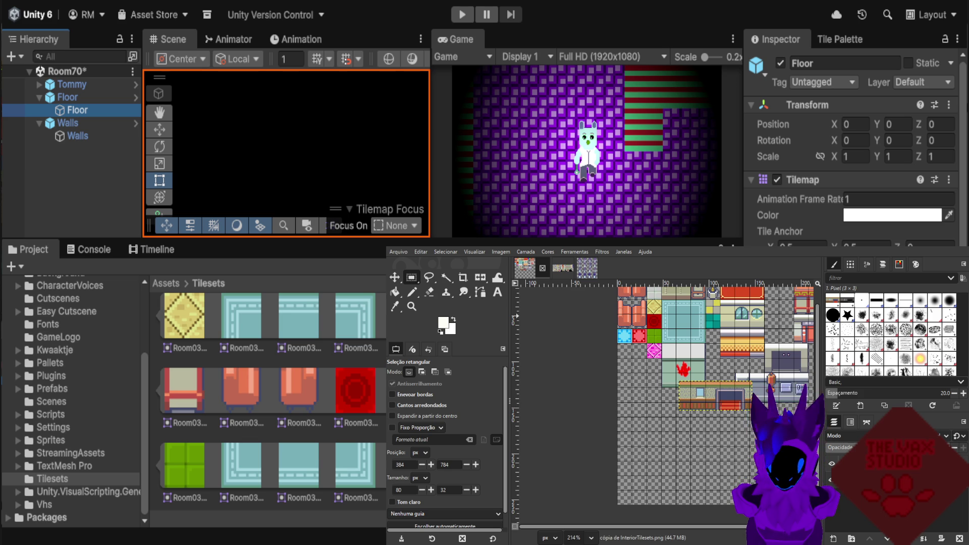
key("m")
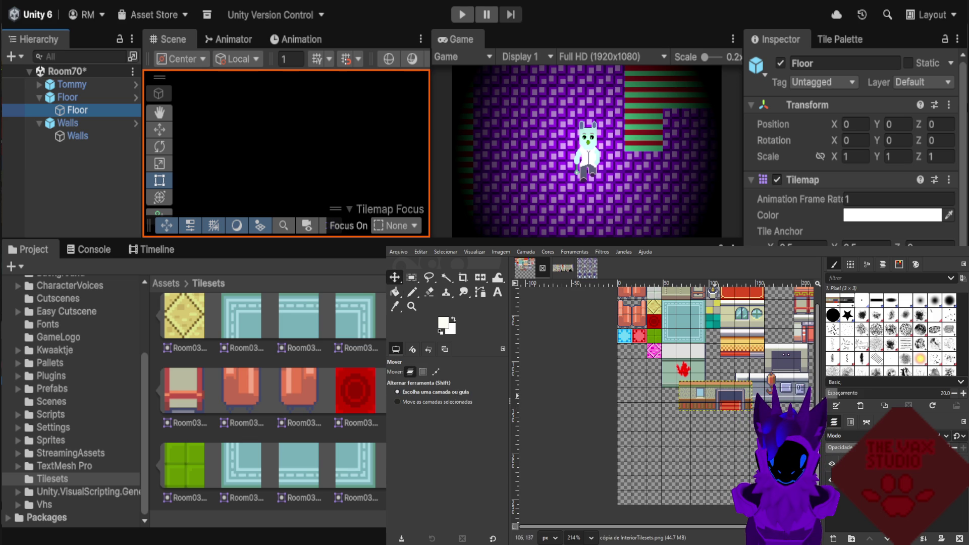
left_click_drag(719, 397, 654, 403)
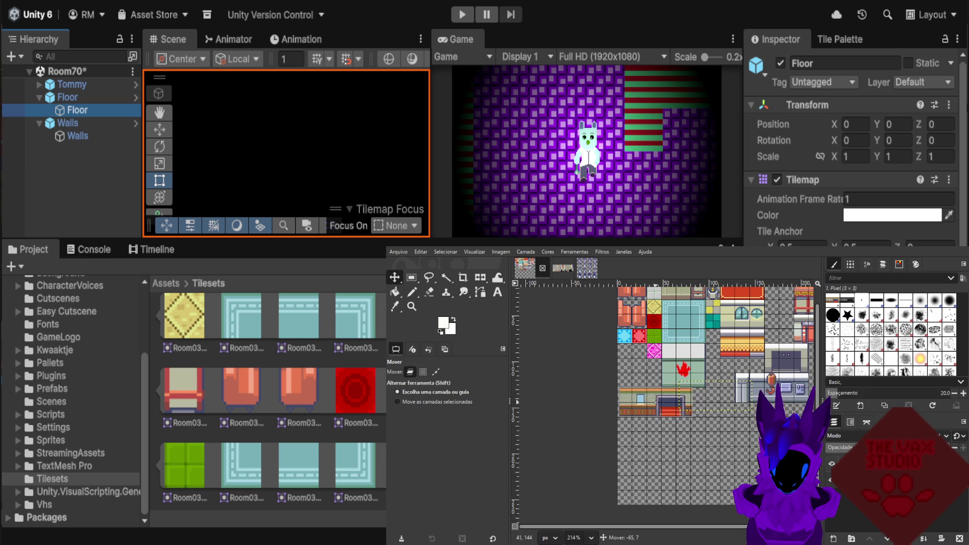
scroll(652, 398, "up", 3, "ctrl")
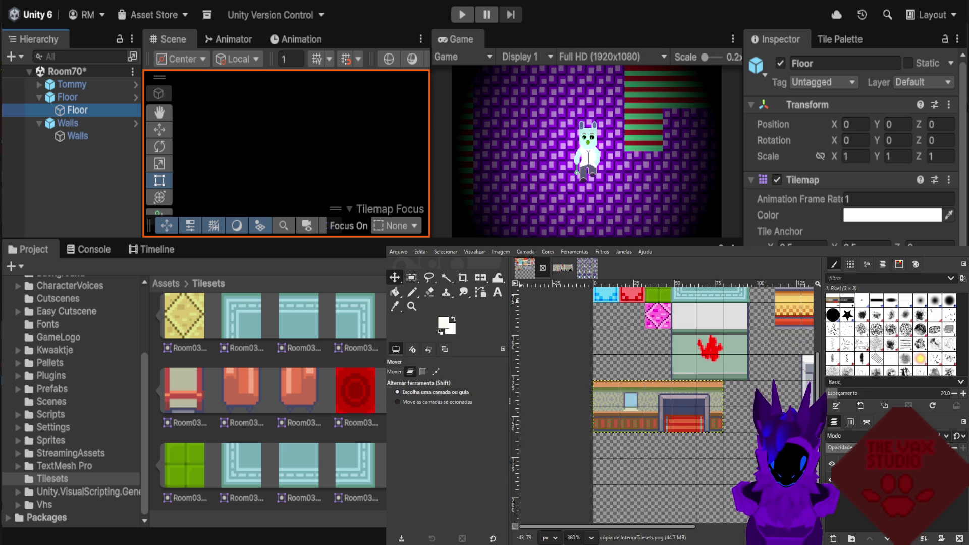
Anchor the pasted counter strip onto the Room03 layer with Ctrl+H.
key("r")
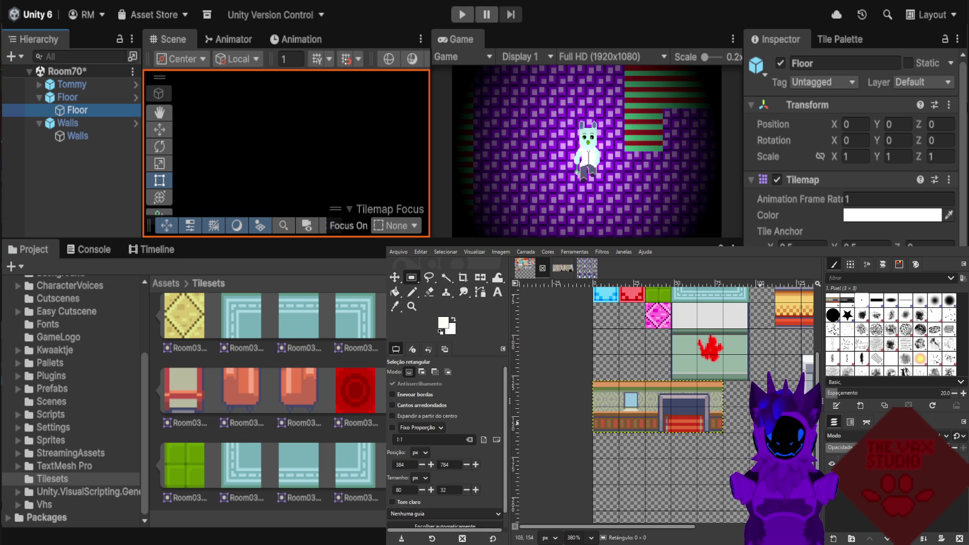
left_click(762, 428)
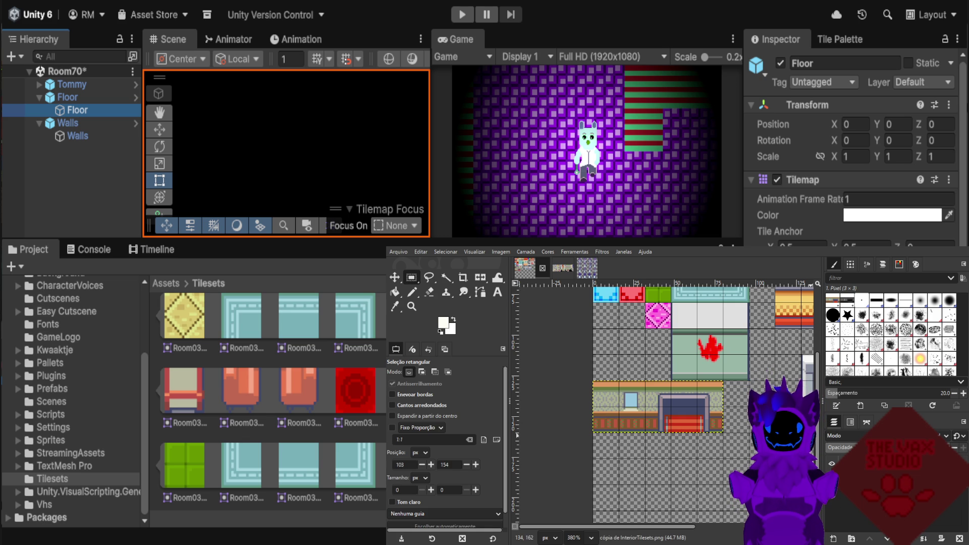
key("ctrl+h")
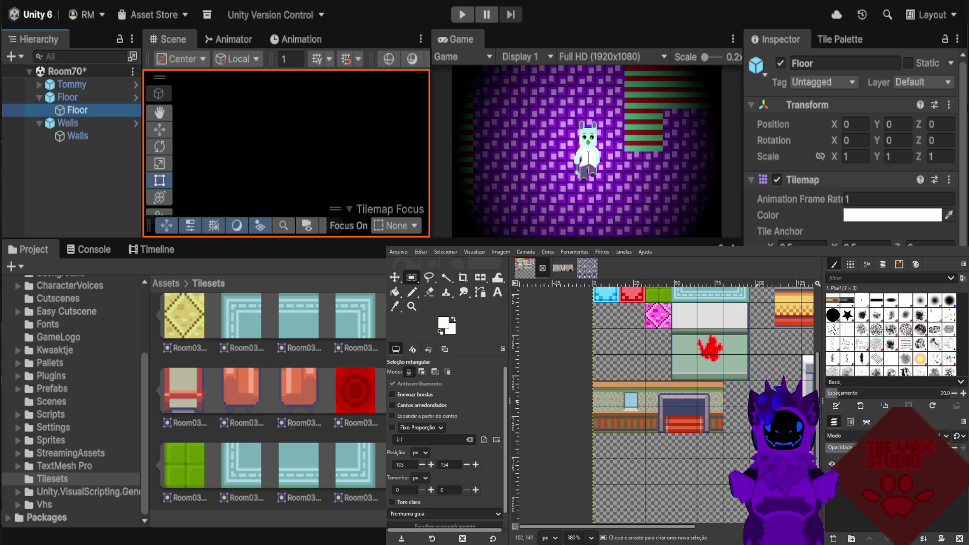
scroll(758, 413, "up", 1)
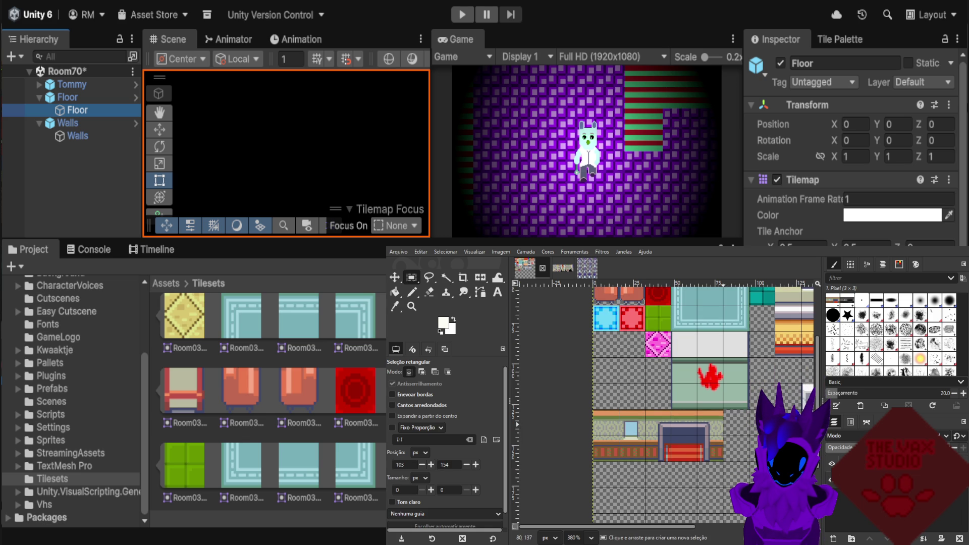
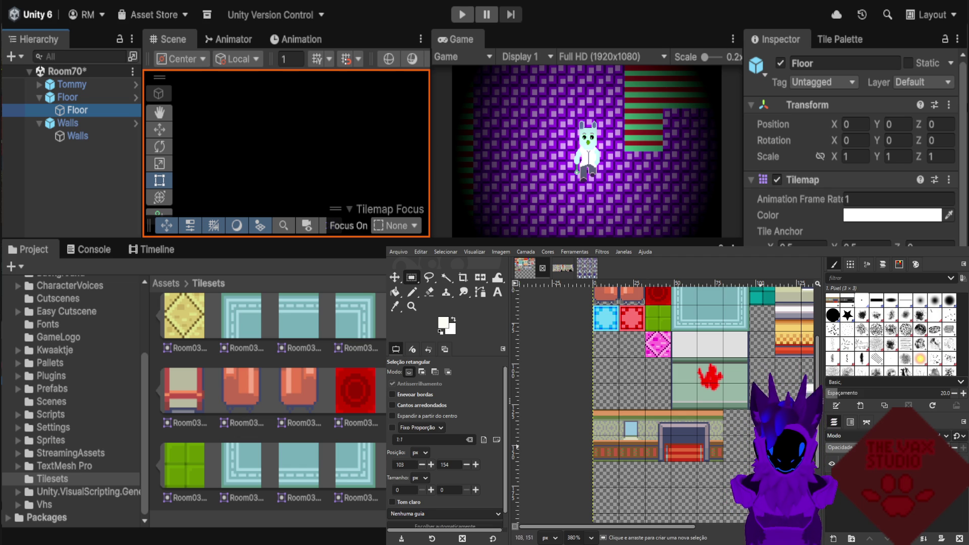
Bring up the InteriorTilesets.png image and clear its existing selection.
scroll(702, 404, "down", 5)
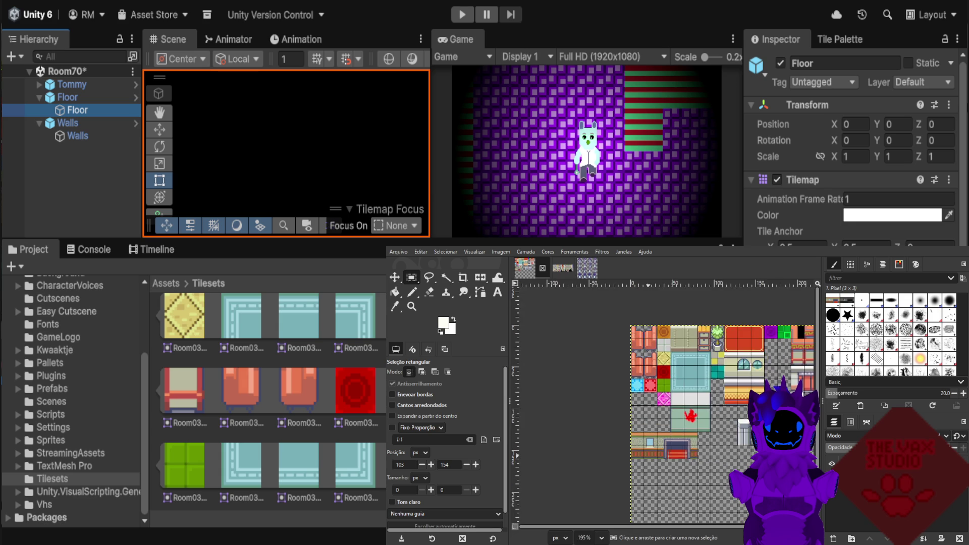
scroll(793, 378, "up", 1)
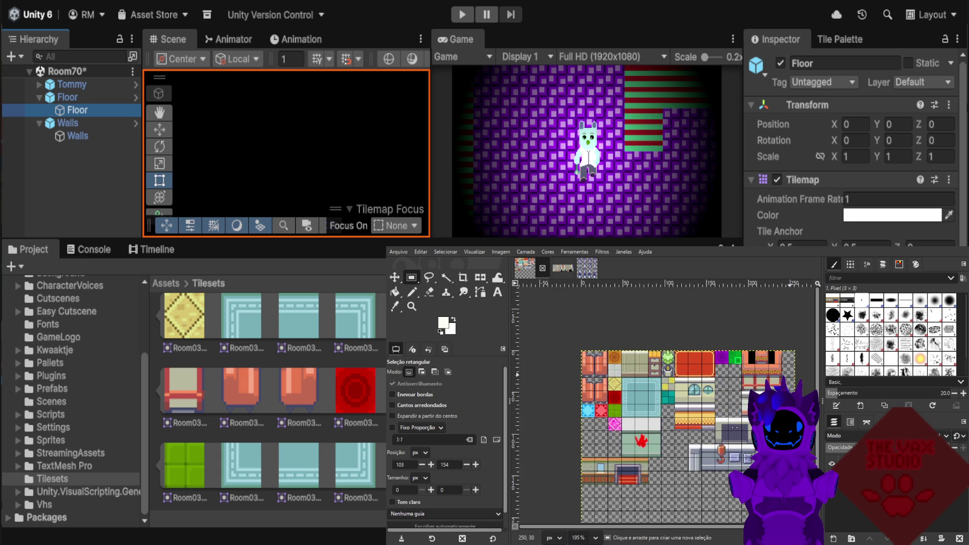
scroll(793, 378, "up", 1)
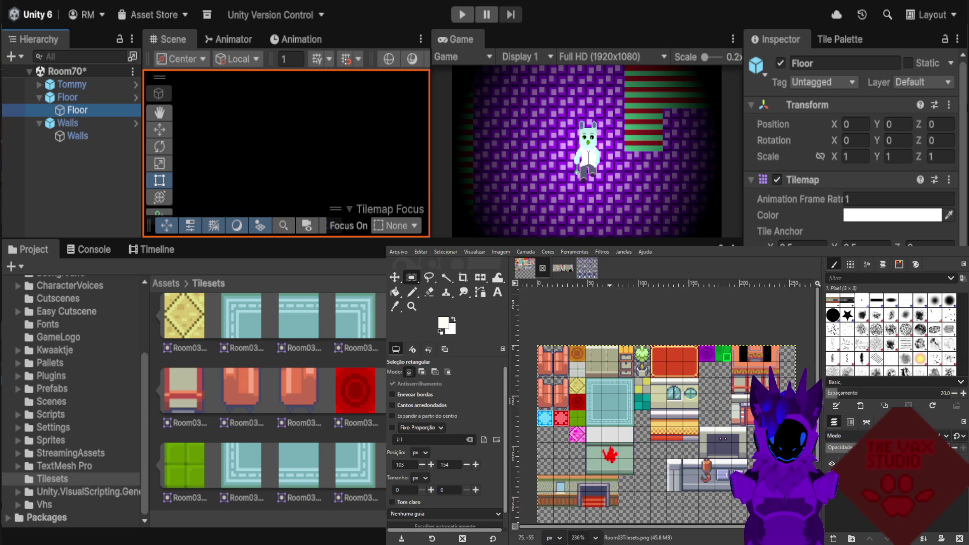
key("alt+2")
left_click(753, 460)
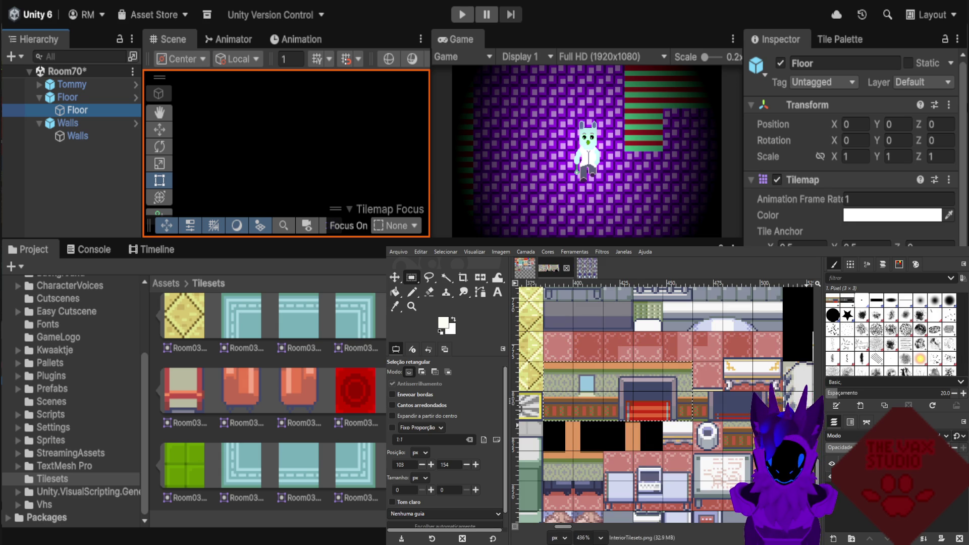
Browse the tileset to locate the potted plant and flower tiles.
scroll(667, 404, "down", 1)
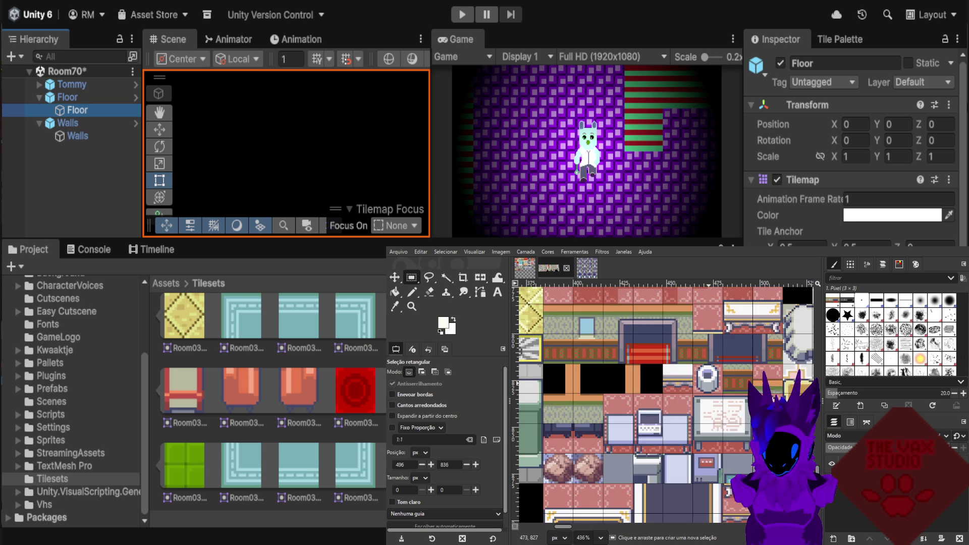
scroll(666, 404, "down", 2)
scroll(666, 404, "down", 1)
scroll(667, 403, "down", 1)
scroll(666, 403, "down", 1)
scroll(666, 404, "down", 1)
scroll(666, 404, "down", 1)
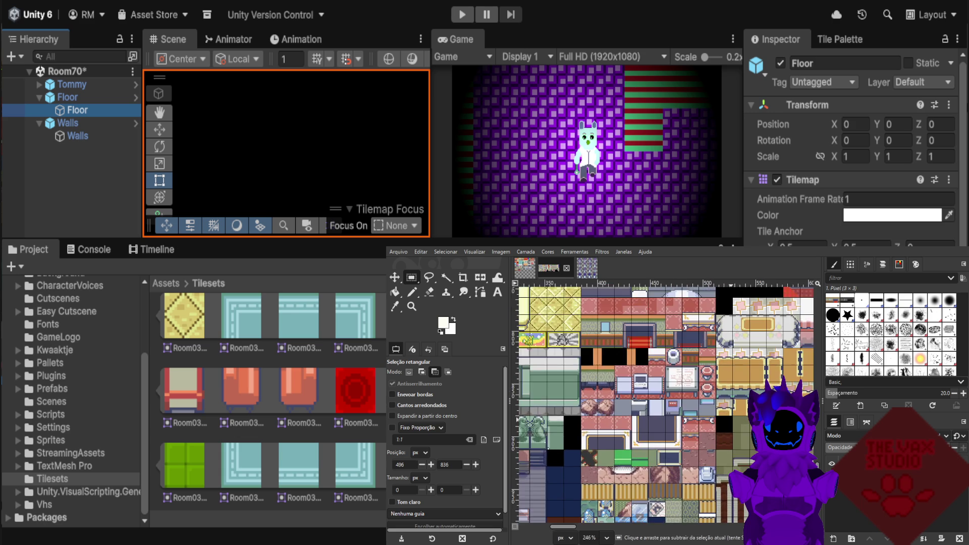
scroll(744, 414, "down", 1)
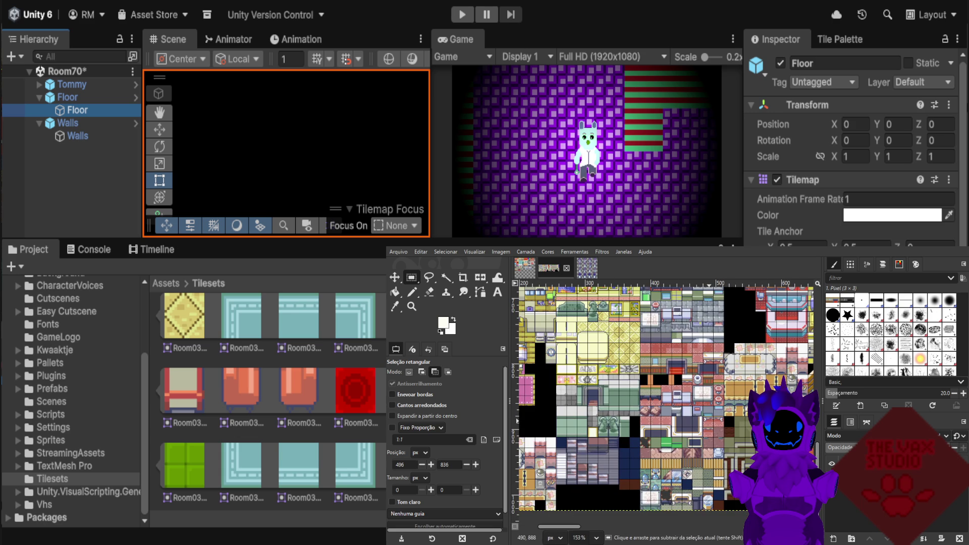
scroll(707, 421, "down", 1)
scroll(706, 421, "down", 1)
scroll(706, 421, "down", 1)
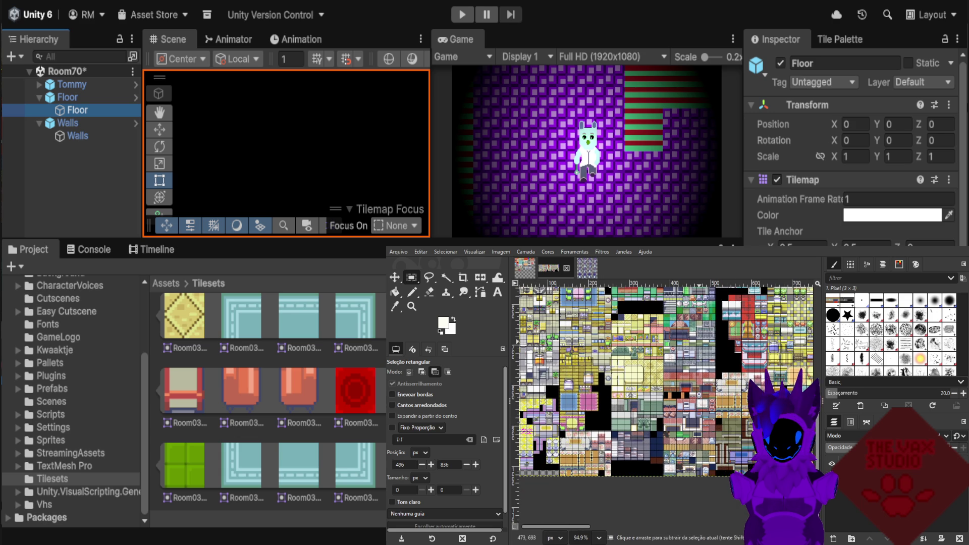
scroll(701, 394, "up", 1)
scroll(691, 353, "up", 1)
scroll(683, 328, "up", 1)
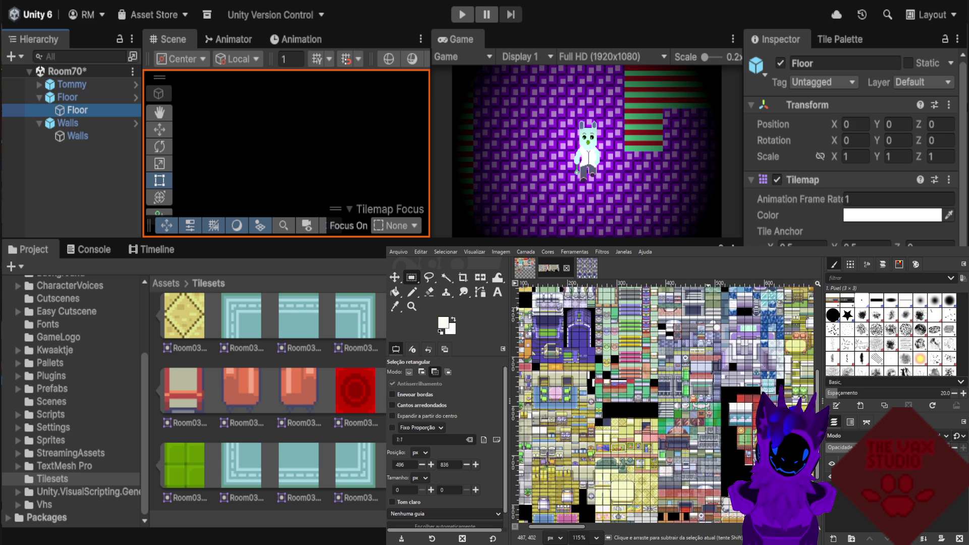
scroll(706, 338, "up", 2)
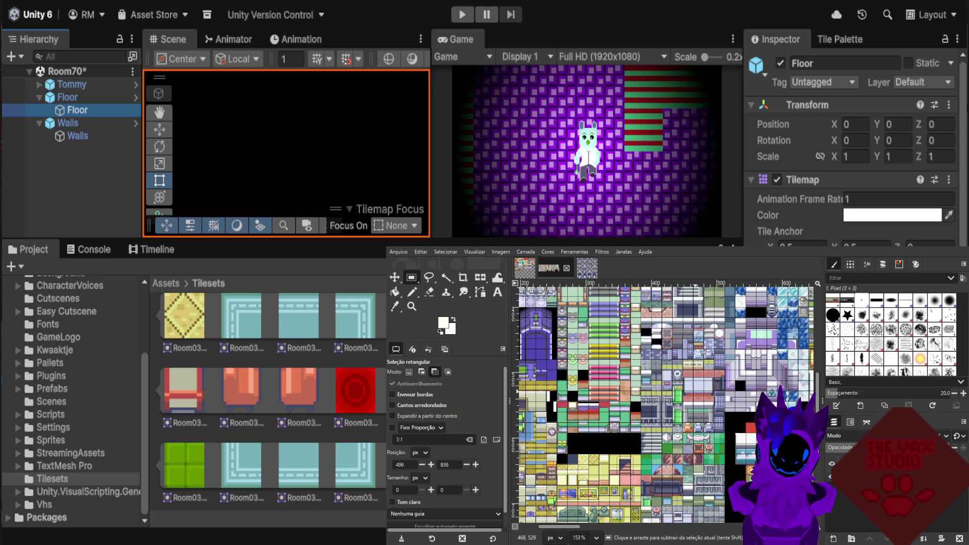
scroll(699, 338, "up", 1)
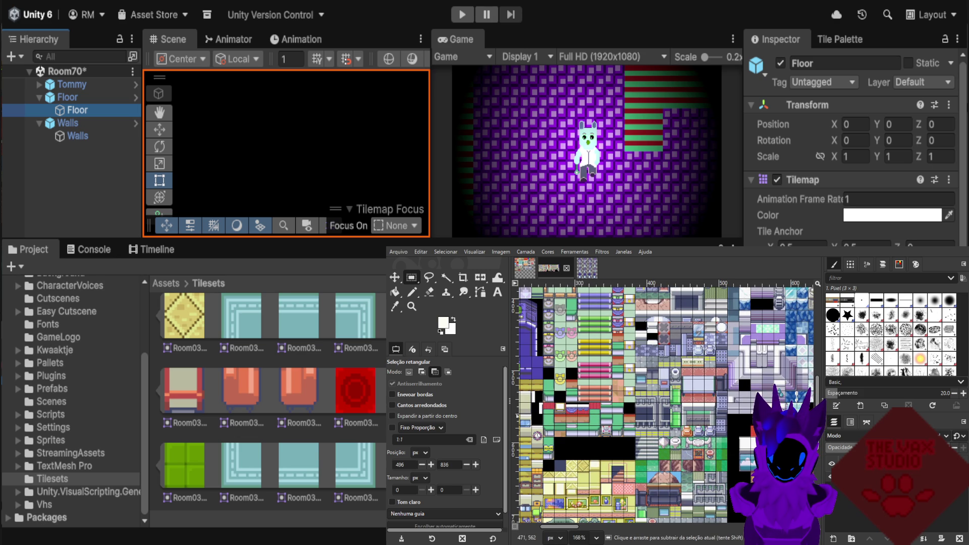
scroll(697, 353, "up", 1)
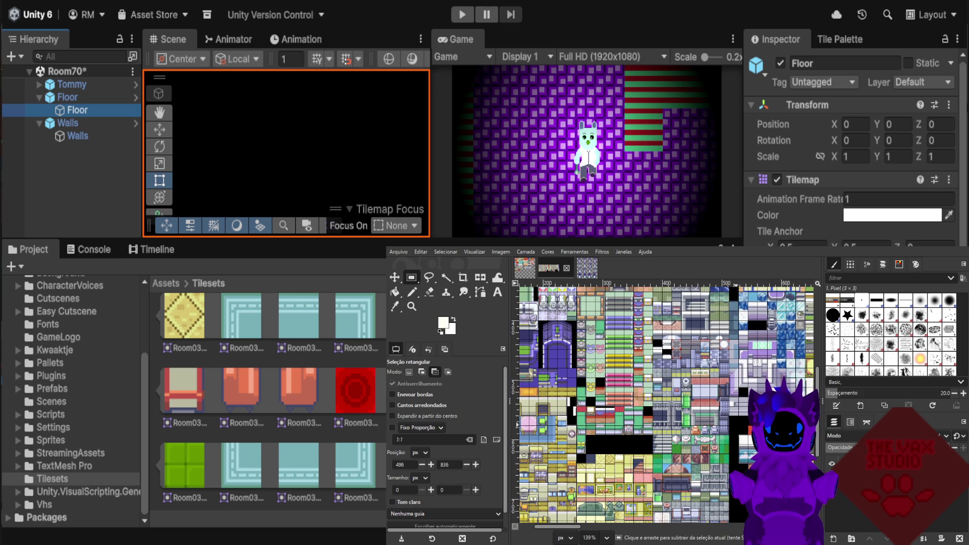
scroll(657, 348, "up", 1)
scroll(694, 414, "up", 1)
scroll(694, 414, "up", 1)
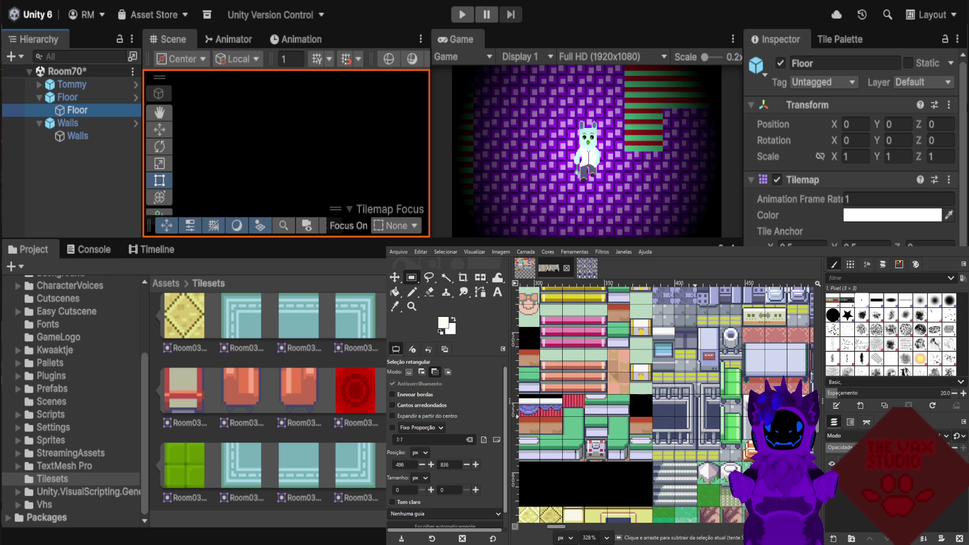
scroll(724, 399, "up", 1)
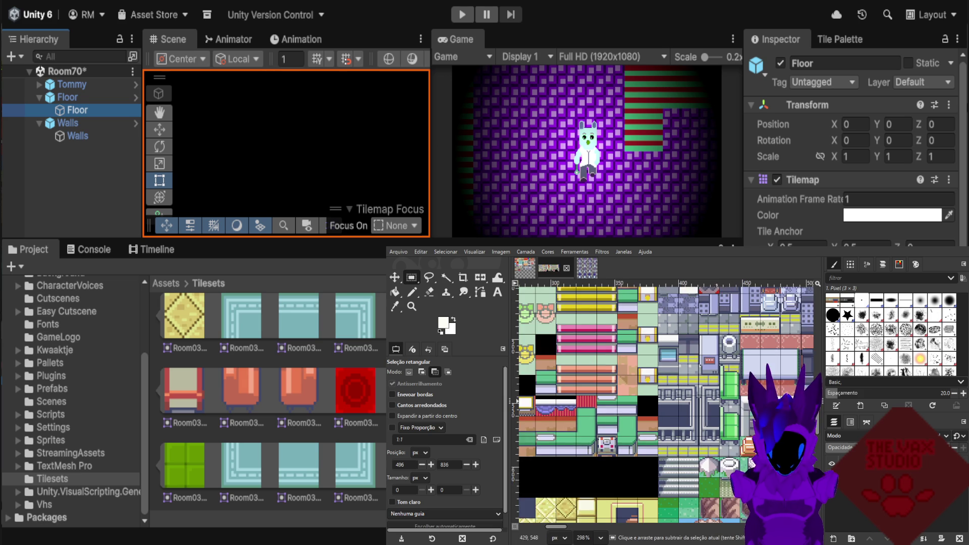
scroll(717, 399, "down", 1)
scroll(717, 399, "down", 1)
scroll(716, 399, "down", 3)
scroll(726, 398, "down", 1)
scroll(727, 398, "down", 1)
scroll(727, 399, "up", 1)
scroll(727, 399, "up", 1)
scroll(727, 399, "up", 1)
scroll(727, 399, "up", 1)
scroll(686, 399, "up", 1)
scroll(685, 398, "up", 1)
scroll(685, 398, "up", 1)
scroll(685, 399, "up", 1)
scroll(686, 394, "up", 4)
scroll(641, 386, "up", 4)
scroll(595, 378, "up", 5)
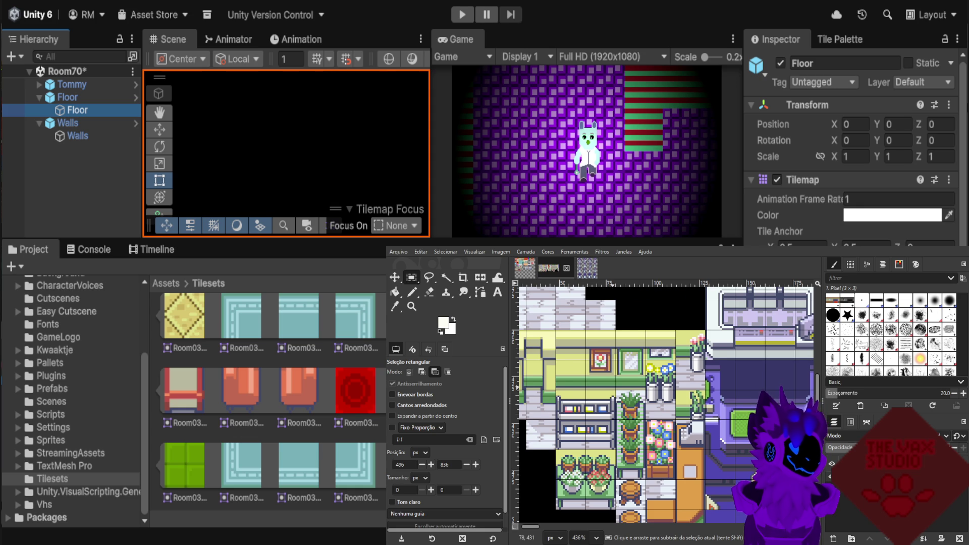
scroll(615, 377, "down", 1)
scroll(626, 378, "down", 1)
scroll(638, 377, "down", 1)
scroll(655, 377, "down", 1)
scroll(676, 377, "down", 1)
key("ctrl")
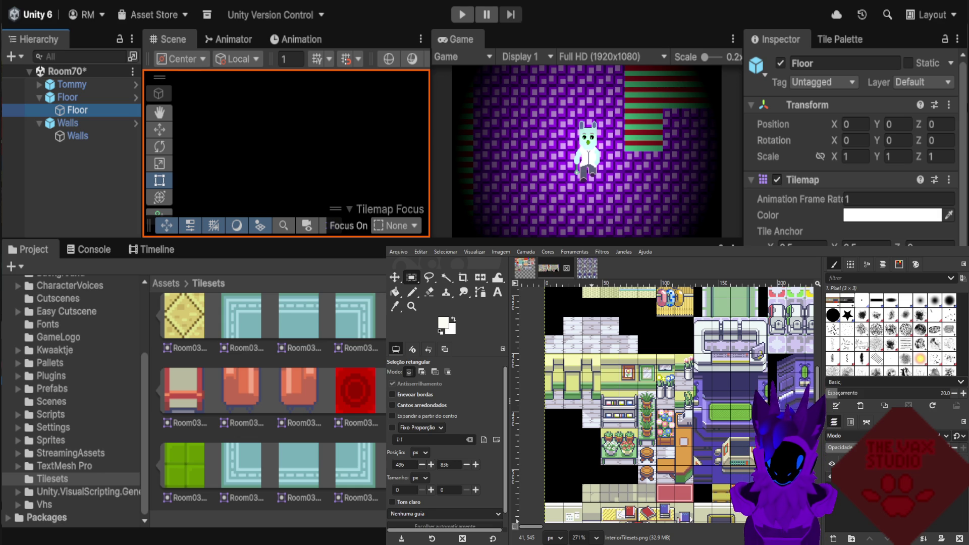
scroll(709, 454, "down", 1)
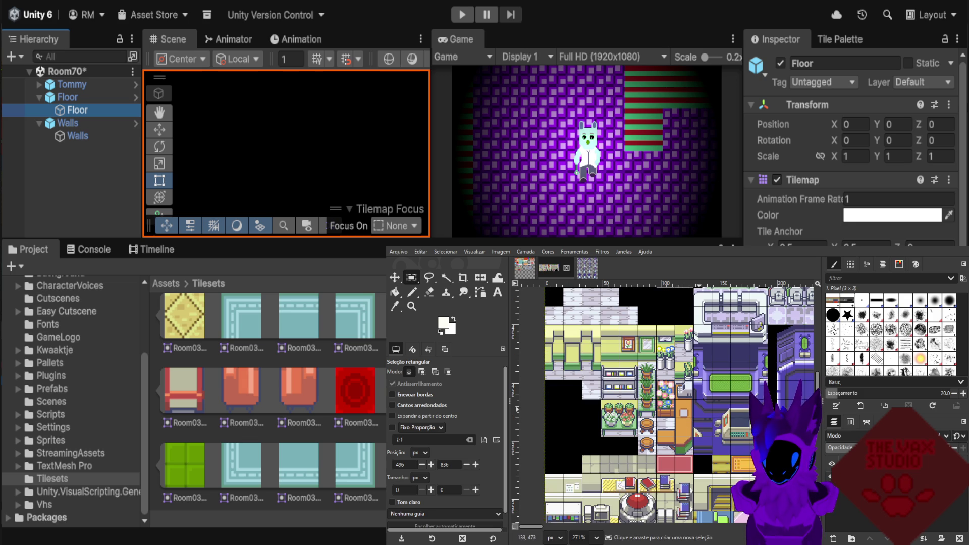
scroll(709, 454, "up", 1)
scroll(654, 427, "up", 1)
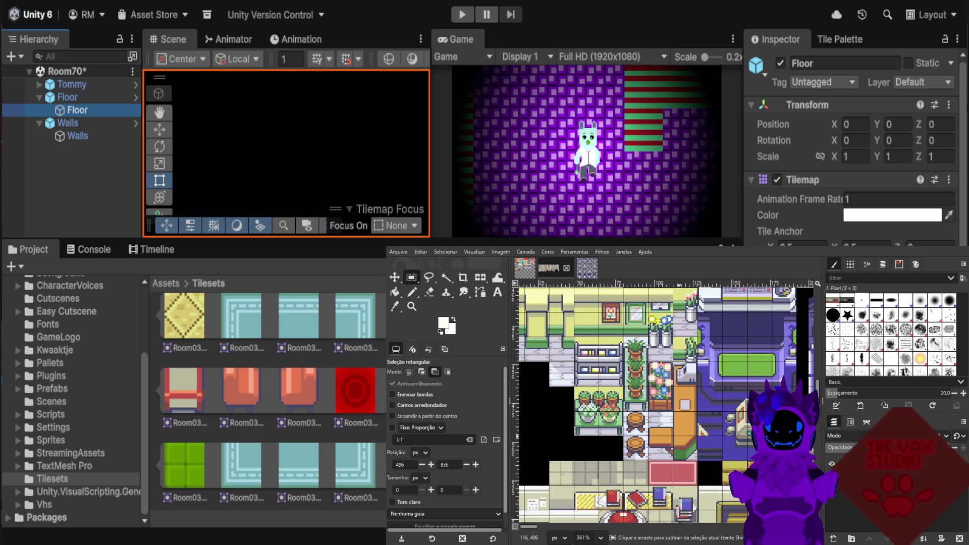
scroll(690, 368, "up", 2)
scroll(690, 368, "up", 2)
scroll(690, 367, "up", 2)
scroll(690, 368, "up", 1)
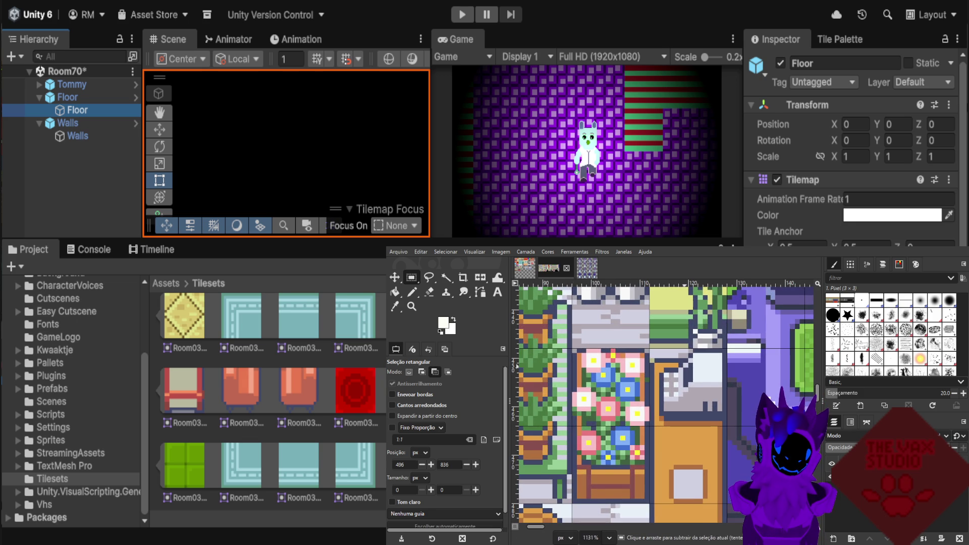
scroll(690, 368, "down", 1)
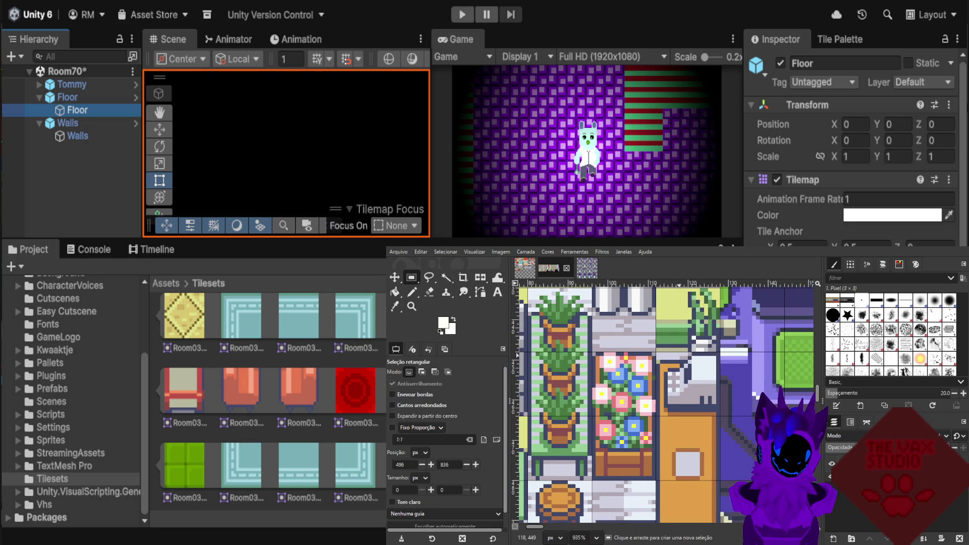
scroll(701, 336, "down", 2)
scroll(701, 335, "down", 3)
scroll(701, 336, "down", 2)
scroll(701, 336, "down", 1)
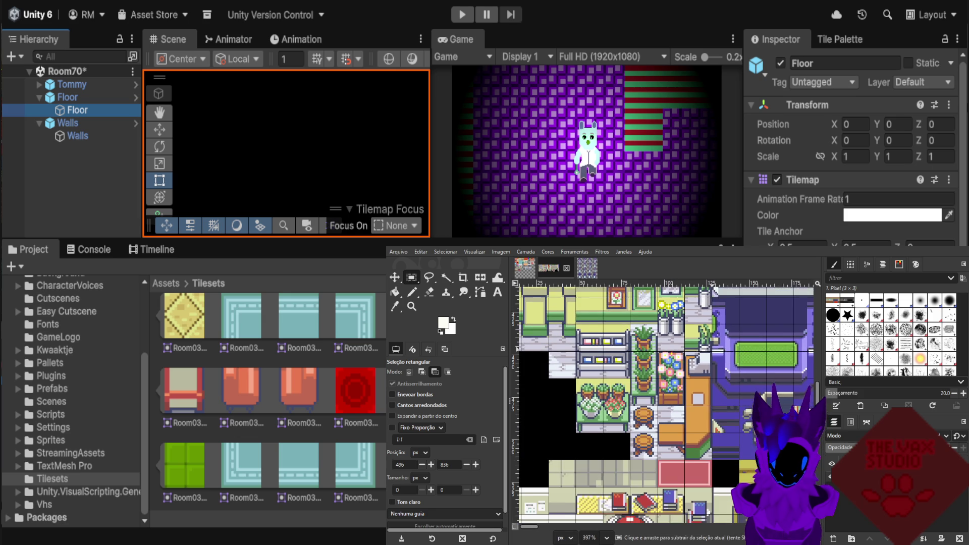
scroll(701, 336, "down", 1)
scroll(702, 336, "down", 1)
scroll(671, 373, "up", 2)
scroll(671, 373, "up", 2)
scroll(672, 373, "up", 2)
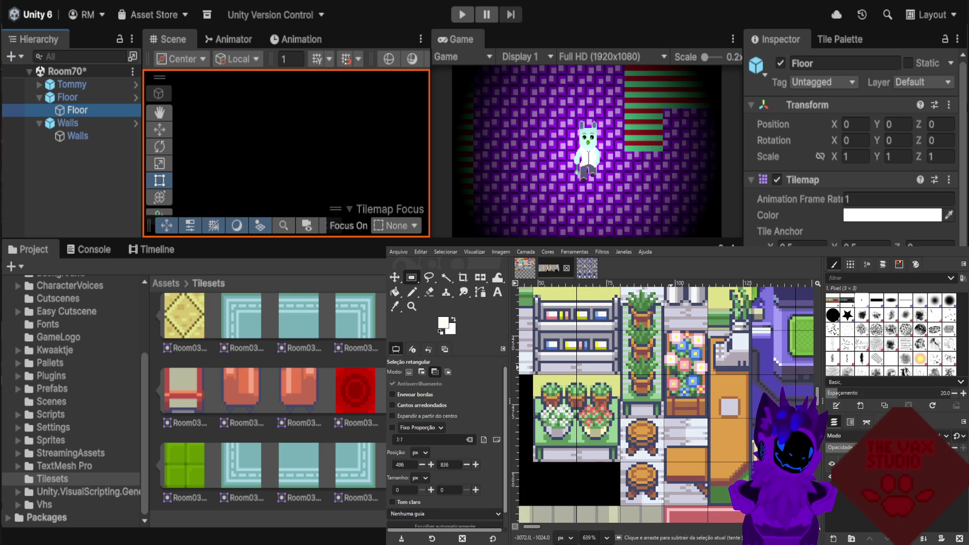
scroll(680, 381, "up", 1)
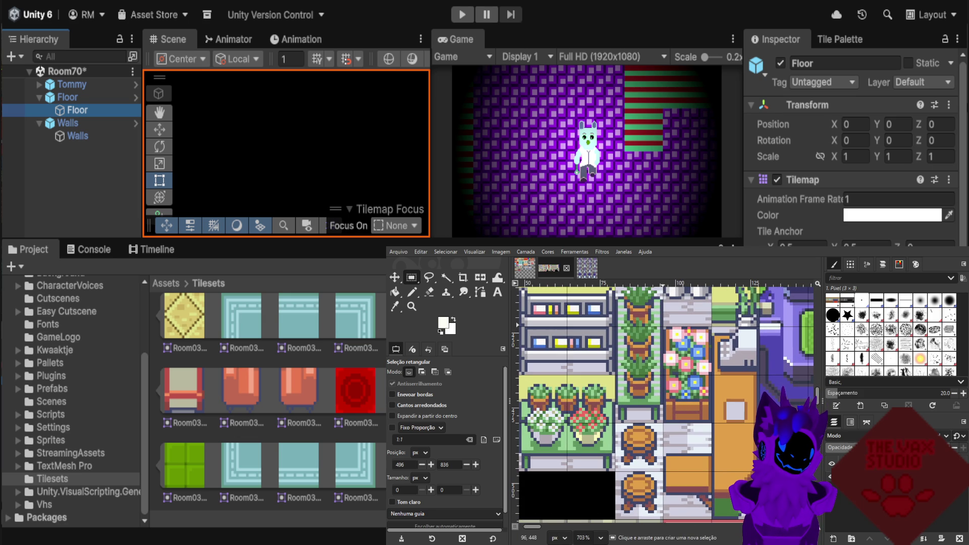
left_click_drag(663, 327, 712, 420)
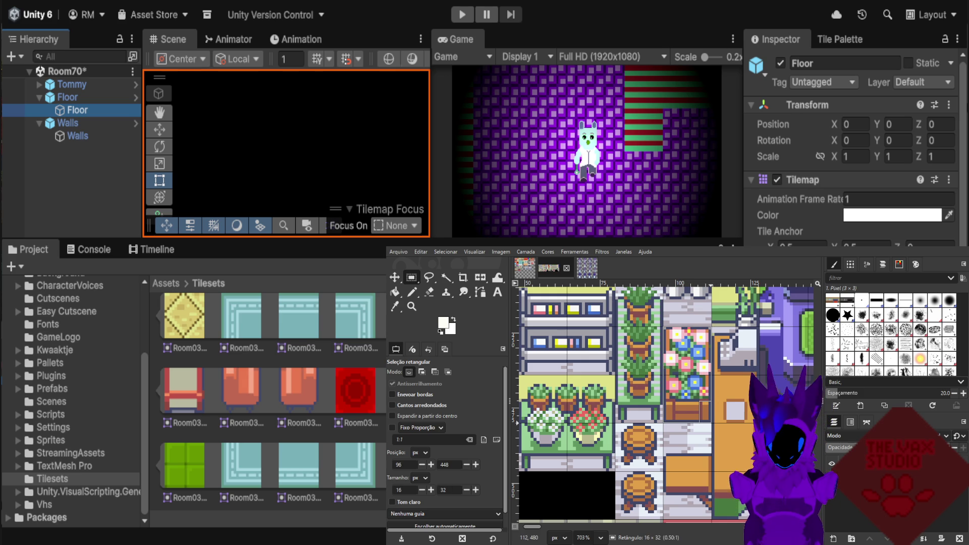
Copy the 16×32 flower tile and paste it into the Room03 tileset.
left_click_drag(712, 420, 712, 427)
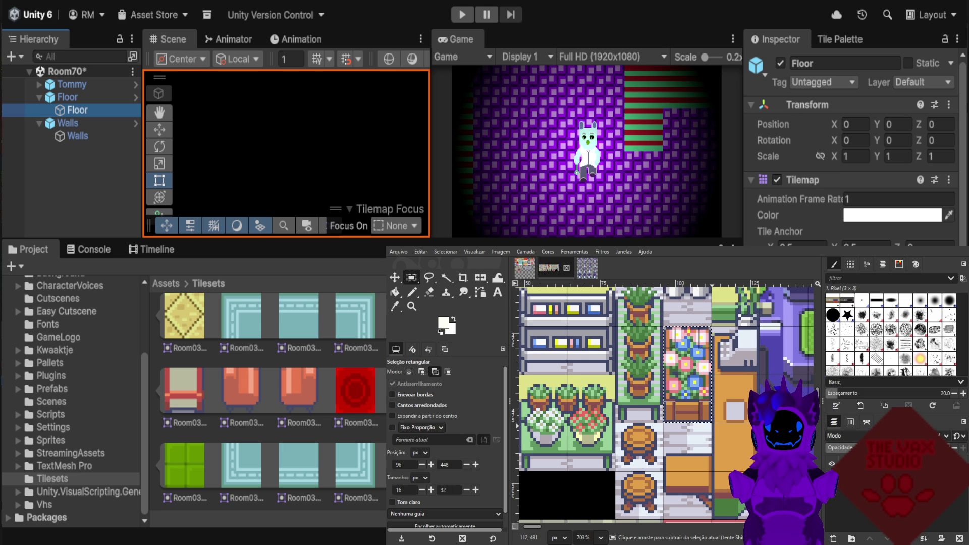
key("ctrl+c")
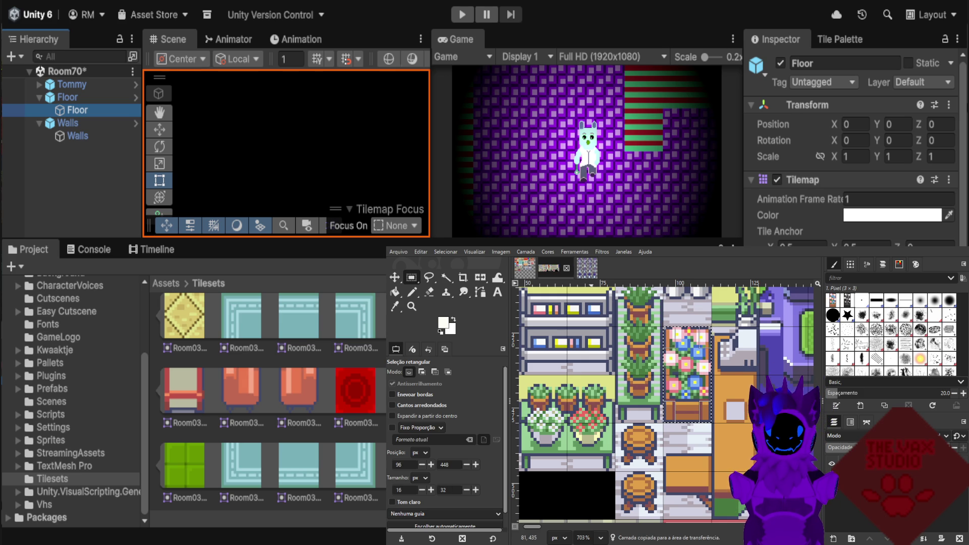
key("ctrl+shift+Tab")
key("ctrl+v")
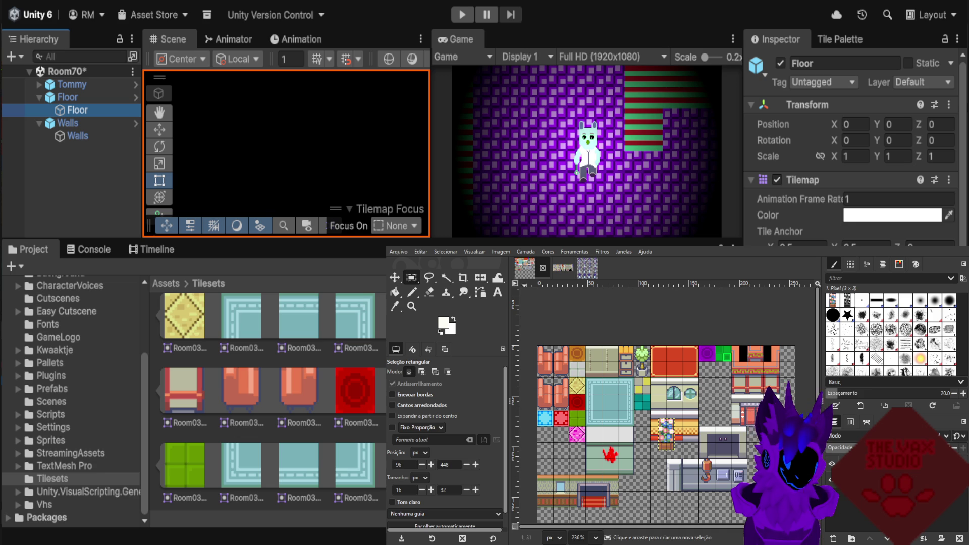
Move the pasted flower tile to the top-right, nudging it 1,-1 into alignment.
key("m")
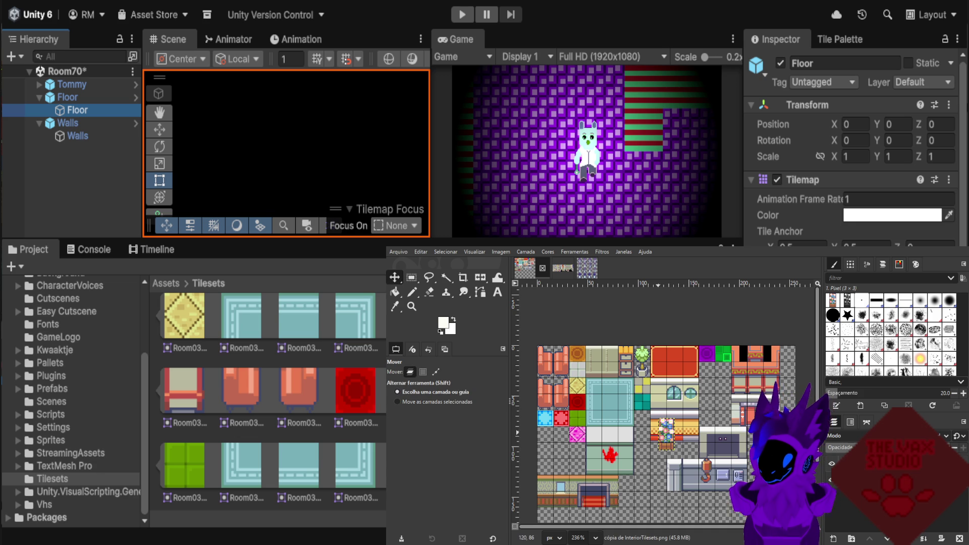
left_click_drag(663, 437, 785, 363)
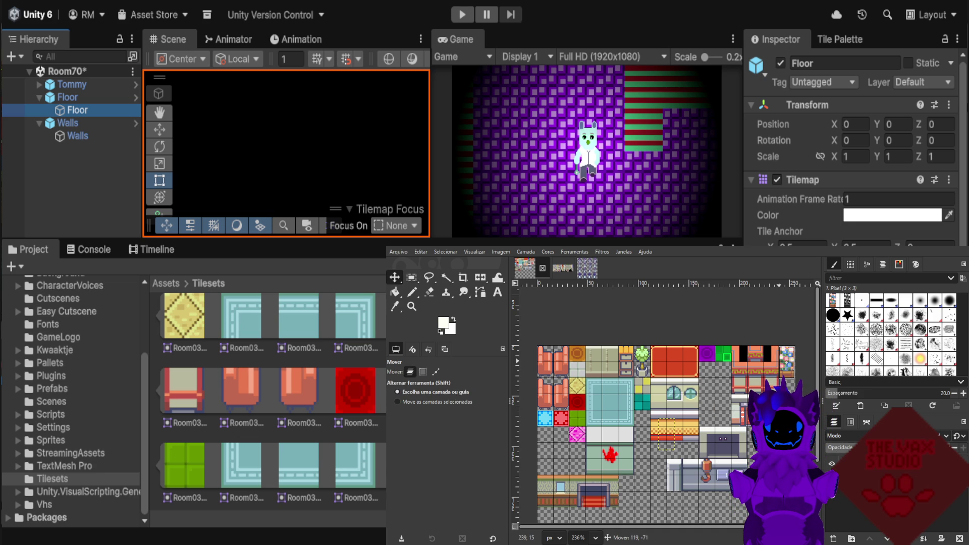
scroll(787, 358, "up", 3)
left_click(436, 371)
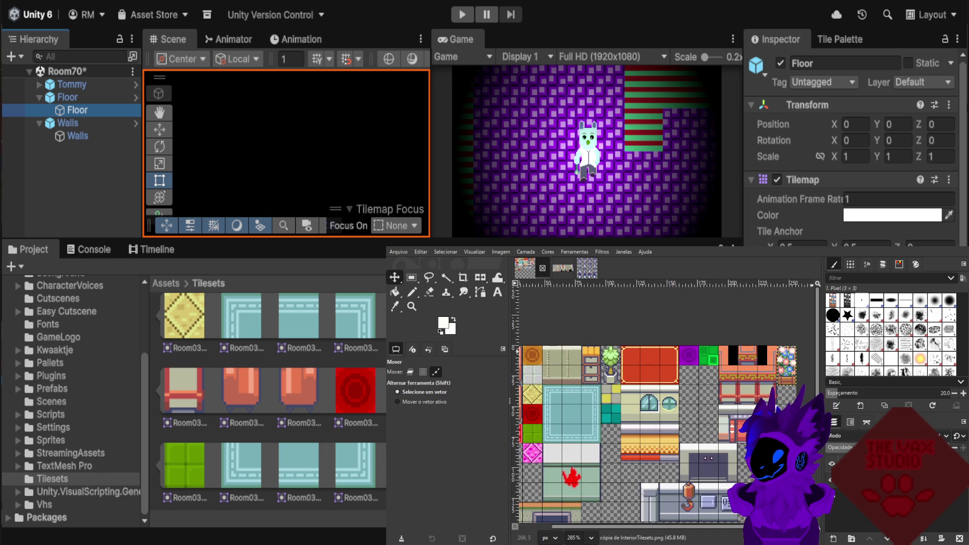
scroll(790, 361, "up", 2)
left_click(410, 372)
left_click_drag(772, 353, 777, 374)
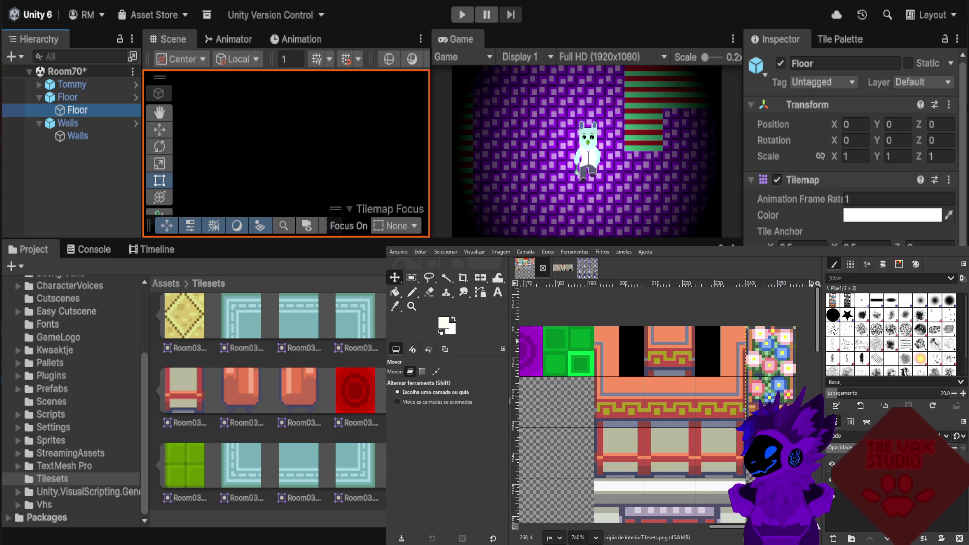
Make the Room03Tilesets.png layer active and pick the Pencil tool.
left_click(770, 339)
scroll(798, 325, "up", 1)
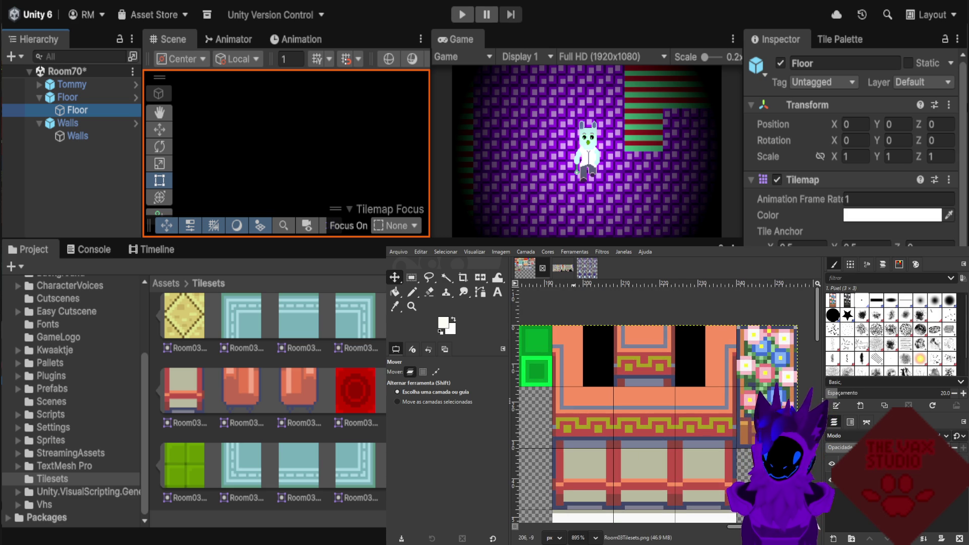
left_click(412, 292)
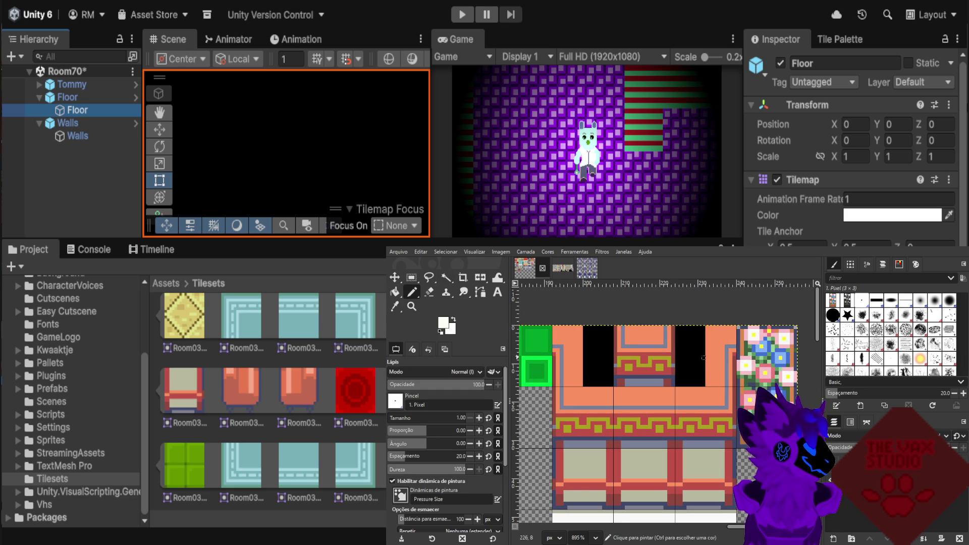
scroll(703, 357, "up", 2)
scroll(711, 350, "up", 1)
scroll(721, 344, "up", 1)
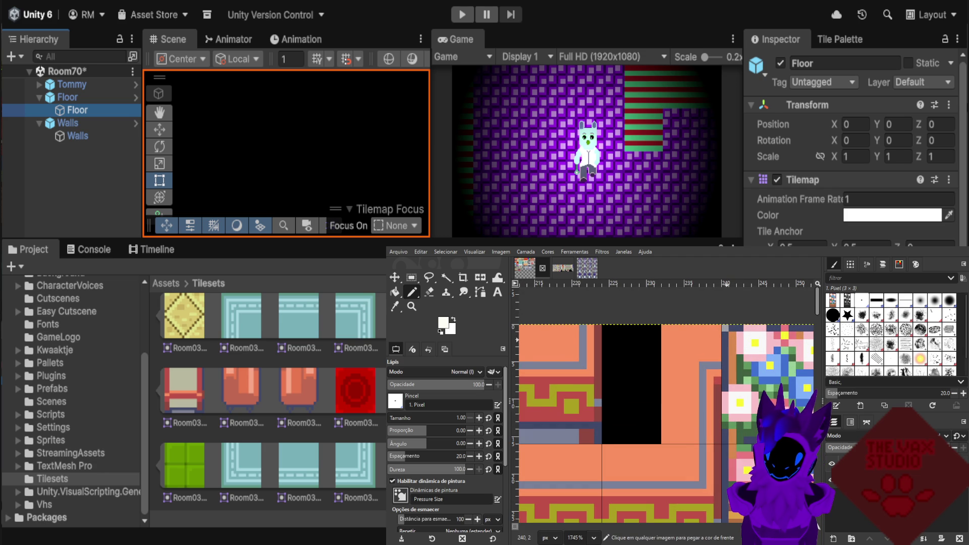
scroll(727, 339, "down", 1)
scroll(742, 338, "down", 1)
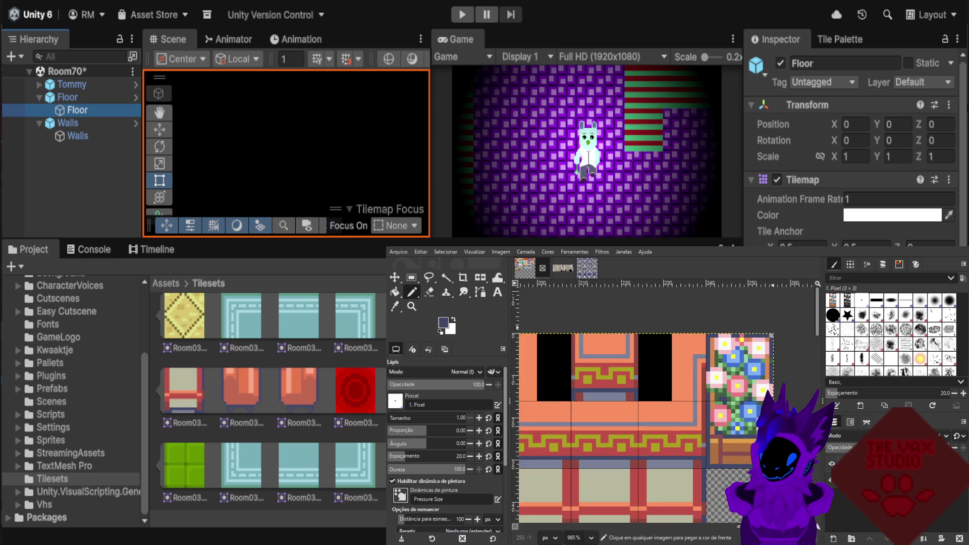
scroll(772, 335, "down", 2)
scroll(770, 337, "up", 1)
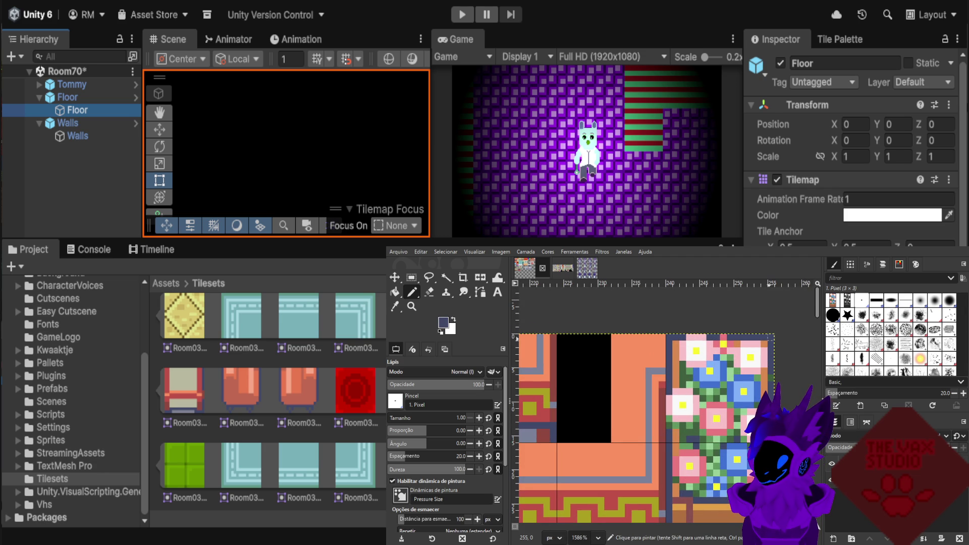
scroll(784, 337, "down", 1)
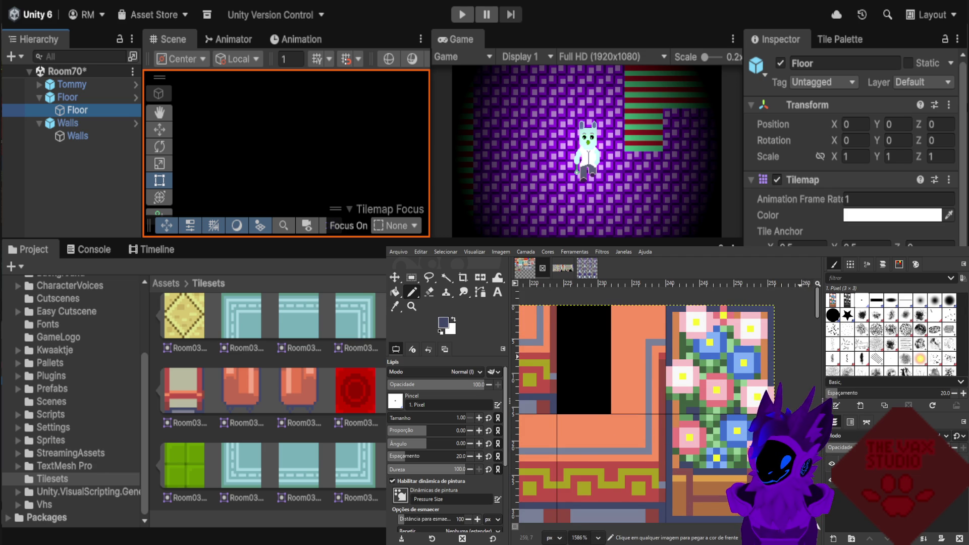
scroll(798, 356, "down", 1)
scroll(798, 356, "down", 1)
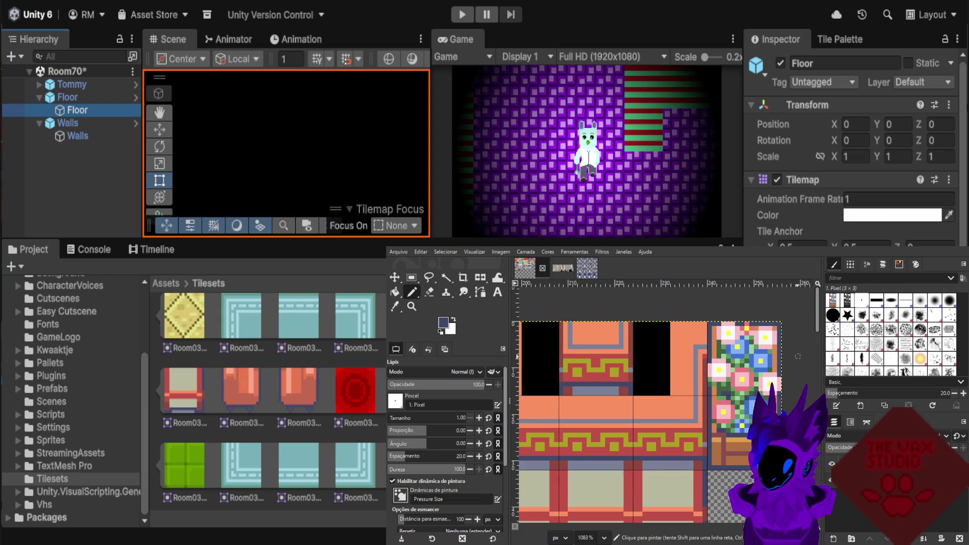
scroll(798, 357, "down", 1)
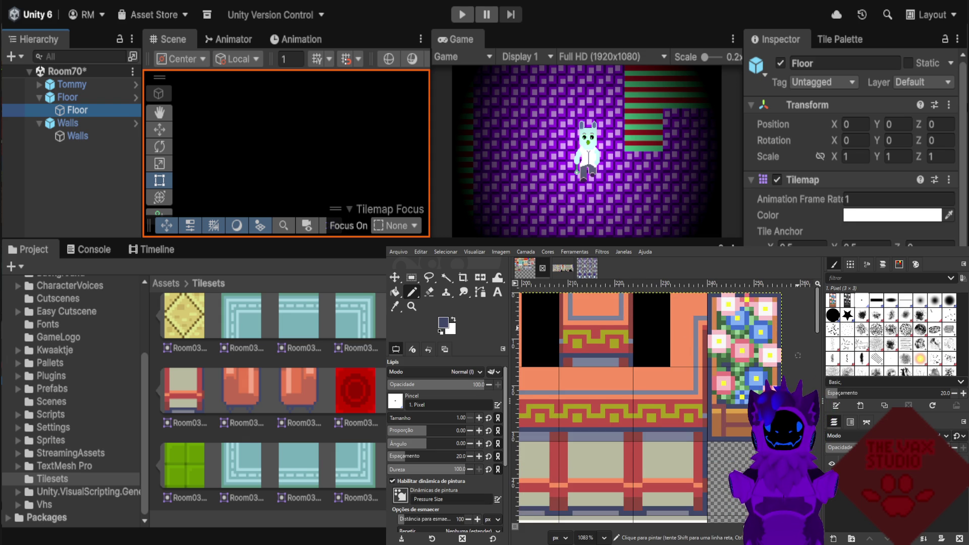
scroll(798, 357, "down", 1)
scroll(798, 358, "down", 1)
scroll(798, 358, "down", 1)
scroll(798, 357, "down", 1)
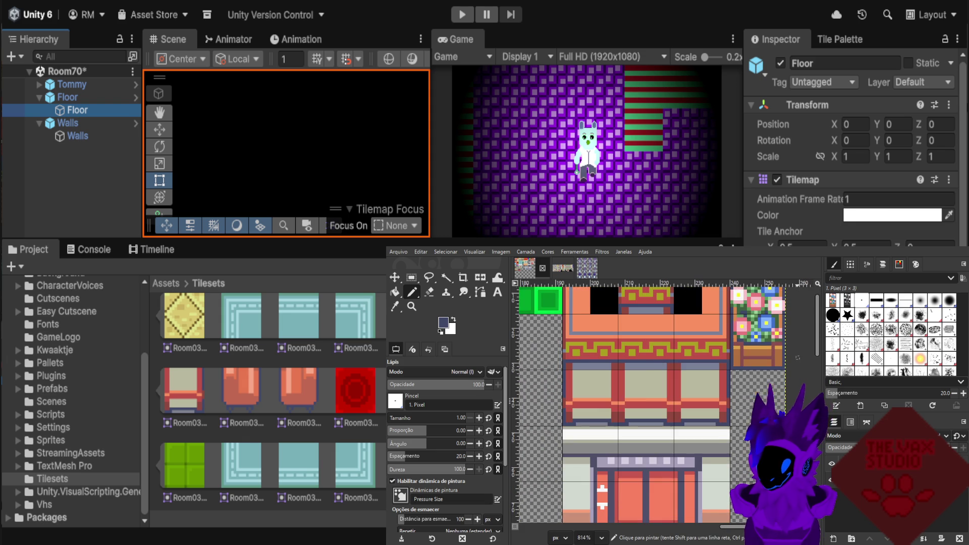
scroll(798, 357, "down", 1)
scroll(798, 358, "down", 2)
scroll(798, 357, "down", 1)
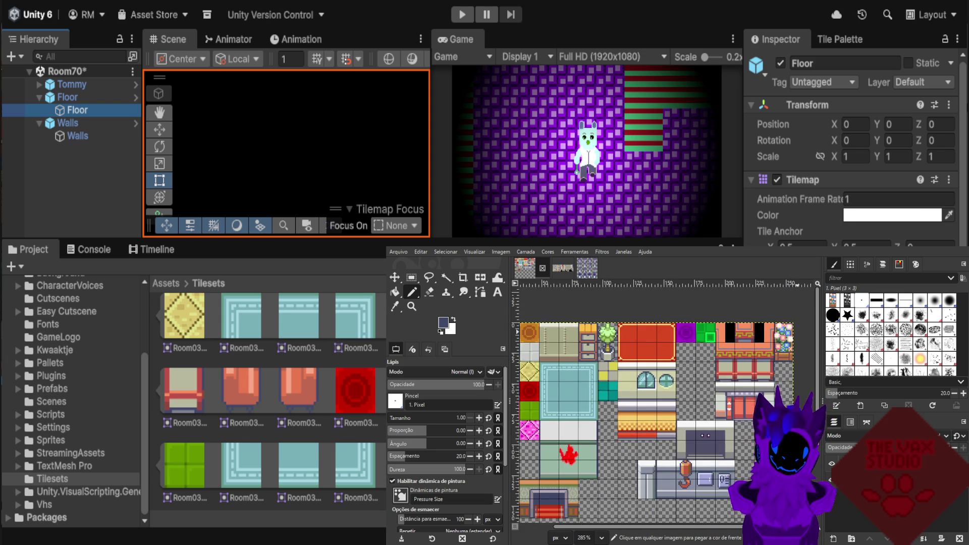
scroll(798, 357, "down", 2)
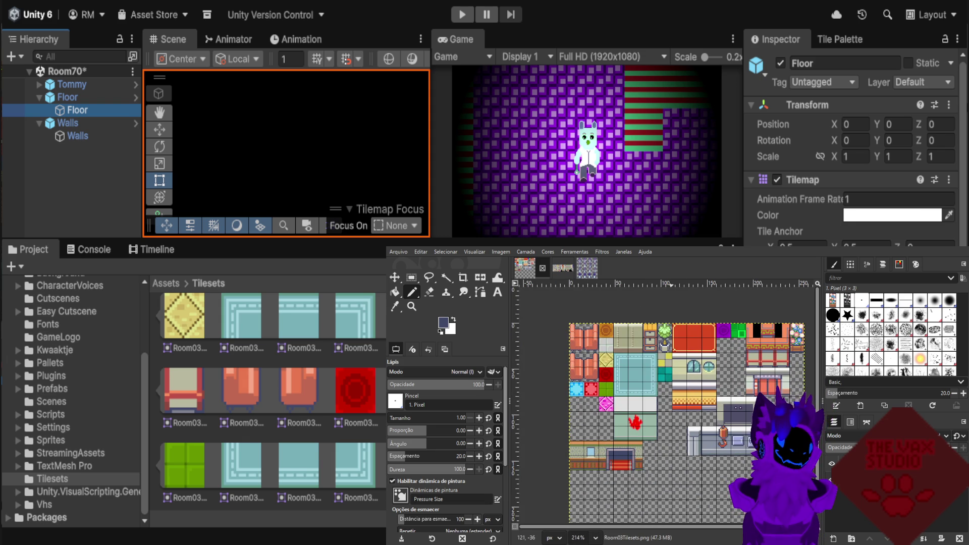
left_click(563, 268)
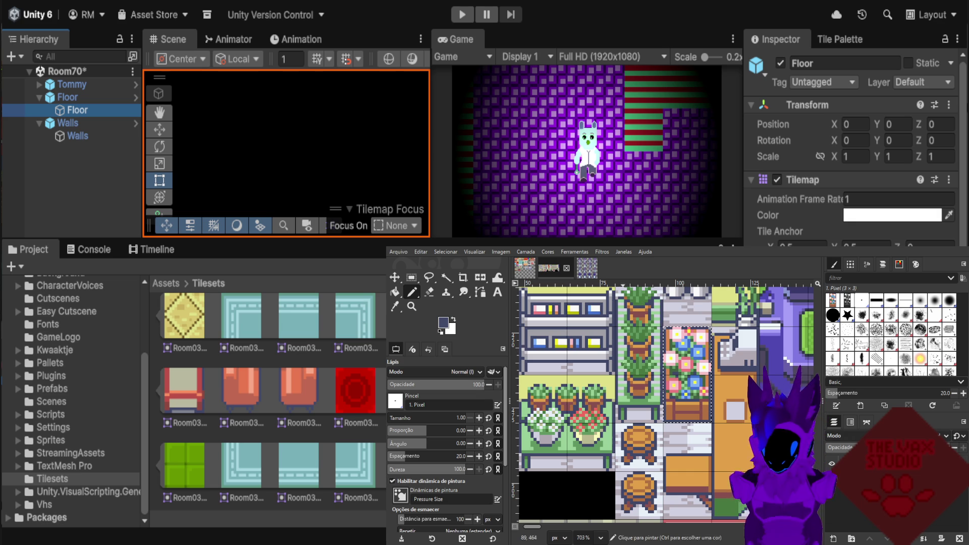
Choose Rectangle Select and scroll the sheet toward the rug, floor and plant tiles.
key("r")
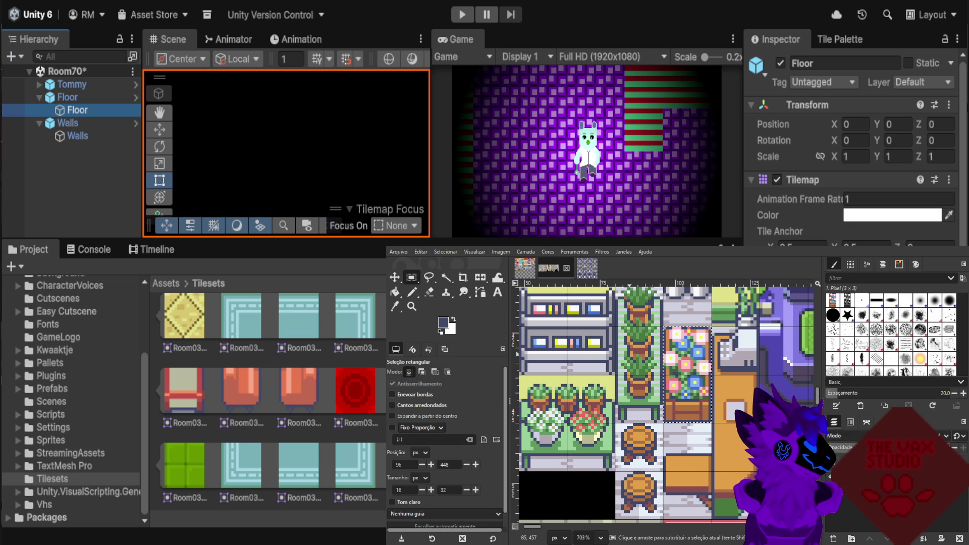
scroll(648, 359, "down", 1)
scroll(736, 372, "down", 1)
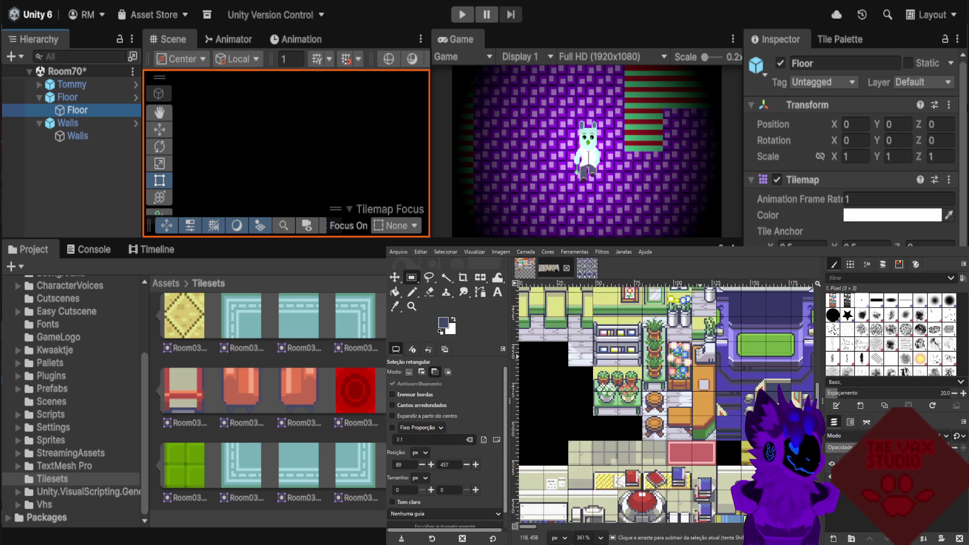
scroll(736, 371, "down", 2)
scroll(735, 372, "down", 2)
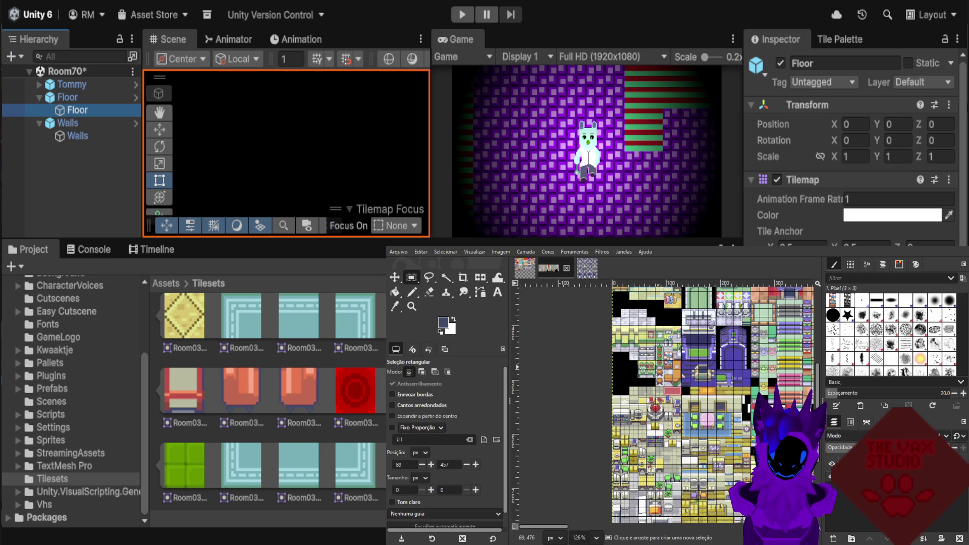
scroll(662, 369, "down", 1)
scroll(671, 371, "down", 3)
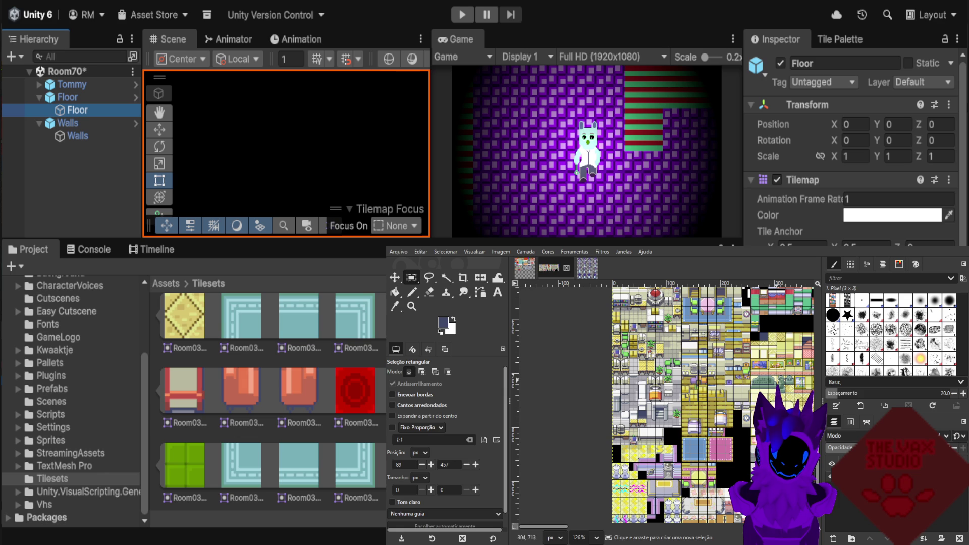
scroll(732, 384, "up", 1)
scroll(732, 383, "up", 1)
scroll(732, 383, "up", 1)
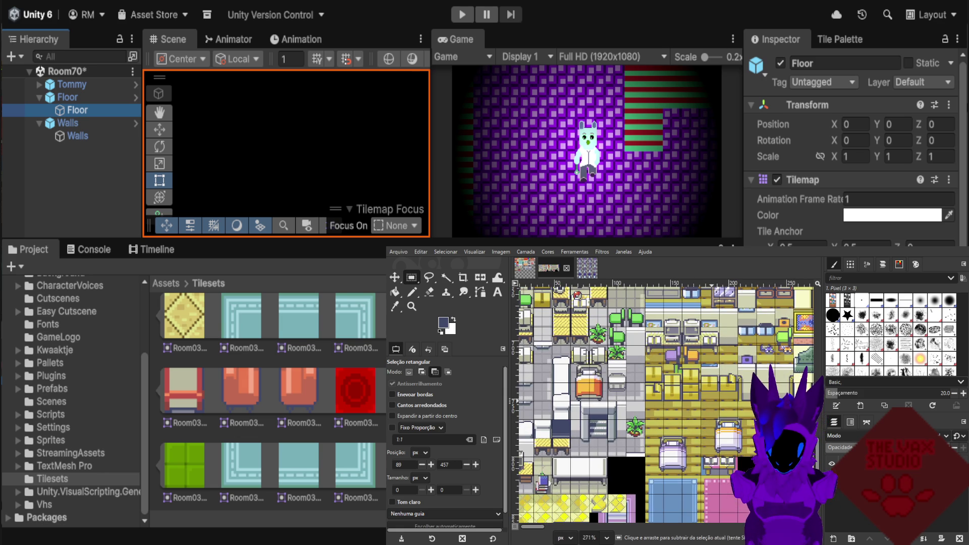
scroll(663, 404, "right", 3)
scroll(663, 404, "right", 3)
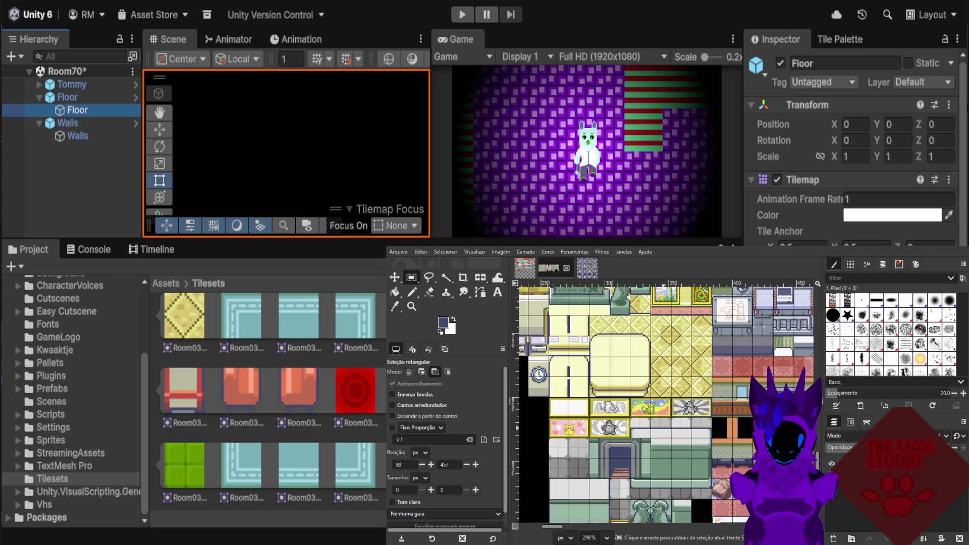
scroll(663, 404, "up", 1)
scroll(660, 420, "down", 1)
scroll(660, 420, "down", 1)
scroll(660, 420, "down", 1)
scroll(660, 420, "down", 2)
scroll(660, 420, "down", 1)
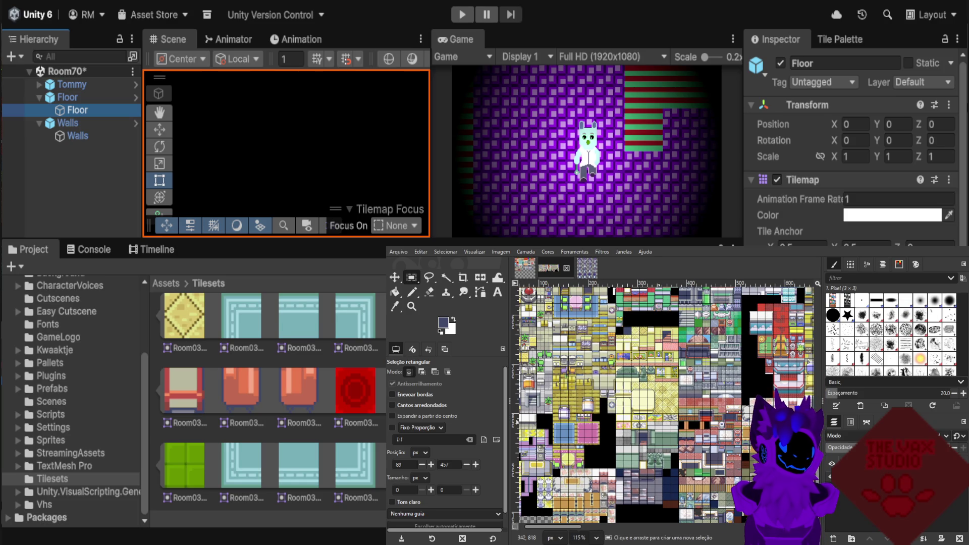
scroll(659, 420, "down", 1)
scroll(660, 420, "right", 2)
scroll(659, 420, "right", 2)
scroll(636, 414, "up", 1)
scroll(636, 414, "up", 1)
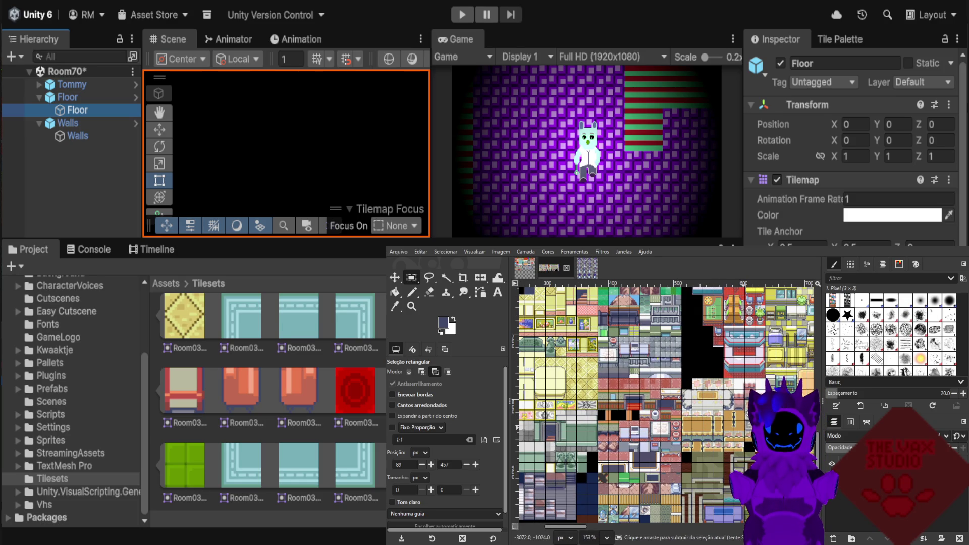
Switch selection to subtract mode and zoom in on the red rug, blue floor and potted plants.
key("ctrl")
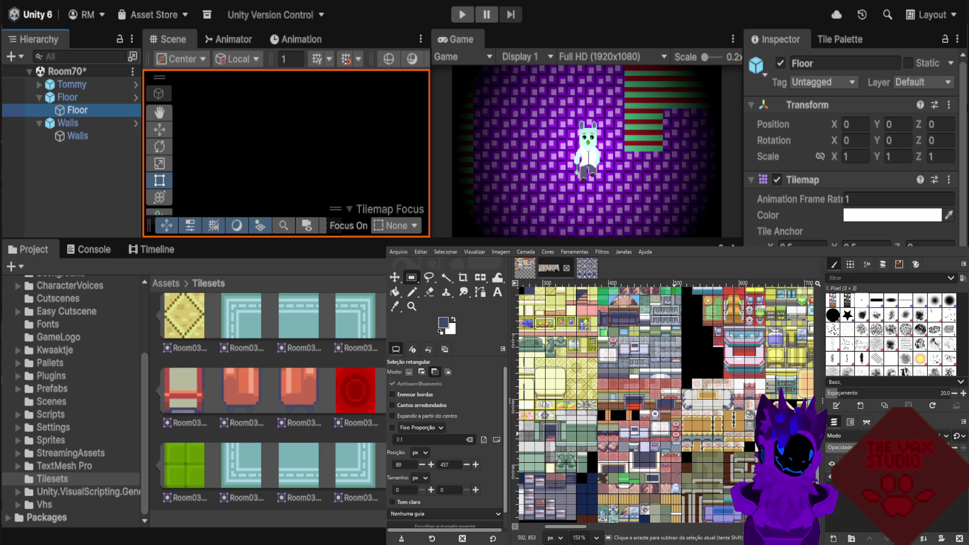
scroll(677, 436, "down", 1)
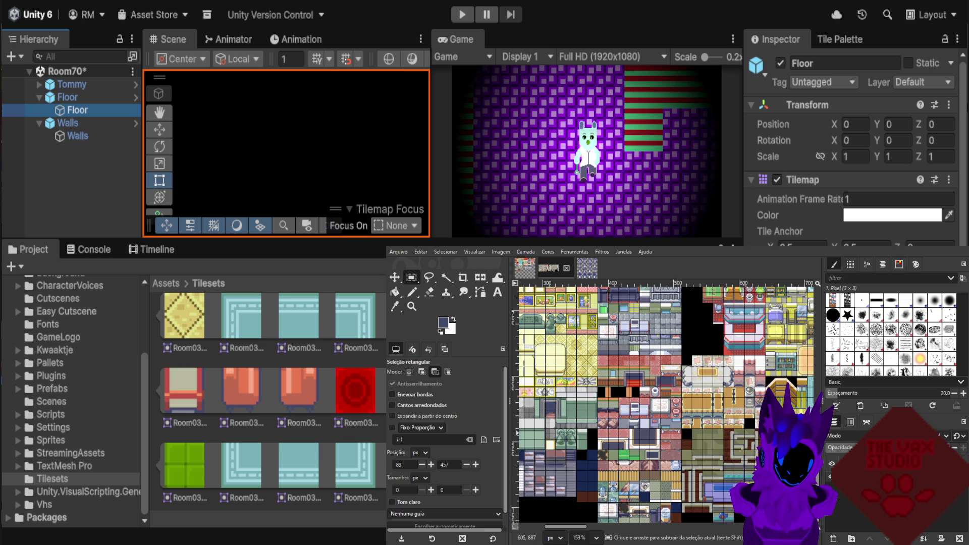
scroll(719, 440, "down", 1)
scroll(752, 431, "down", 1)
scroll(784, 422, "down", 1)
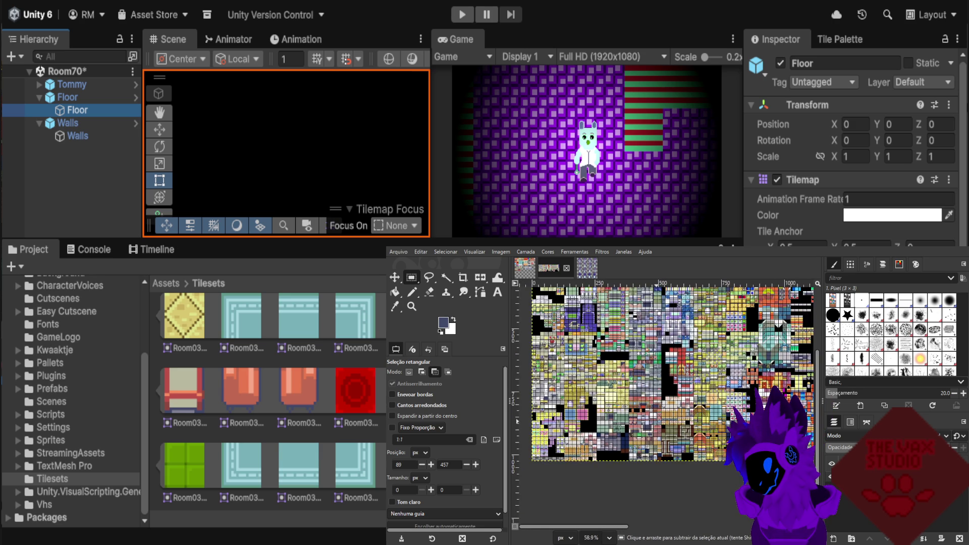
scroll(767, 422, "up", 1)
scroll(737, 423, "up", 1)
scroll(696, 423, "up", 1)
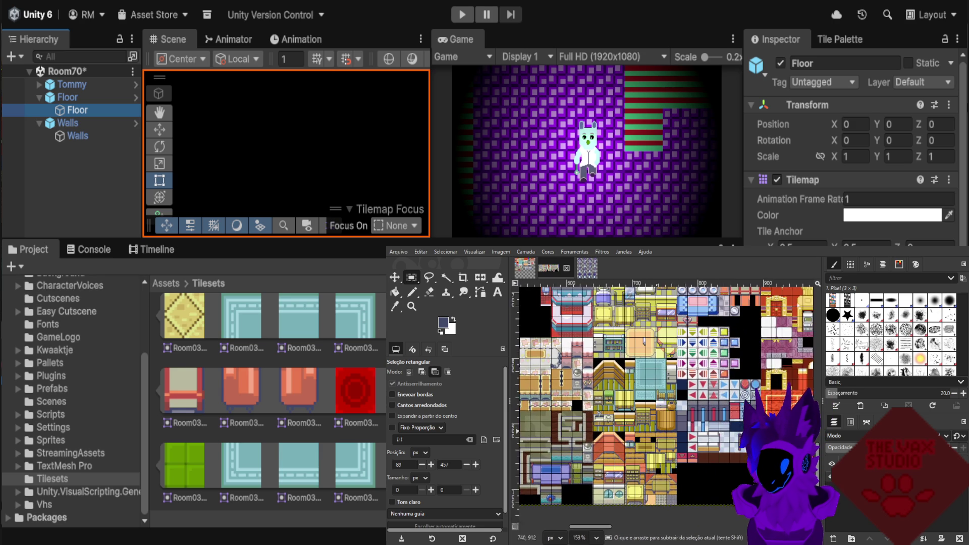
scroll(657, 424, "up", 1)
scroll(687, 427, "down", 2)
scroll(722, 432, "down", 2)
scroll(754, 436, "down", 1)
scroll(753, 434, "up", 1)
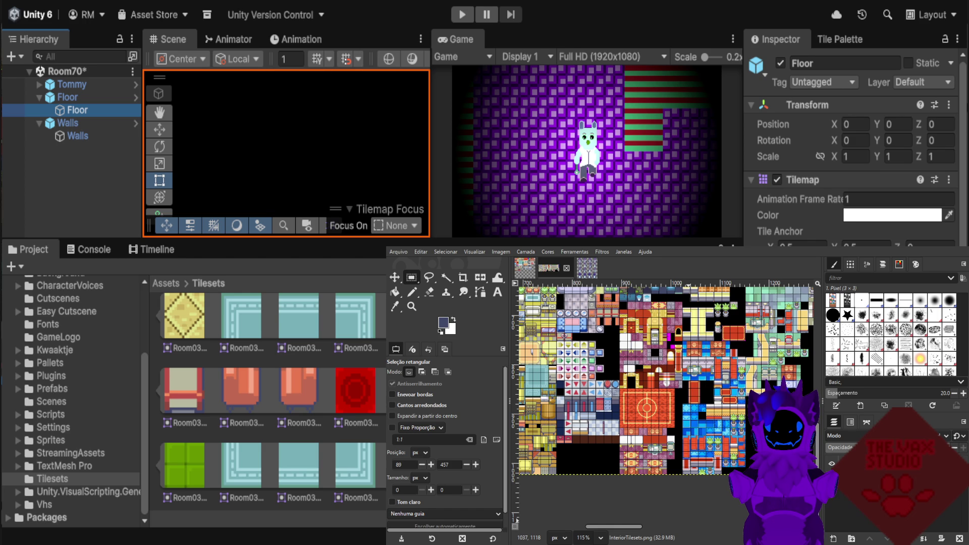
scroll(754, 421, "up", 1)
scroll(754, 421, "up", 2)
scroll(754, 422, "up", 1)
scroll(715, 416, "up", 1)
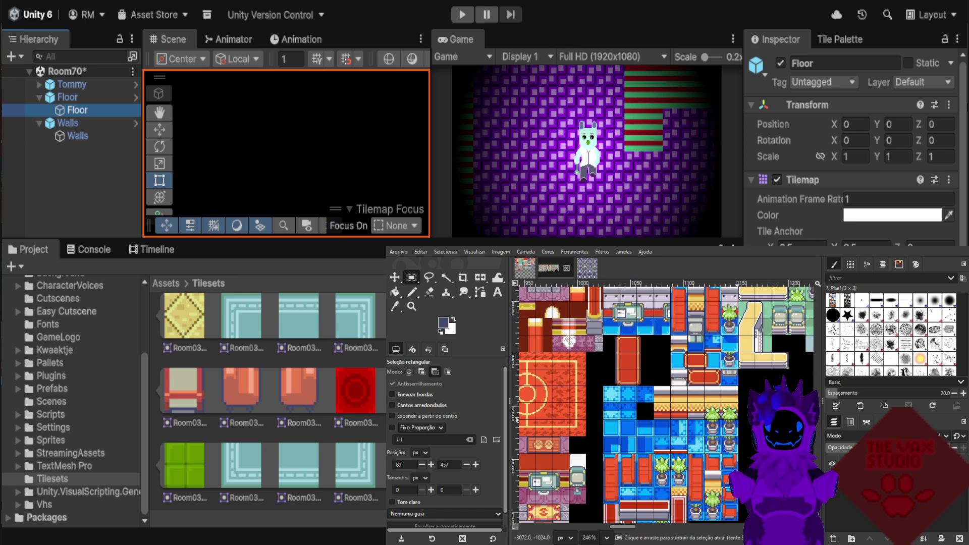
scroll(716, 416, "up", 1)
scroll(625, 419, "down", 1)
scroll(626, 419, "down", 1)
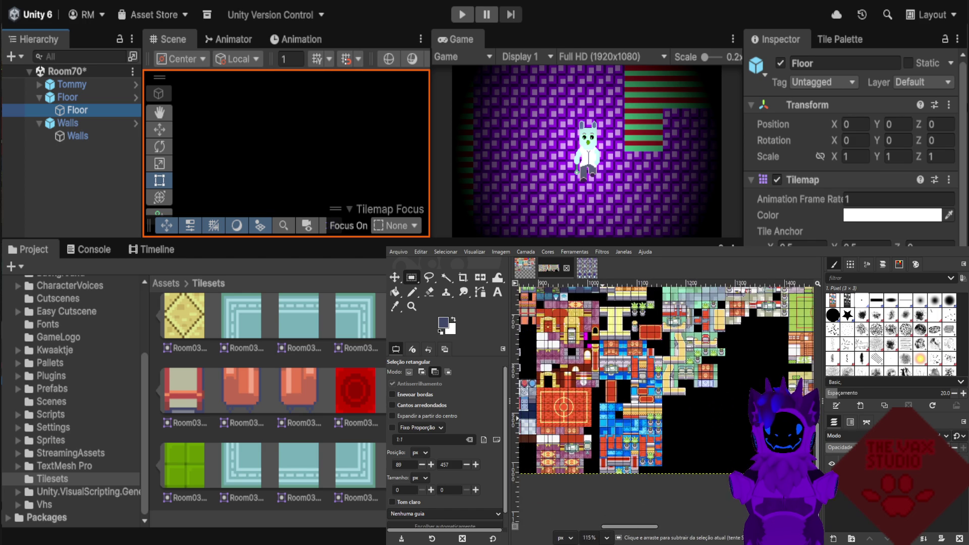
scroll(626, 419, "down", 1)
scroll(625, 418, "down", 2)
scroll(684, 418, "up", 1)
scroll(684, 419, "up", 1)
scroll(684, 419, "up", 1)
scroll(683, 419, "up", 1)
scroll(684, 419, "up", 2)
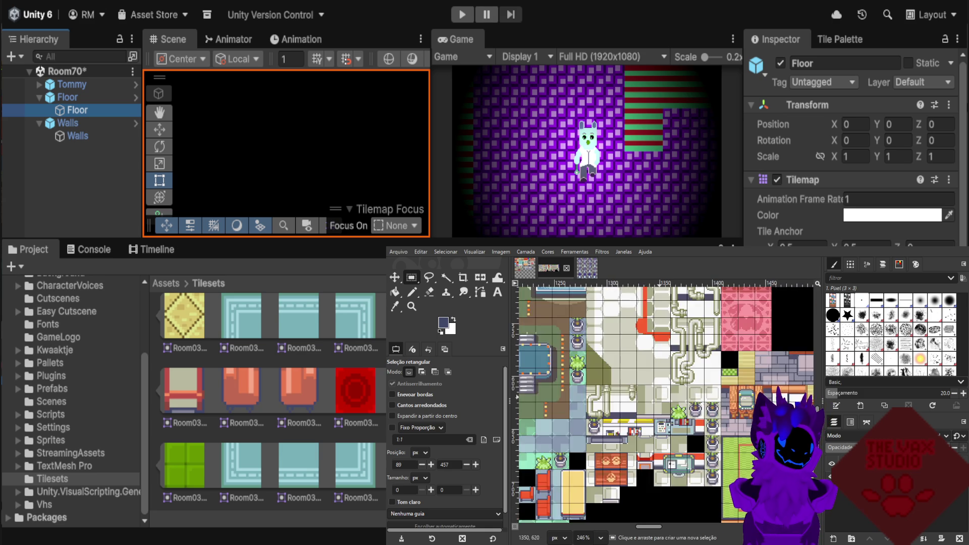
scroll(676, 418, "up", 2)
scroll(666, 404, "down", 1)
scroll(666, 403, "down", 1)
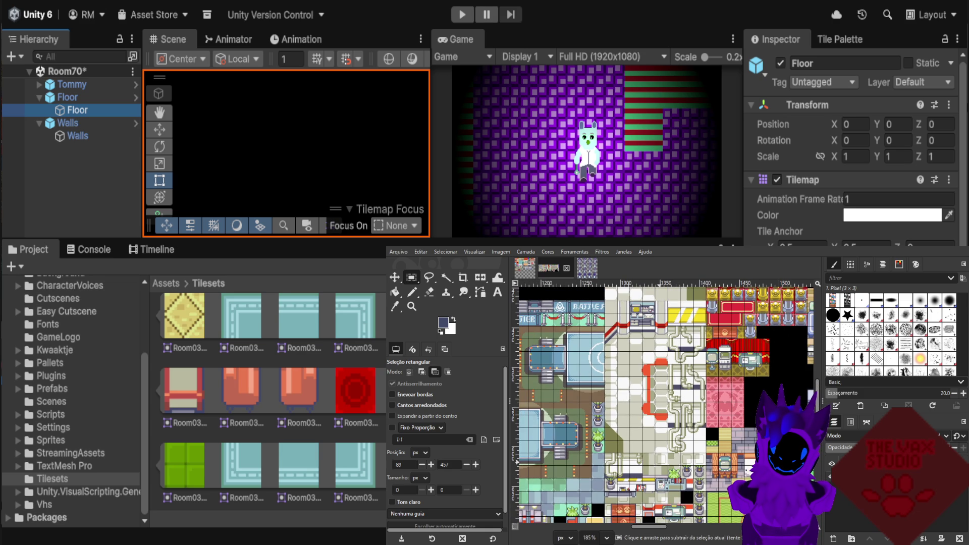
scroll(676, 409, "down", 1)
scroll(677, 409, "down", 2)
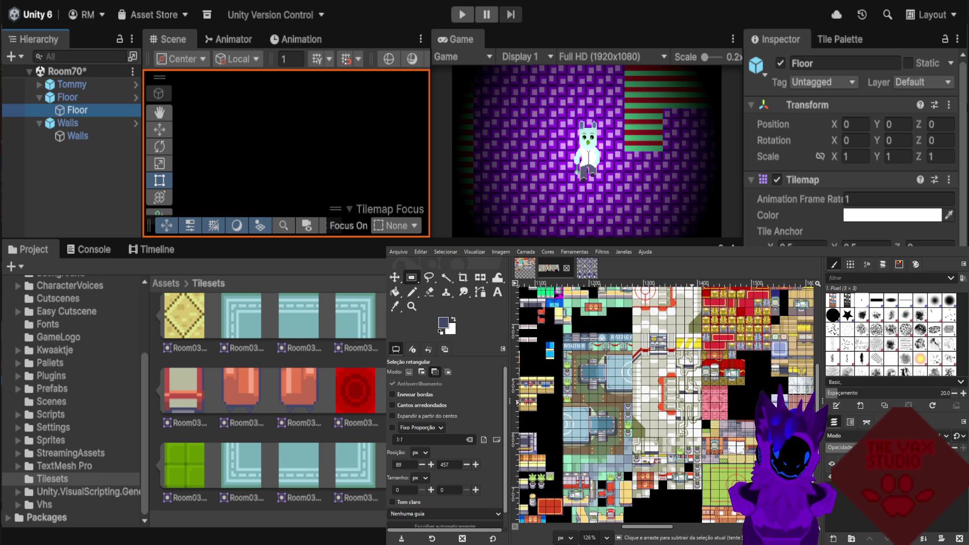
scroll(677, 409, "down", 1)
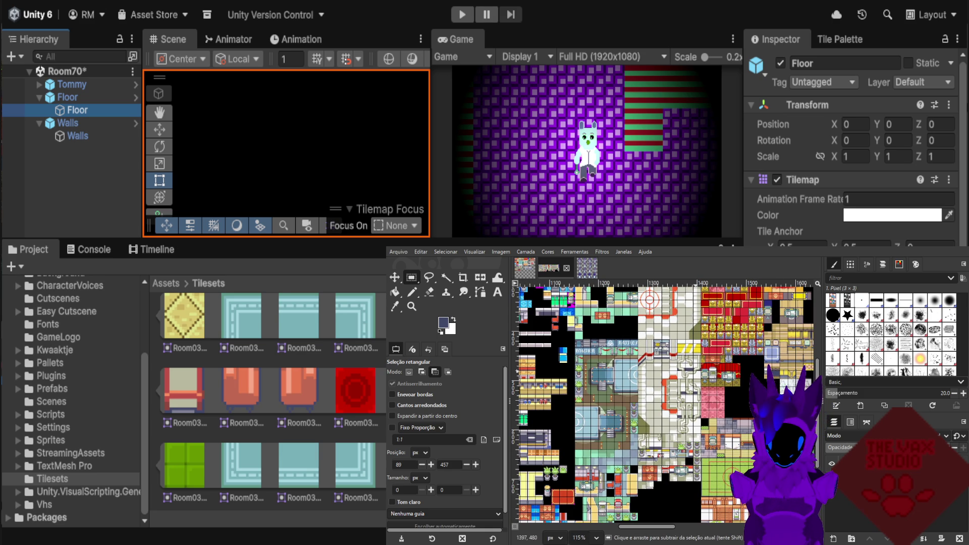
scroll(704, 396, "up", 1)
scroll(704, 396, "up", 1)
scroll(704, 397, "up", 2)
scroll(705, 396, "up", 1)
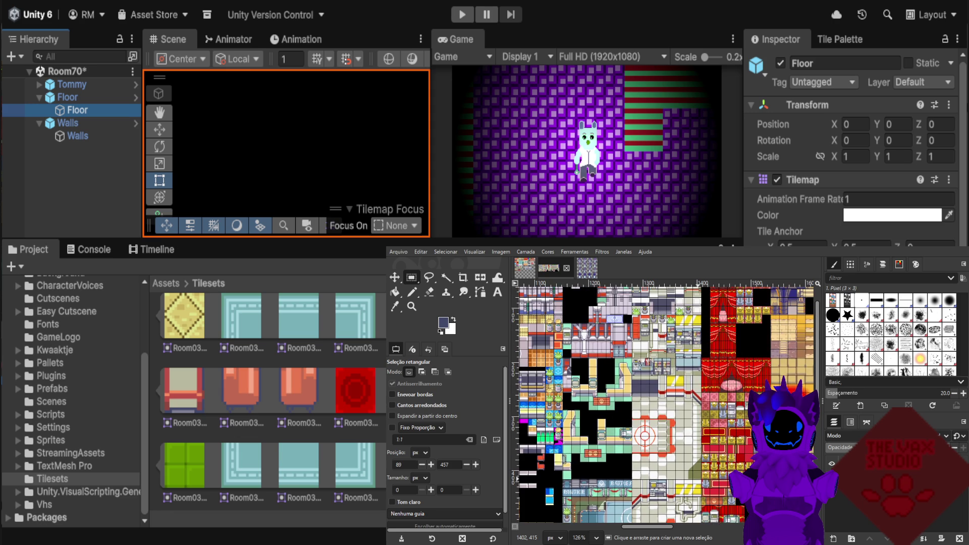
scroll(704, 396, "up", 2)
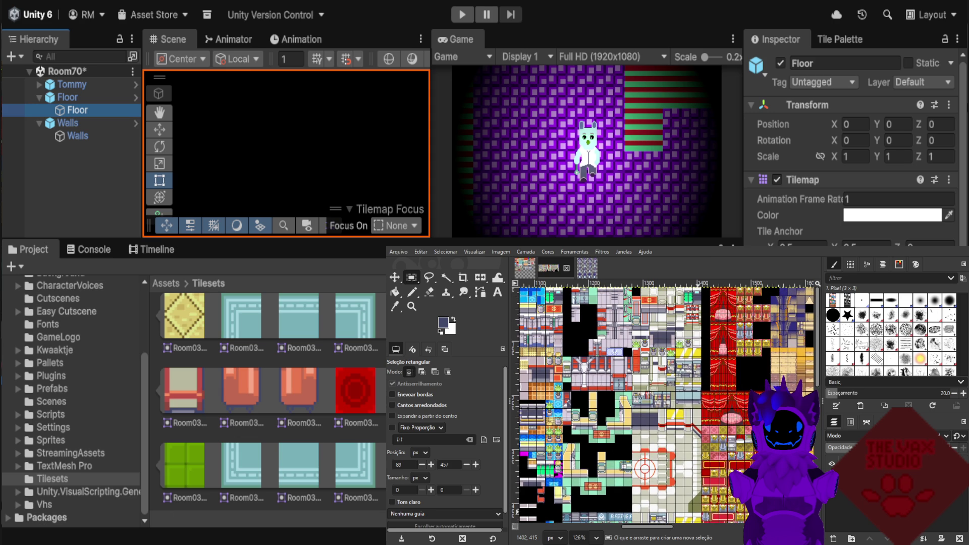
scroll(704, 396, "up", 1)
scroll(704, 396, "up", 1)
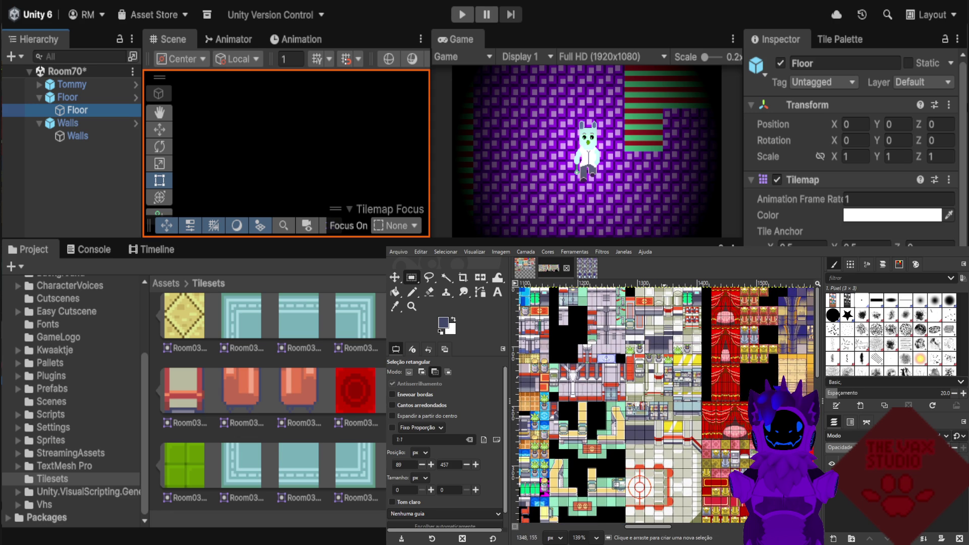
scroll(691, 396, "up", 1)
scroll(691, 396, "up", 1)
key("ctrl")
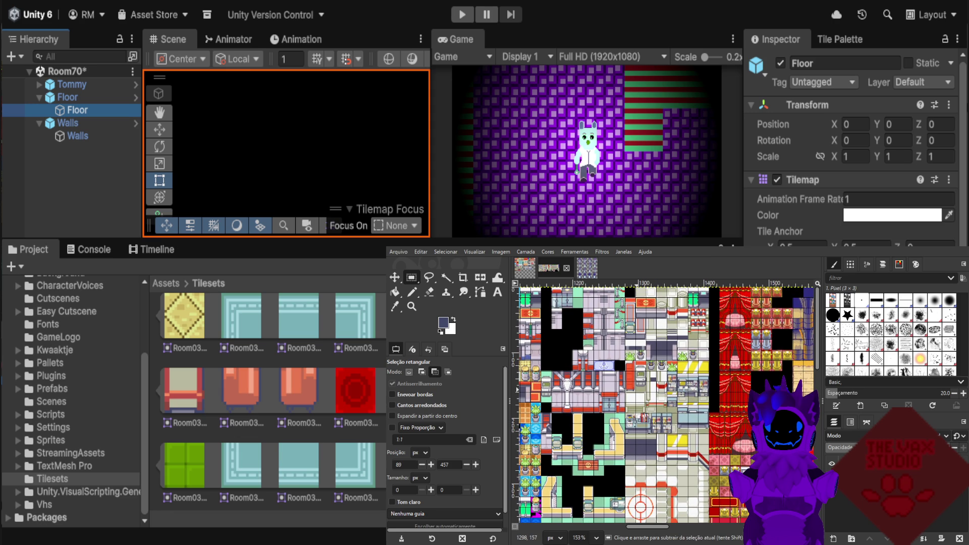
scroll(638, 397, "down", 2)
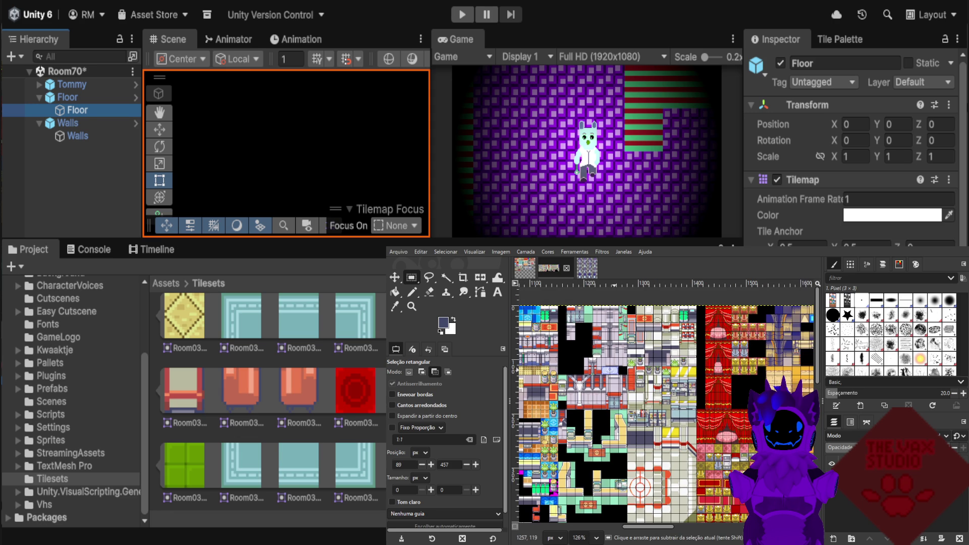
scroll(668, 399, "down", 4)
scroll(663, 400, "up", 5)
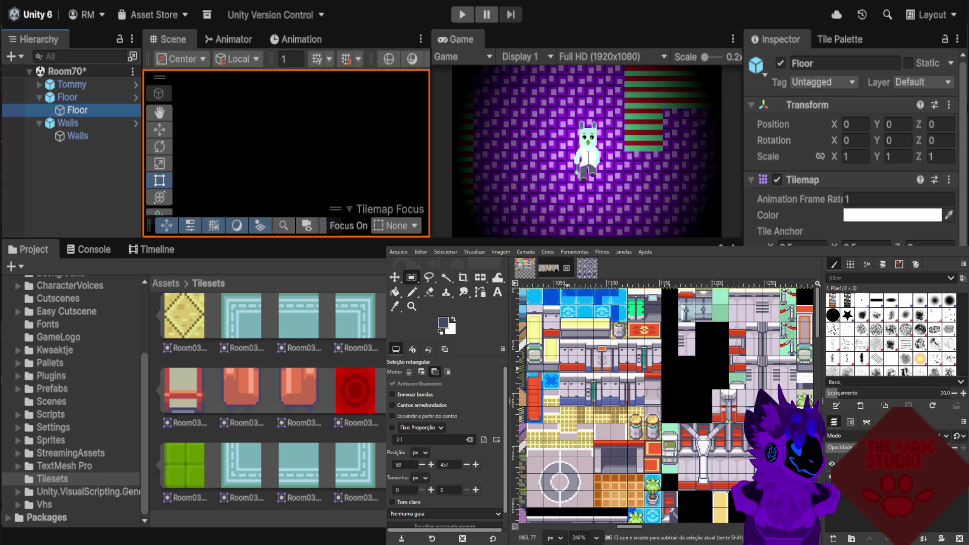
key("ctrl")
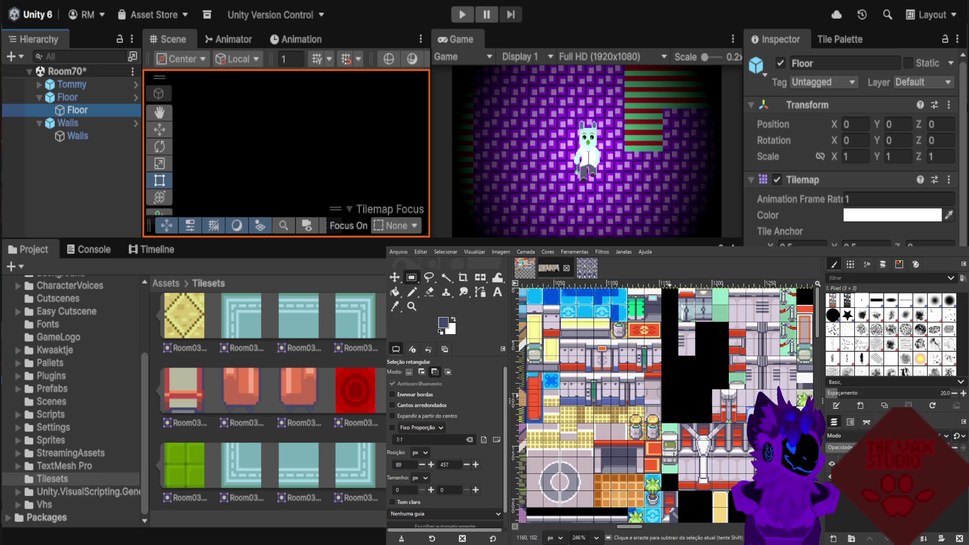
scroll(677, 403, "down", 1)
scroll(677, 404, "down", 1)
scroll(677, 404, "down", 1)
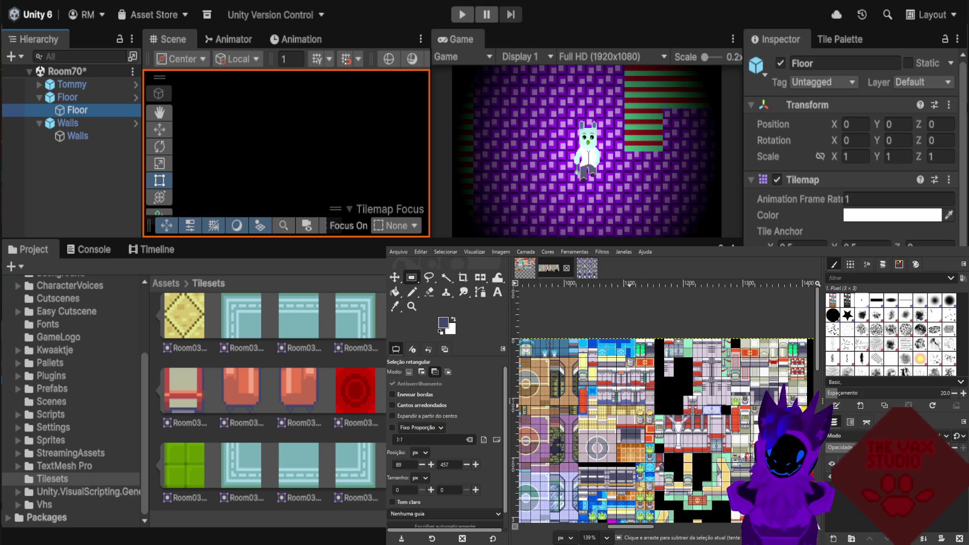
scroll(731, 379, "up", 1)
scroll(730, 380, "up", 1)
scroll(727, 394, "up", 2)
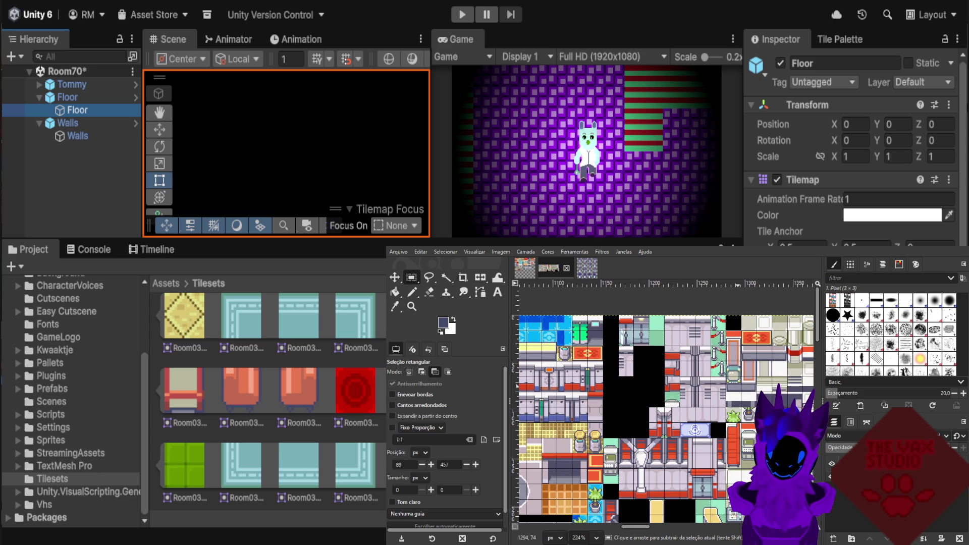
scroll(727, 403, "down", 1)
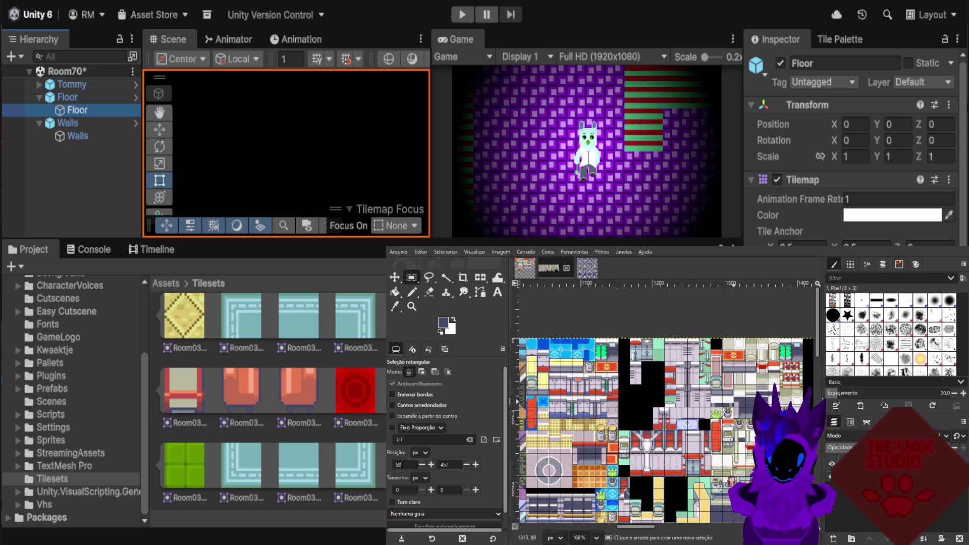
scroll(727, 404, "down", 1)
scroll(666, 414, "down", 1)
scroll(666, 414, "down", 1)
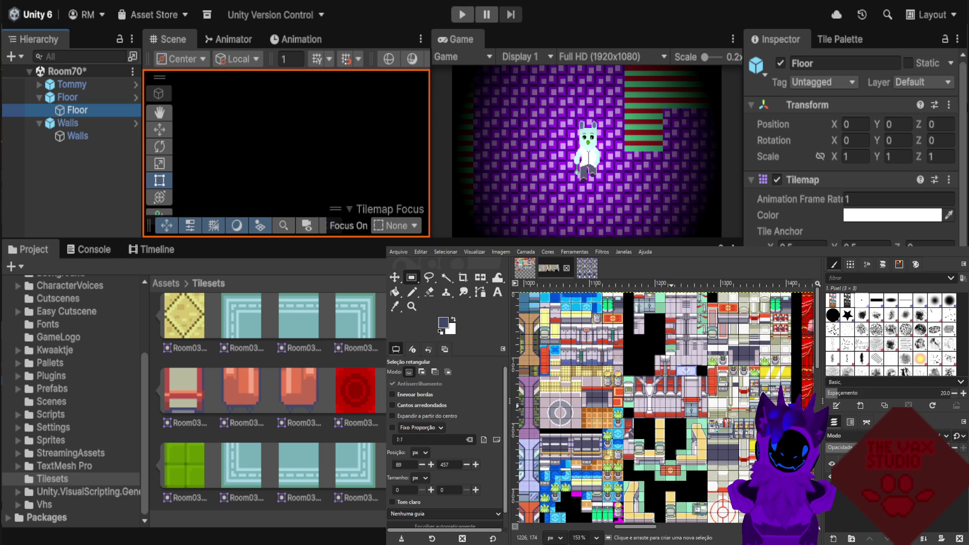
scroll(673, 429, "down", 1, "ctrl")
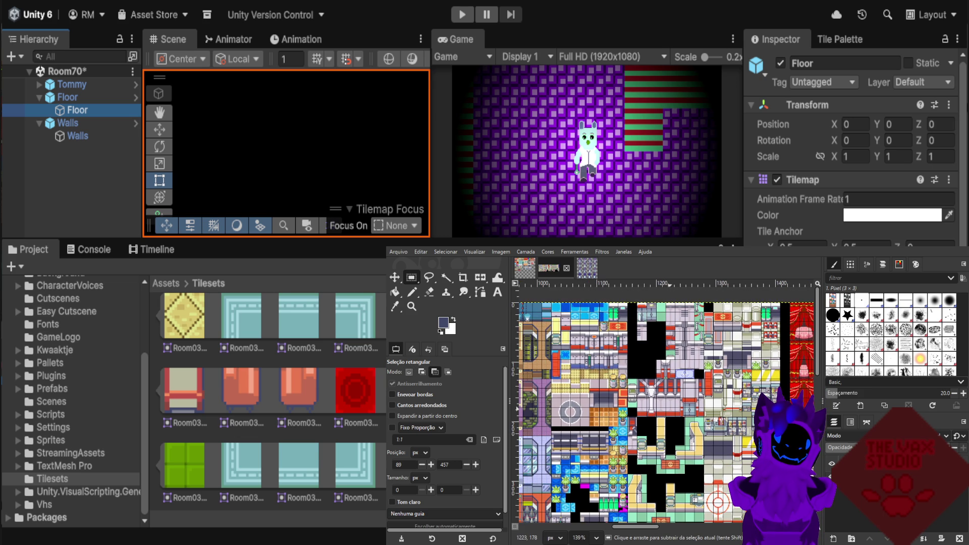
scroll(686, 419, "up", 1, "ctrl")
scroll(687, 419, "up", 1, "ctrl")
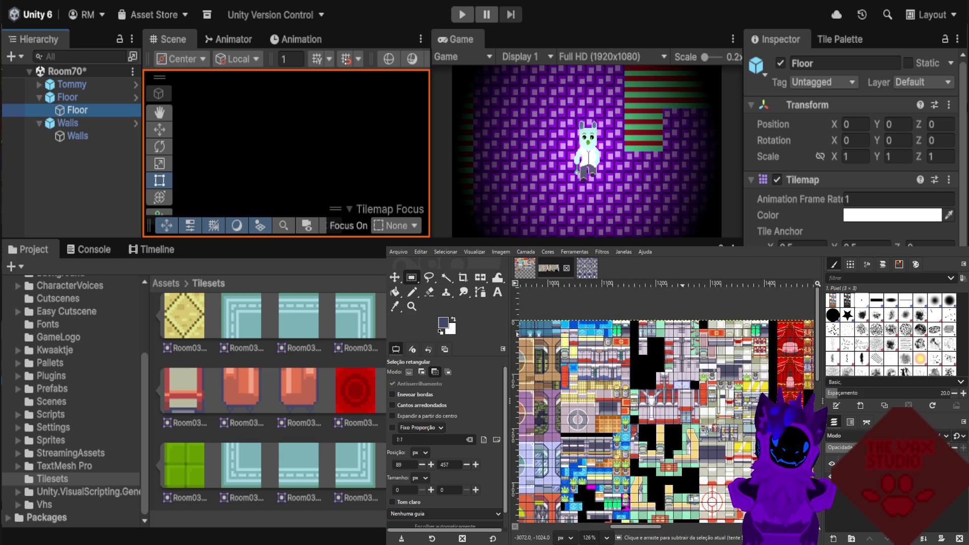
scroll(684, 347, "up", 1, "ctrl")
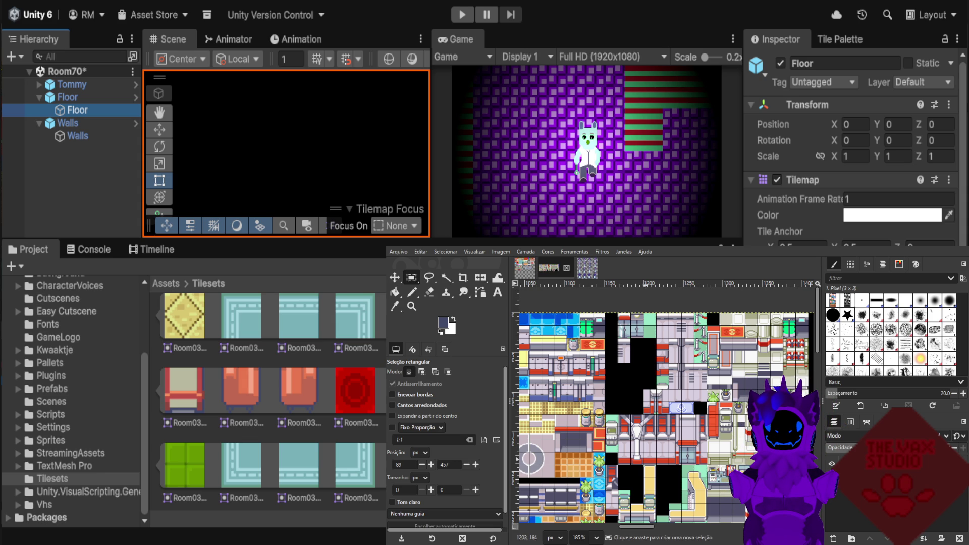
scroll(684, 434, "down", 1)
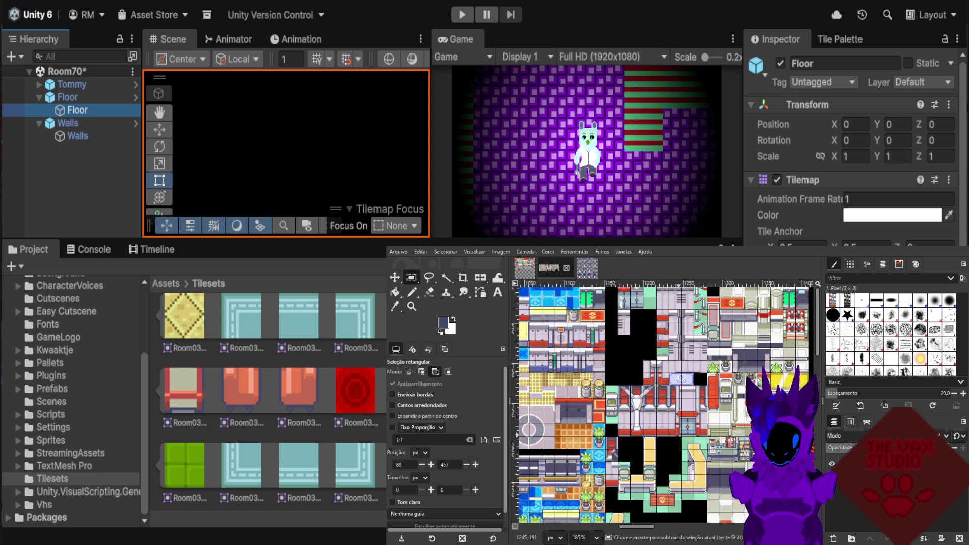
scroll(684, 434, "down", 1)
scroll(684, 434, "down", 1)
scroll(684, 434, "down", 1)
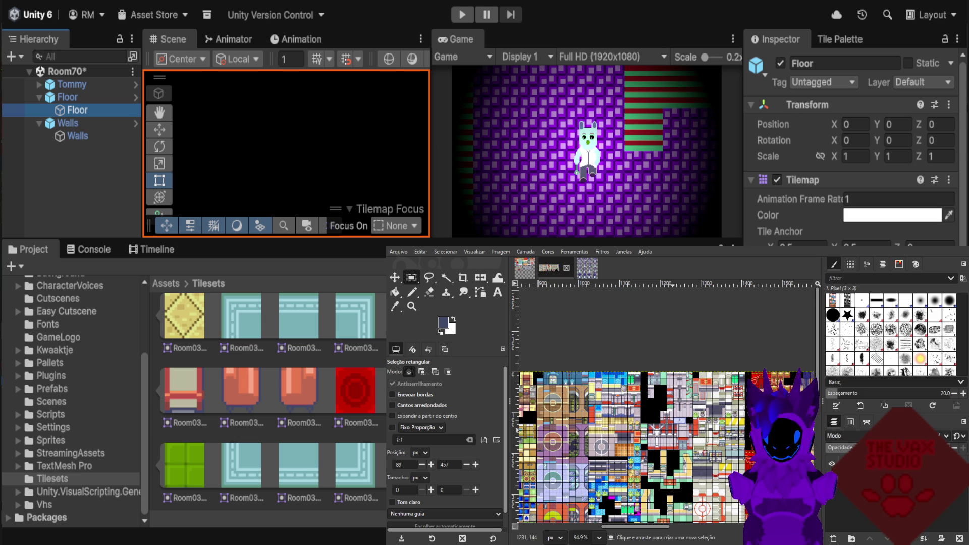
scroll(623, 394, "up", 1)
scroll(623, 393, "up", 1)
scroll(623, 393, "up", 1)
scroll(623, 394, "up", 1)
scroll(623, 394, "down", 1)
scroll(623, 393, "down", 1)
scroll(623, 393, "down", 1)
scroll(706, 431, "up", 1)
scroll(706, 431, "right", 5)
scroll(708, 418, "down", 2)
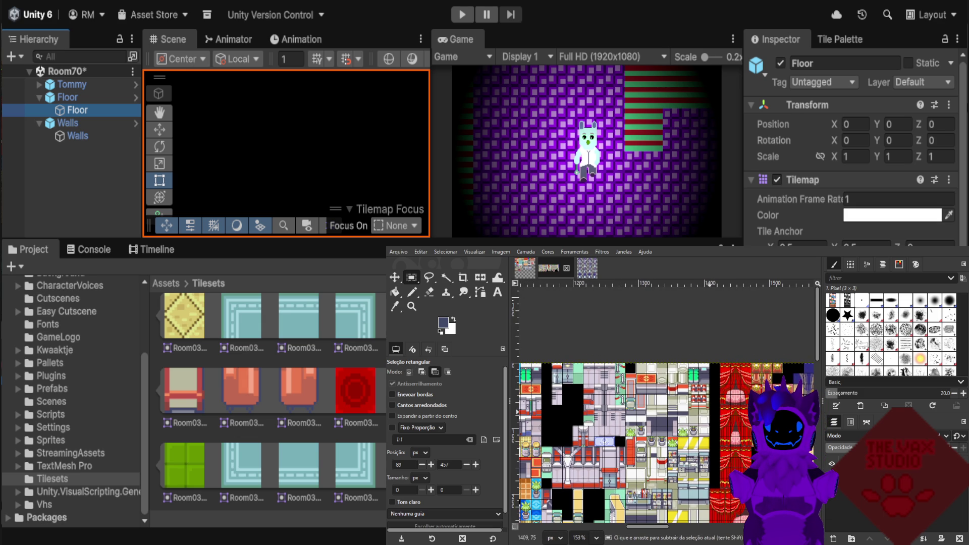
scroll(679, 430, "down", 1)
scroll(680, 430, "down", 2)
scroll(679, 430, "right", 5)
scroll(684, 418, "up", 2)
scroll(684, 419, "up", 1)
scroll(683, 419, "up", 1)
scroll(680, 416, "up", 1)
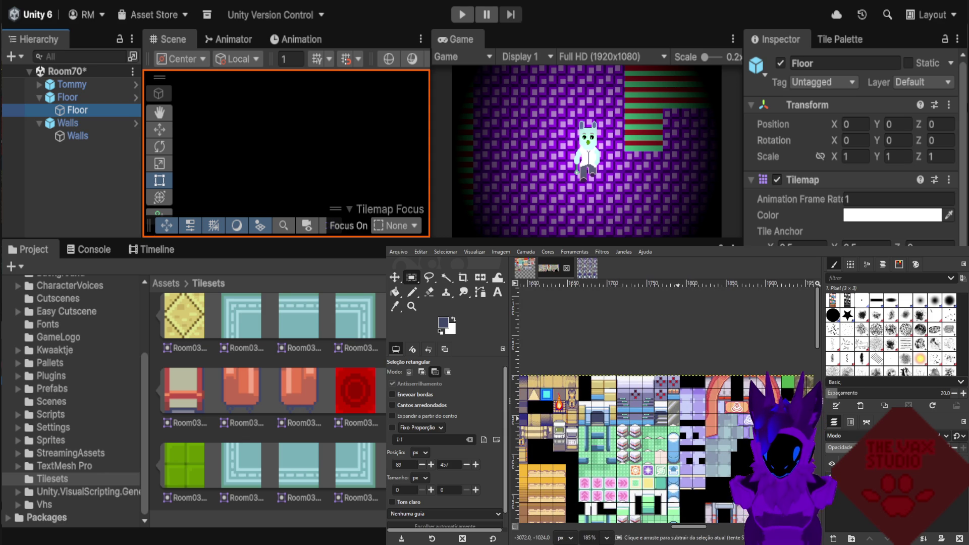
scroll(680, 415, "up", 1)
scroll(676, 429, "down", 1)
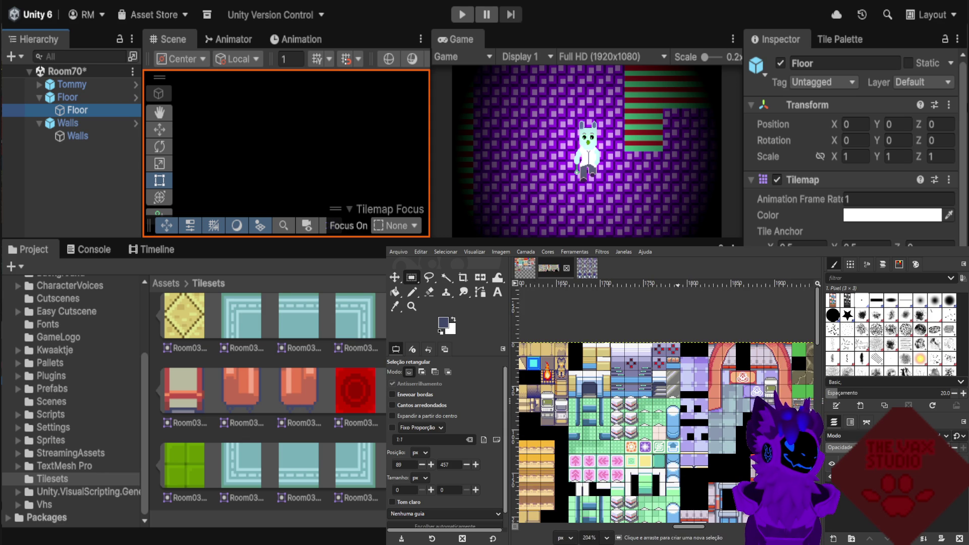
key("ctrl")
scroll(658, 417, "down", 1)
scroll(658, 417, "down", 1)
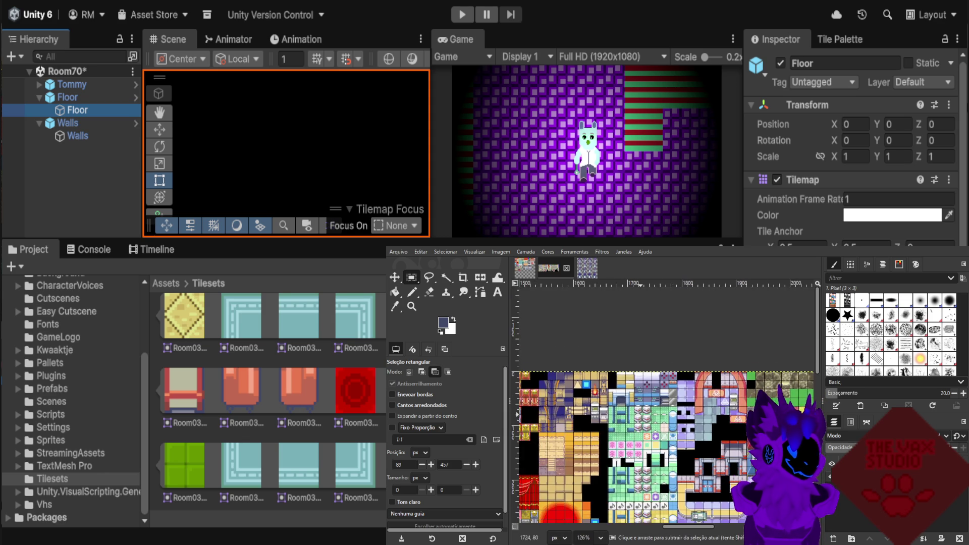
scroll(658, 416, "down", 1)
scroll(658, 417, "down", 1)
scroll(658, 417, "up", 1)
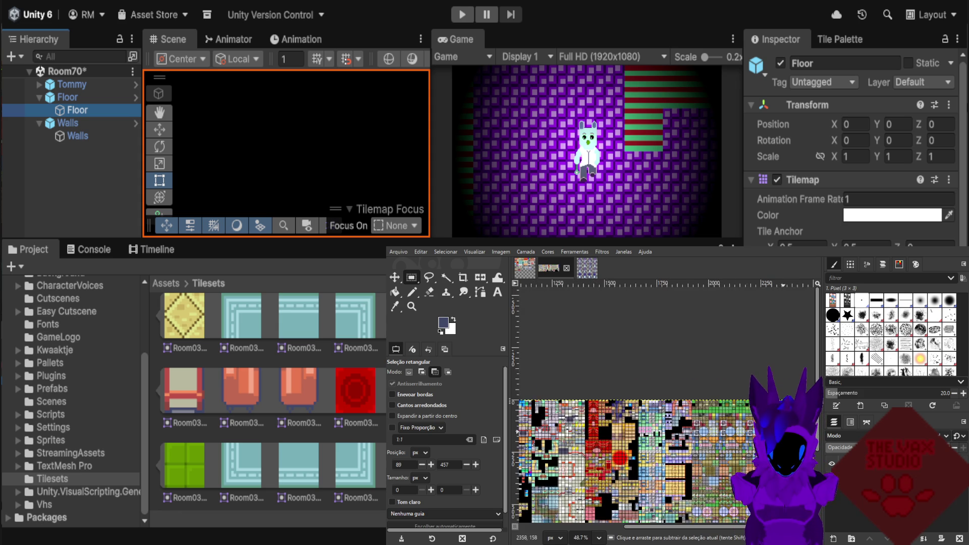
scroll(658, 416, "up", 1)
scroll(658, 416, "up", 1)
scroll(659, 417, "up", 1)
scroll(658, 416, "down", 1)
scroll(658, 417, "down", 1)
scroll(656, 416, "down", 1)
scroll(656, 416, "down", 1)
scroll(656, 416, "down", 1)
scroll(656, 417, "down", 2)
scroll(652, 416, "up", 1)
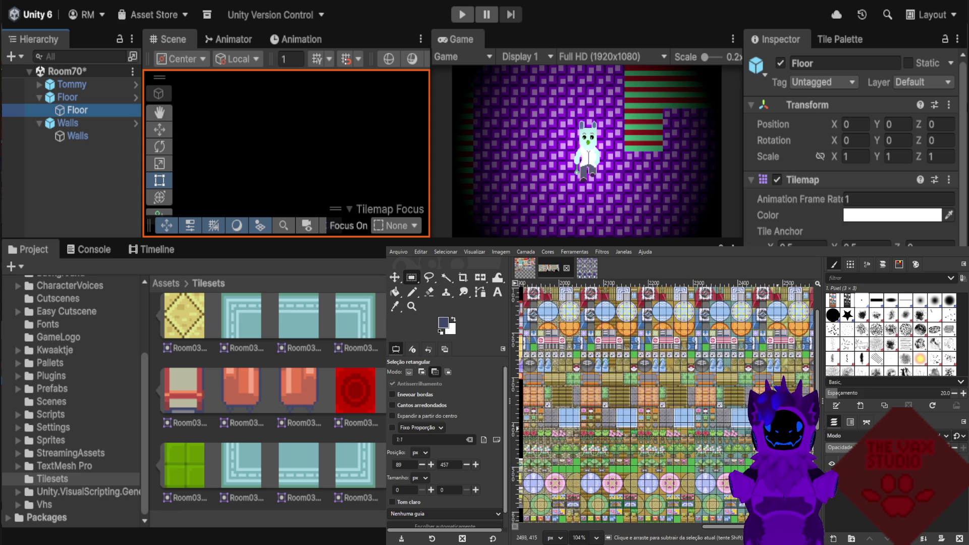
scroll(710, 419, "up", 1)
scroll(710, 419, "down", 2)
scroll(710, 419, "down", 1)
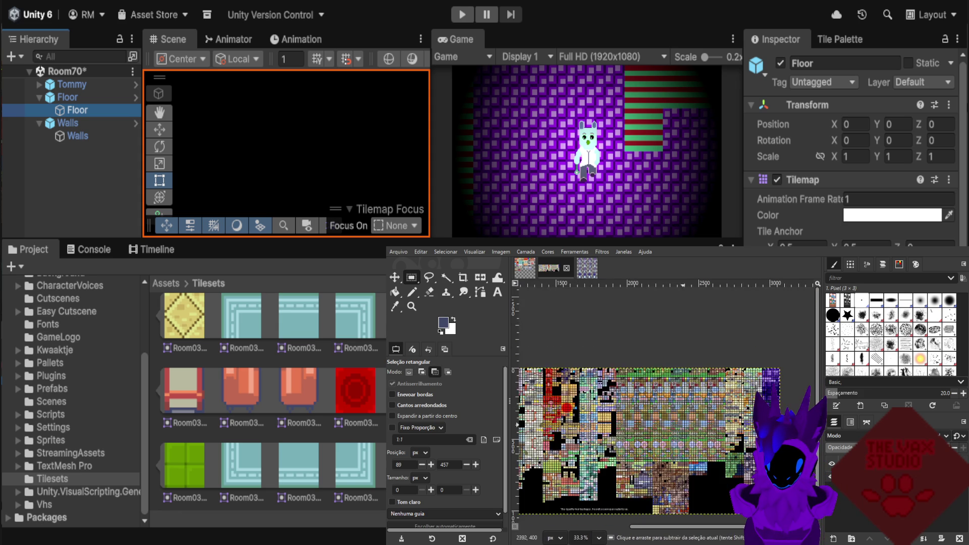
scroll(710, 419, "down", 1)
scroll(709, 419, "up", 4)
scroll(710, 419, "up", 3)
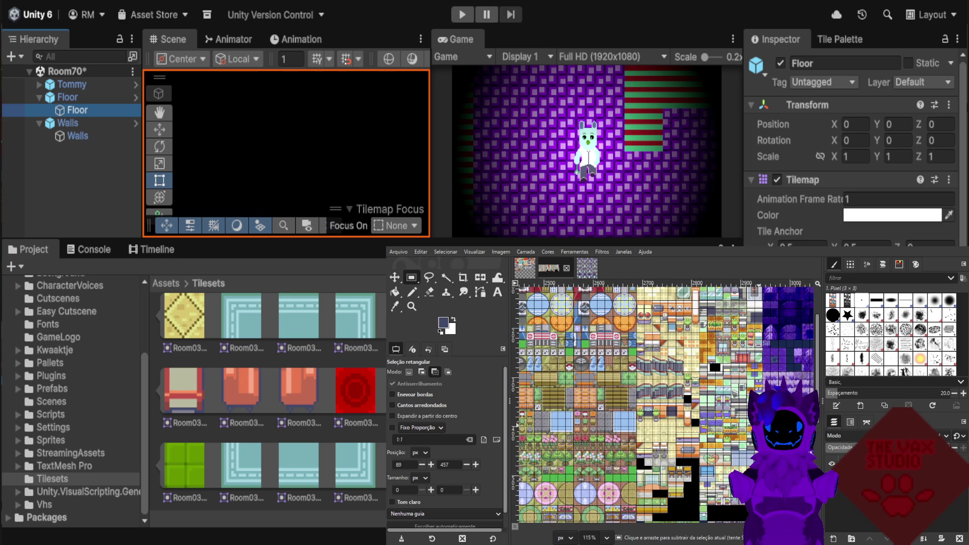
scroll(709, 419, "down", 1)
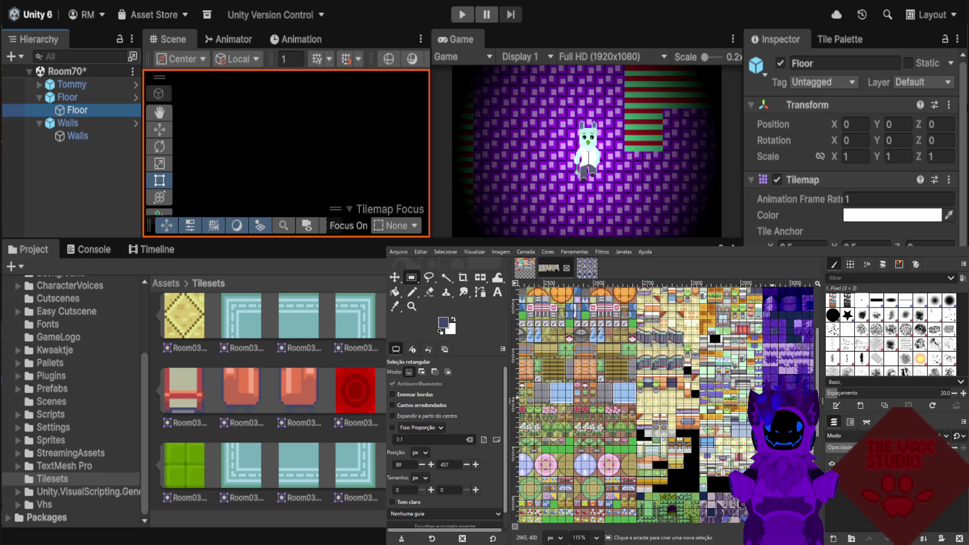
key("ctrl")
scroll(666, 405, "up", 2)
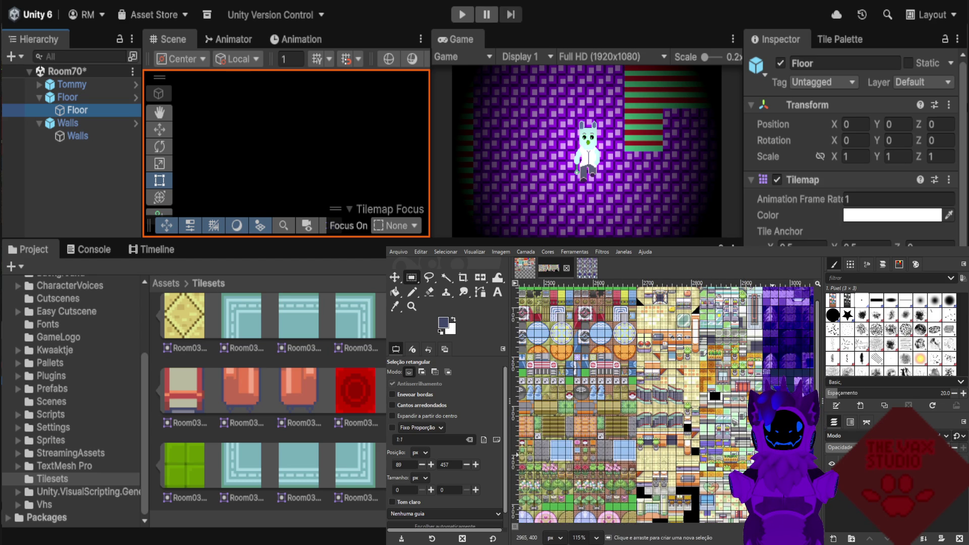
scroll(666, 405, "up", 1)
scroll(767, 404, "down", 1, "ctrl")
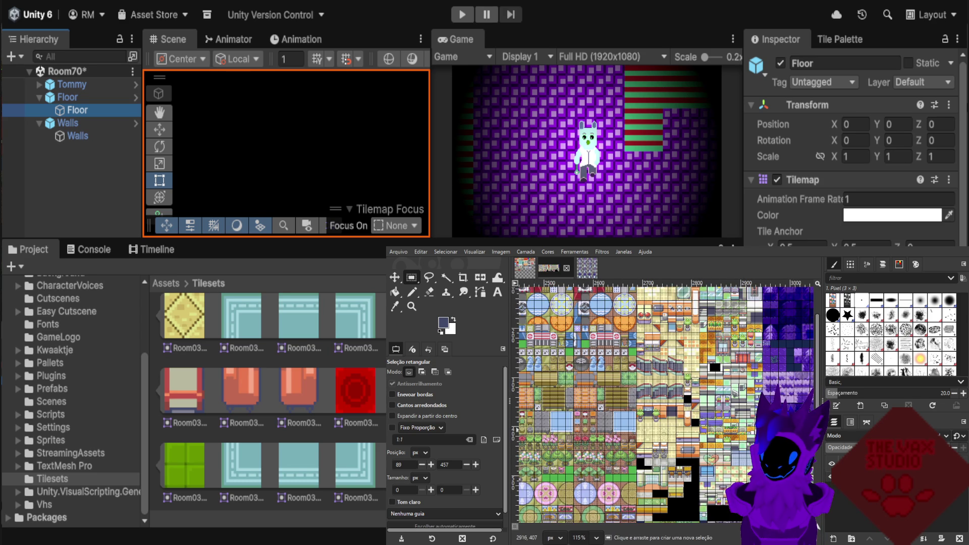
scroll(767, 404, "down", 1, "ctrl")
scroll(757, 404, "up", 3, "ctrl")
scroll(732, 403, "up", 3, "ctrl")
scroll(702, 404, "up", 2, "ctrl")
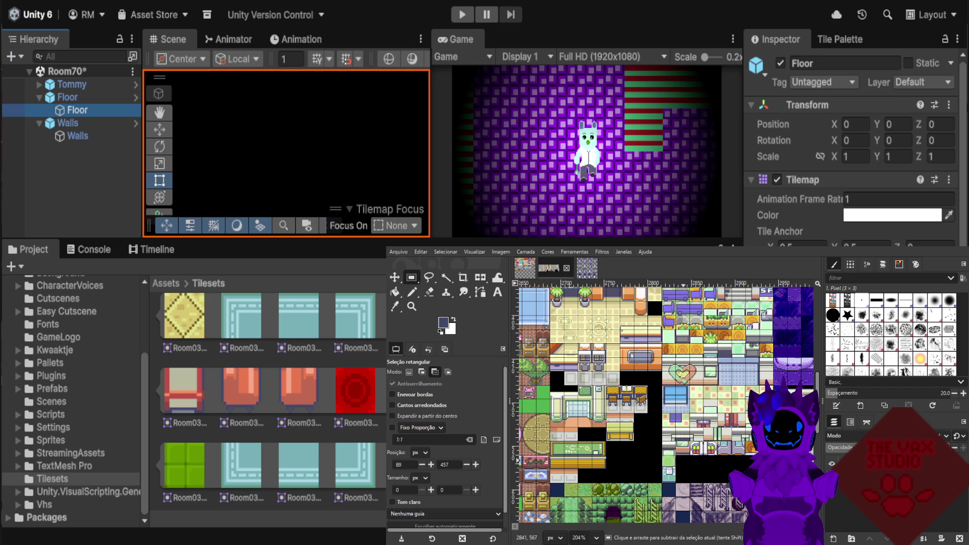
scroll(686, 404, "down", 2)
scroll(687, 404, "down", 2)
scroll(687, 403, "down", 1)
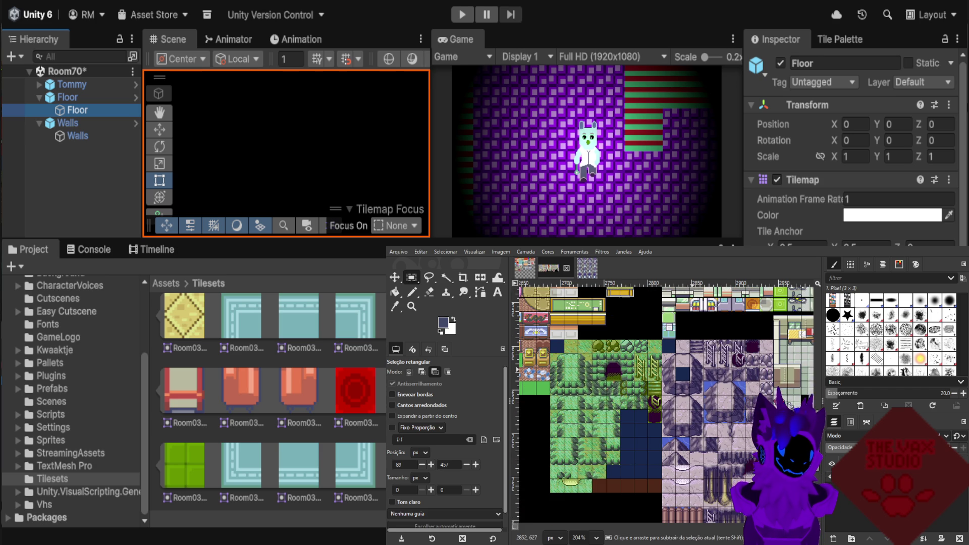
scroll(698, 404, "down", 1, "ctrl")
scroll(698, 404, "down", 1, "ctrl")
scroll(698, 404, "down", 1, "ctrl")
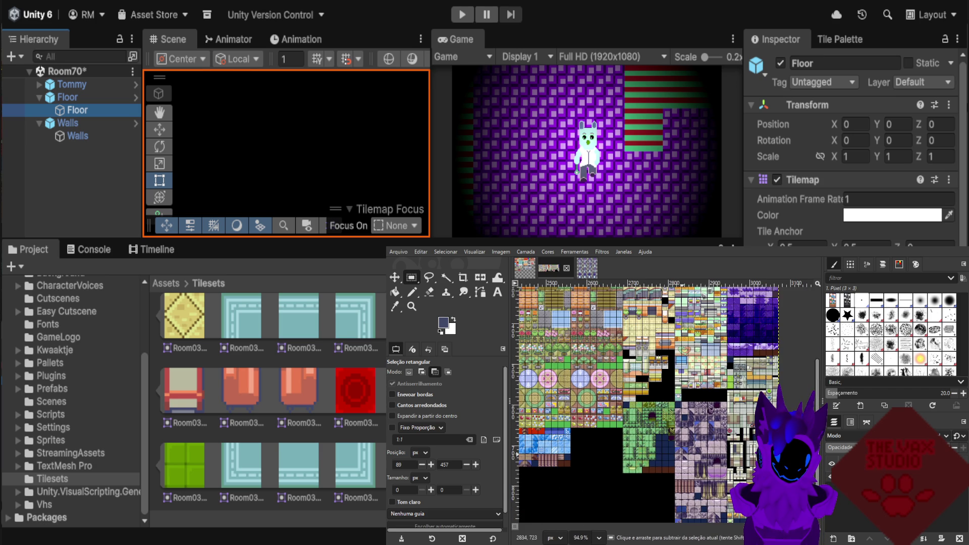
scroll(698, 404, "right", 3)
scroll(706, 426, "up", 1, "ctrl")
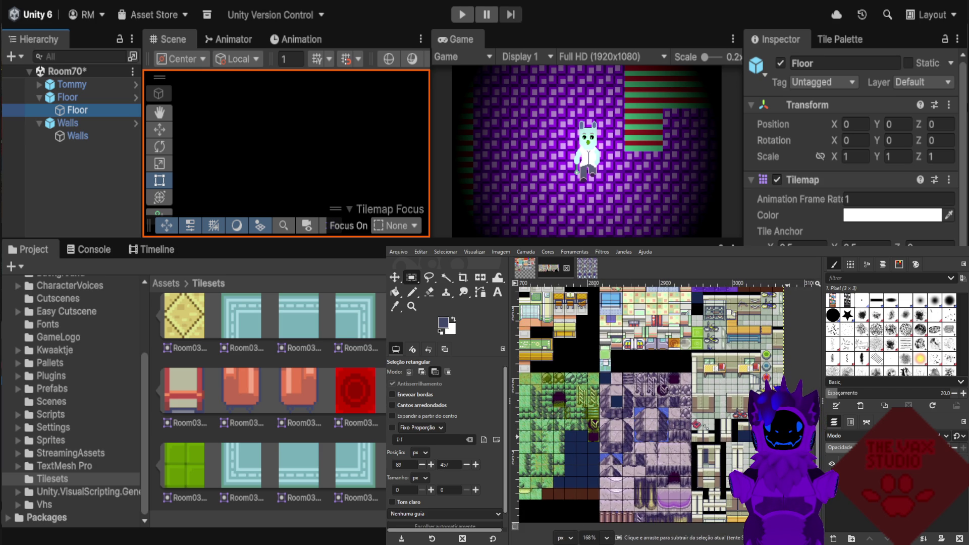
scroll(707, 427, "up", 1, "ctrl")
scroll(698, 403, "down", 2)
scroll(698, 404, "down", 2)
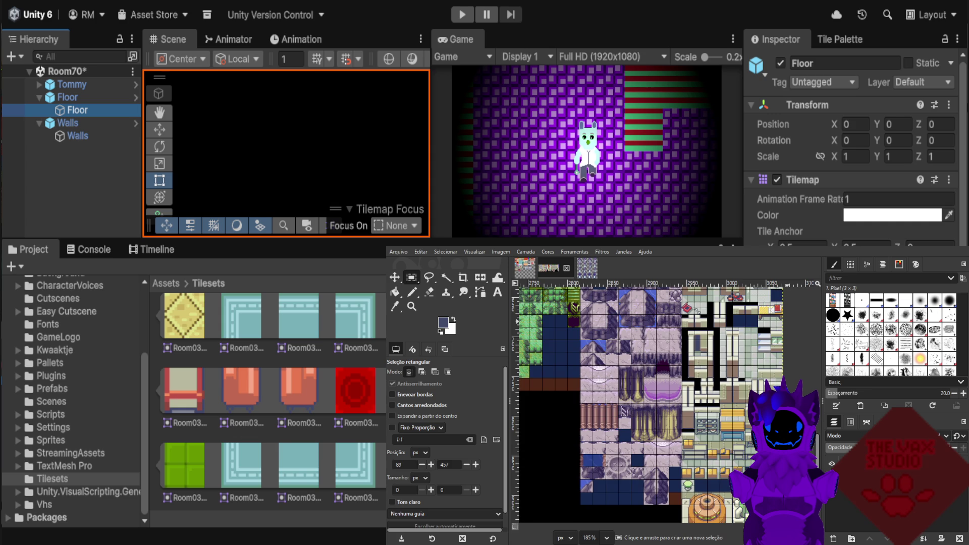
scroll(698, 403, "down", 1)
scroll(698, 403, "down", 1)
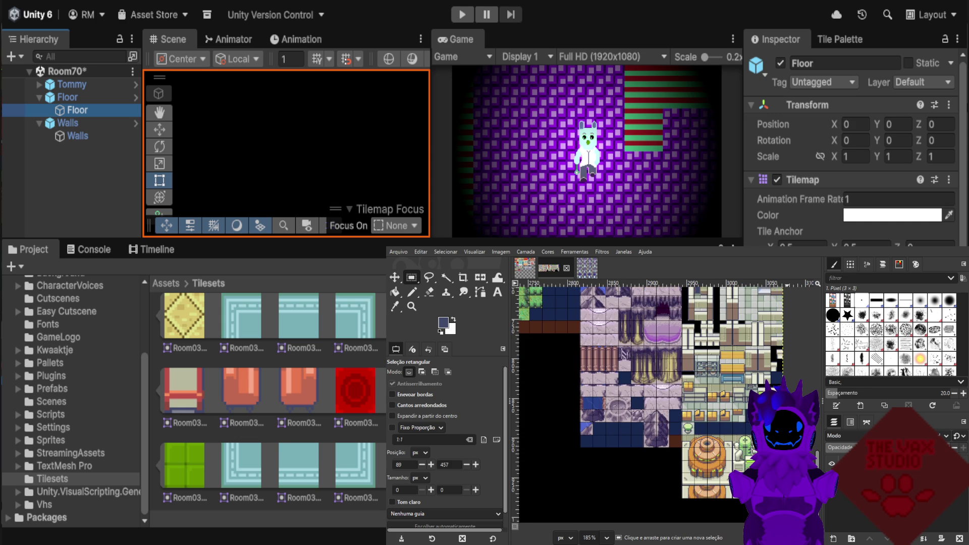
scroll(698, 404, "down", 1)
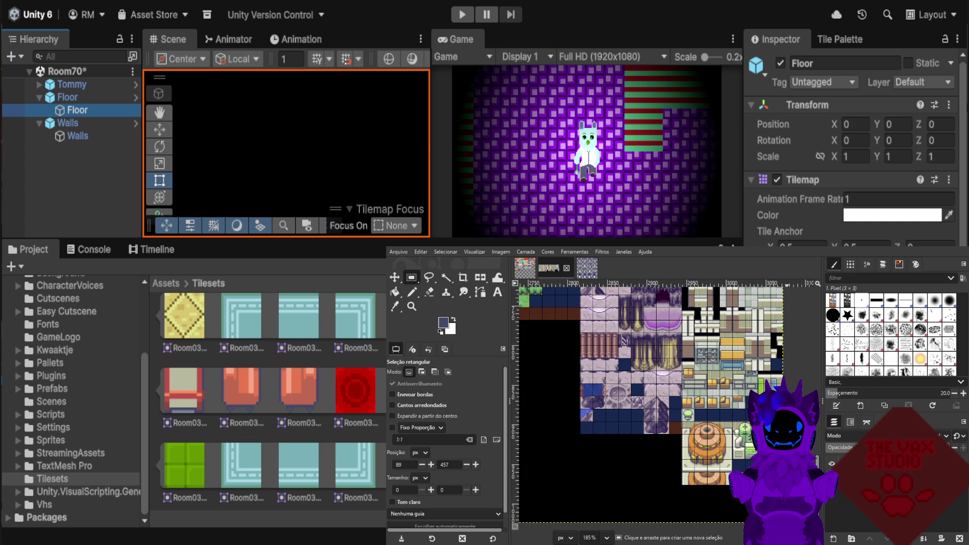
scroll(648, 404, "up", 2)
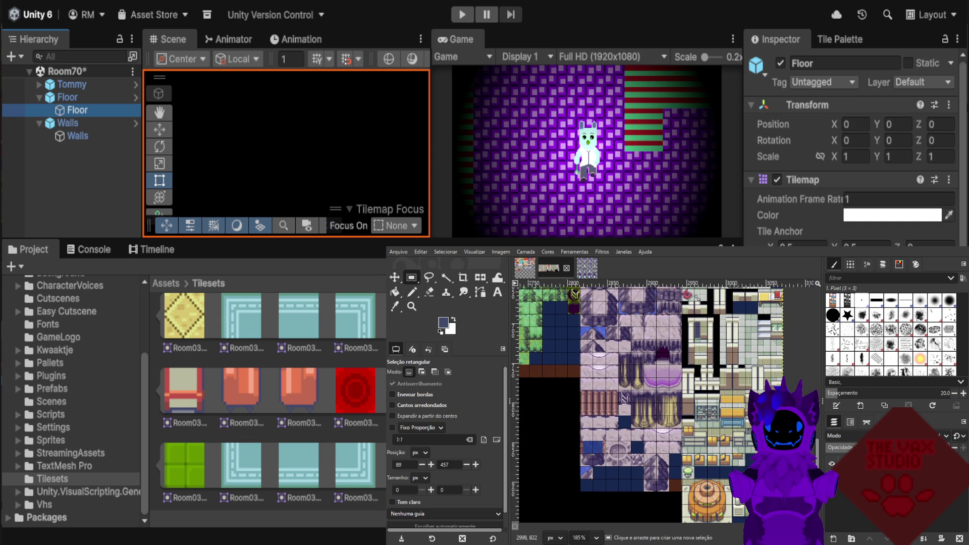
scroll(693, 406, "up", 2, "ctrl")
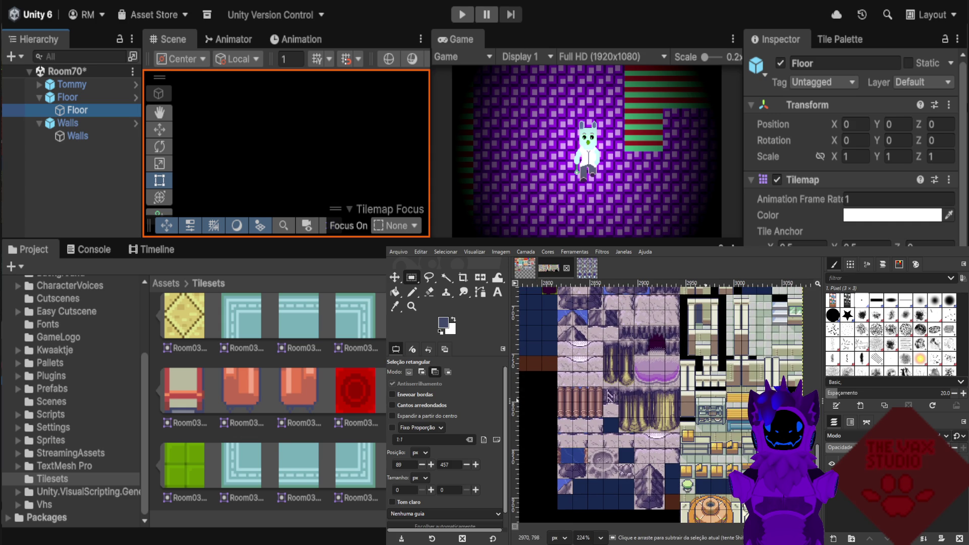
scroll(710, 400, "down", 2, "ctrl")
scroll(710, 400, "down", 2, "ctrl")
scroll(710, 399, "down", 2, "ctrl")
scroll(710, 399, "down", 2, "ctrl")
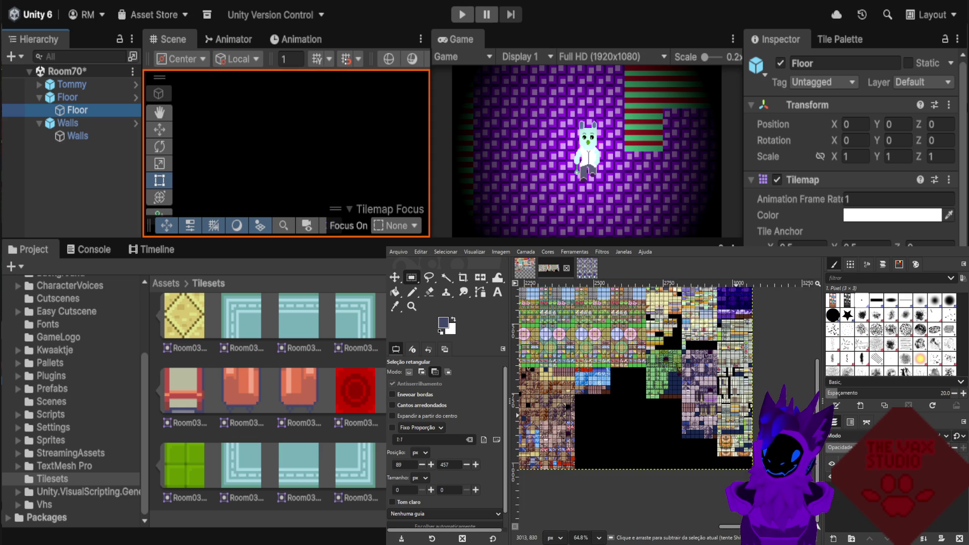
scroll(722, 404, "up", 1)
scroll(717, 364, "up", 1)
scroll(712, 343, "up", 1)
scroll(706, 308, "up", 1)
scroll(708, 307, "up", 1, "ctrl")
scroll(708, 308, "up", 1, "ctrl")
scroll(708, 308, "up", 1, "ctrl")
scroll(708, 307, "up", 1, "ctrl")
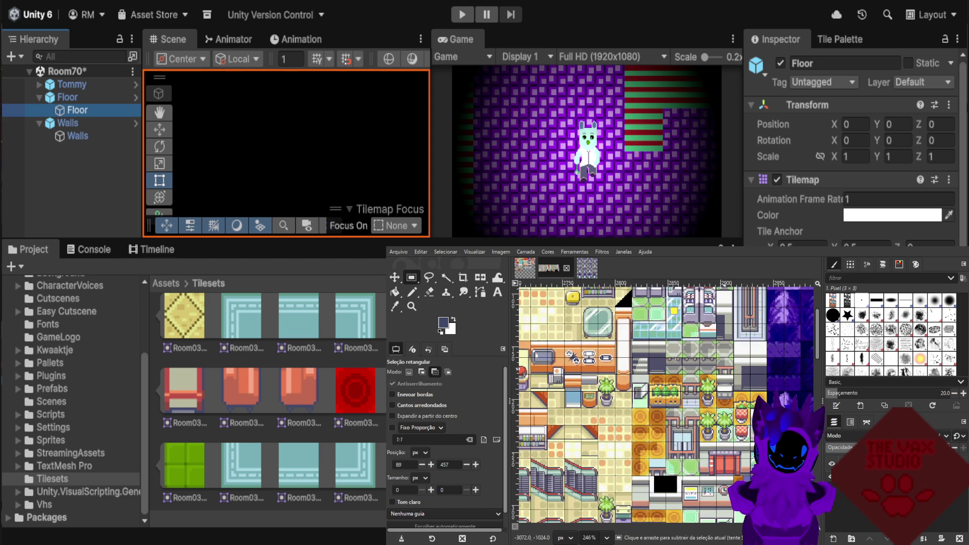
scroll(773, 391, "up", 1, "ctrl")
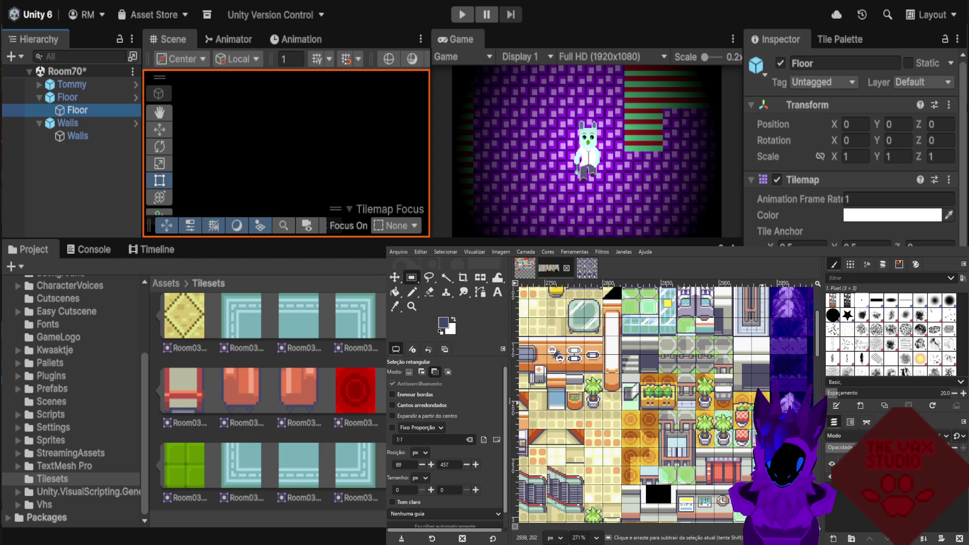
scroll(666, 404, "down", 4, "ctrl")
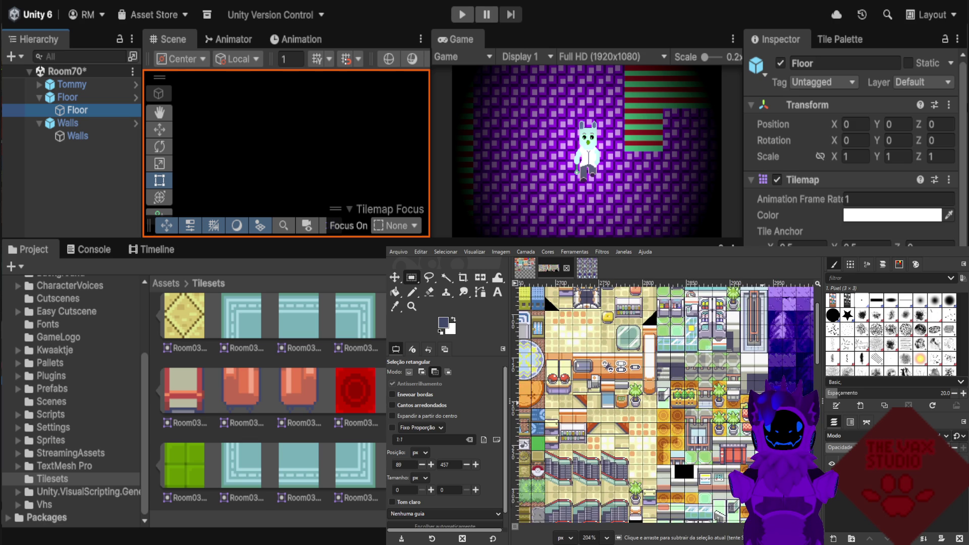
scroll(591, 427, "up", 3, "ctrl")
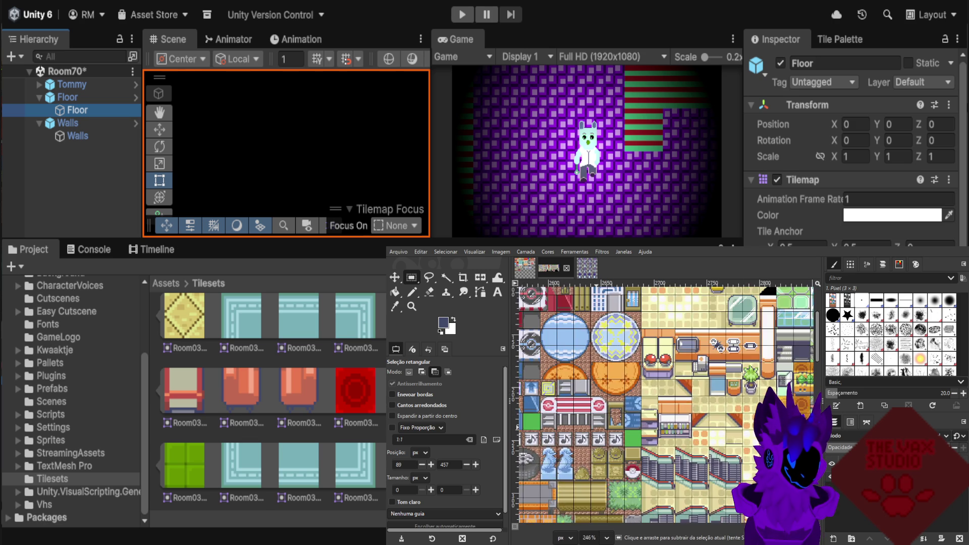
scroll(731, 384, "down", 2)
scroll(728, 384, "down", 1)
scroll(671, 384, "left", 5)
scroll(664, 383, "up", 2)
scroll(664, 384, "up", 1)
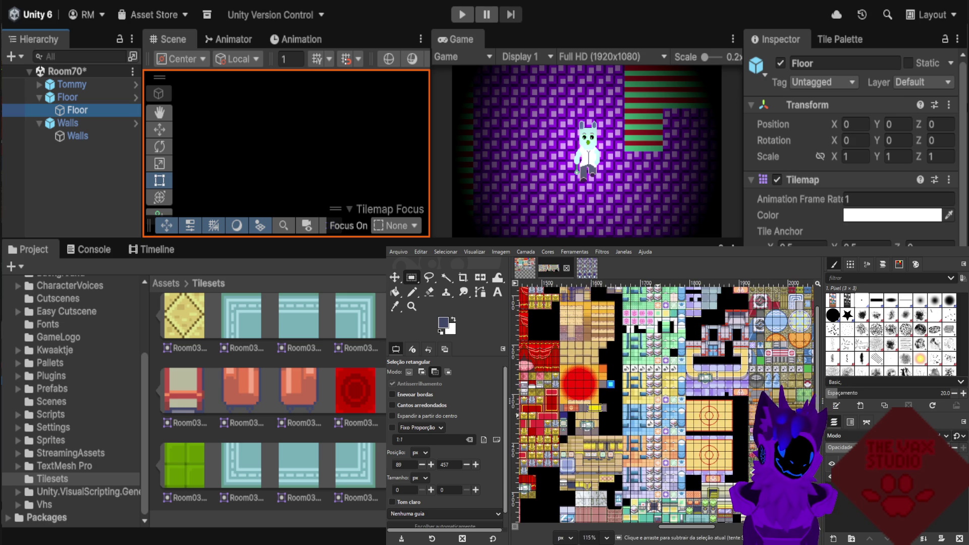
scroll(671, 384, "down", 1)
scroll(671, 384, "down", 3)
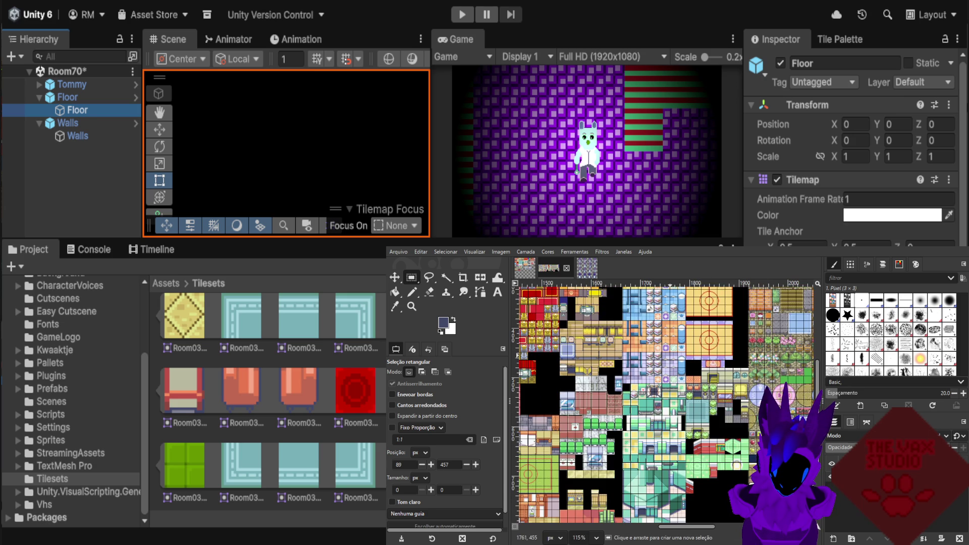
scroll(671, 384, "down", 1)
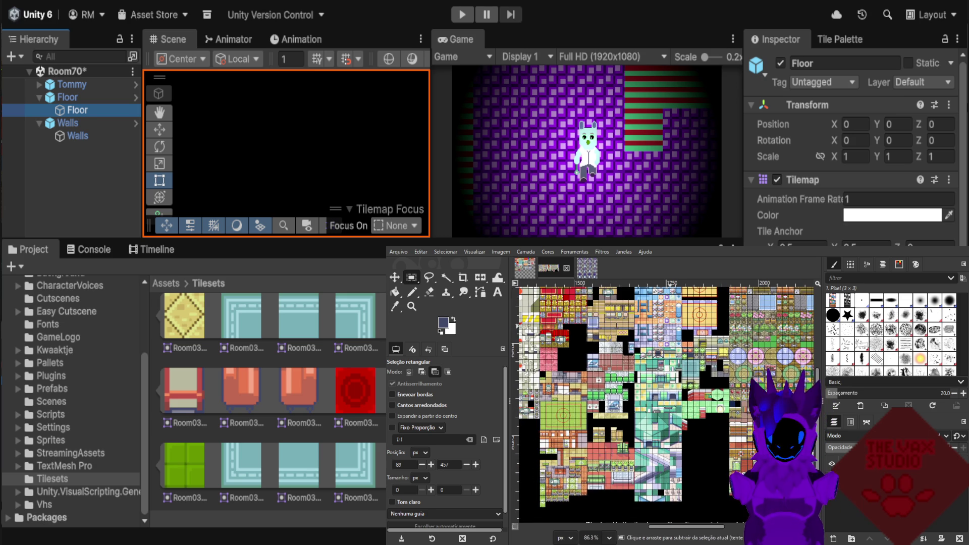
scroll(560, 369, "up", 3)
scroll(560, 368, "up", 3)
scroll(561, 368, "up", 4)
scroll(594, 370, "up", 4)
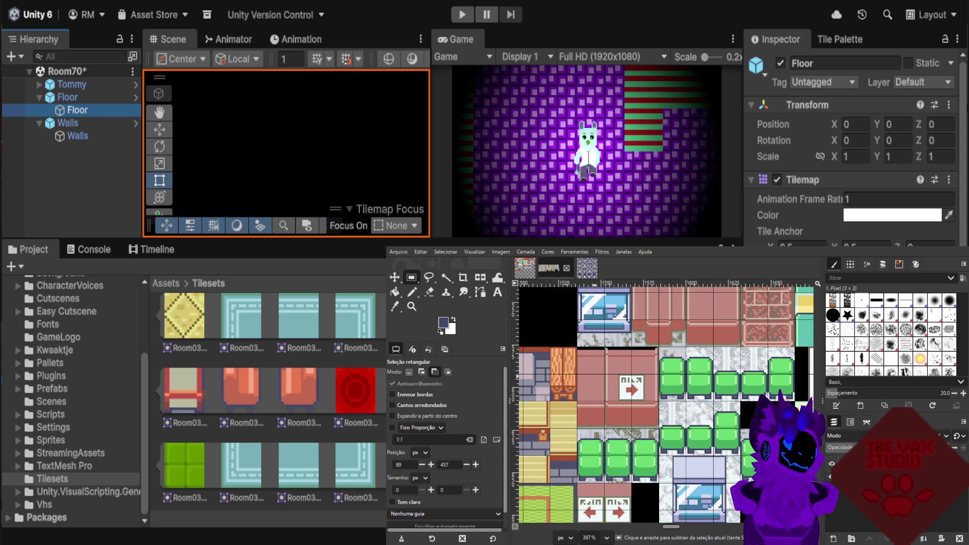
scroll(593, 370, "down", 3)
scroll(593, 370, "down", 6)
scroll(593, 370, "down", 4)
scroll(606, 371, "down", 3)
scroll(605, 371, "down", 3)
scroll(606, 371, "down", 3)
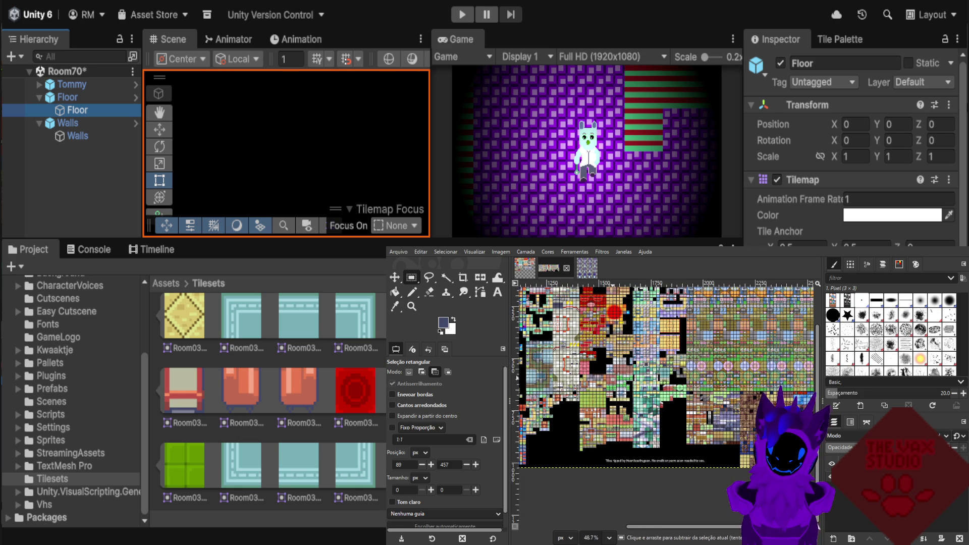
scroll(707, 393, "down", 4)
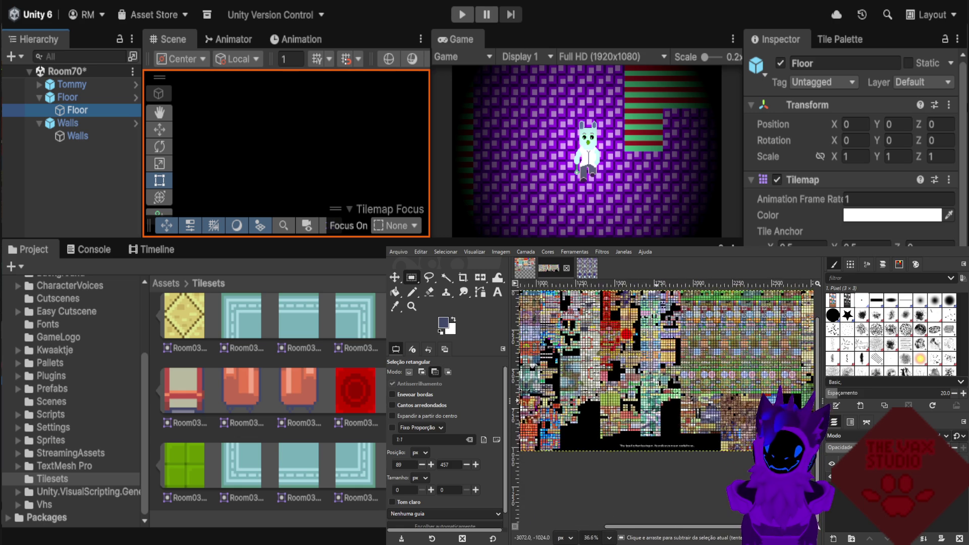
scroll(732, 391, "down", 4)
scroll(752, 388, "up", 3)
scroll(752, 387, "up", 3)
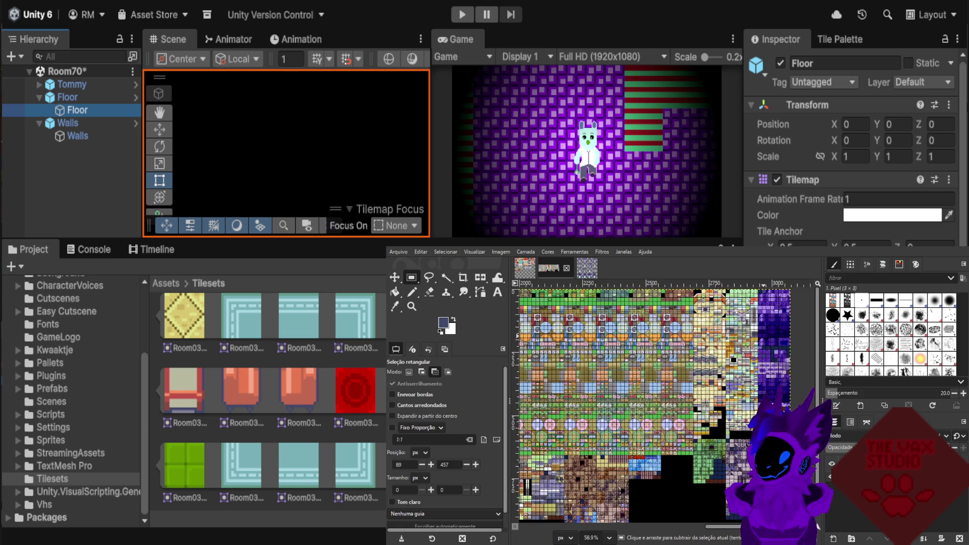
scroll(752, 387, "up", 2)
scroll(765, 389, "up", 1)
scroll(764, 389, "up", 1)
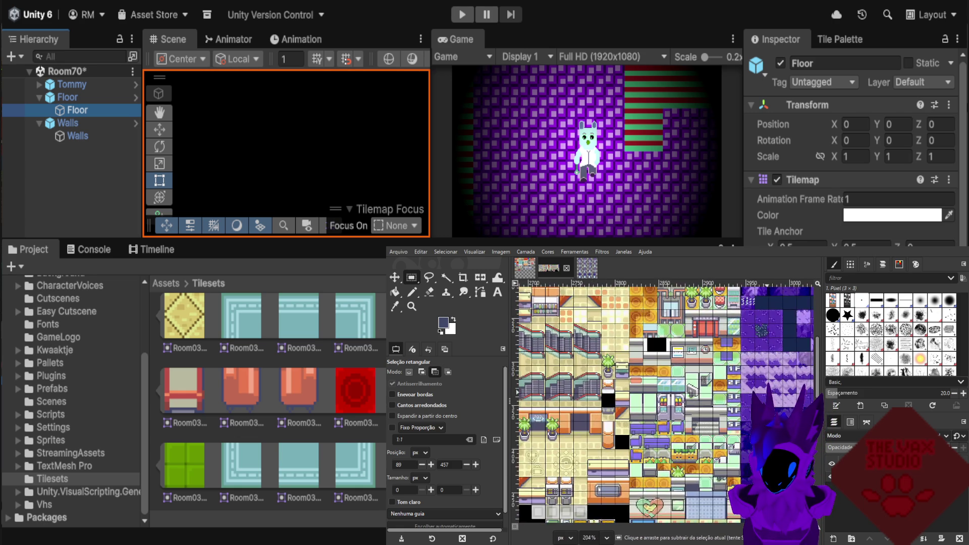
scroll(765, 388, "up", 1)
scroll(765, 389, "up", 1)
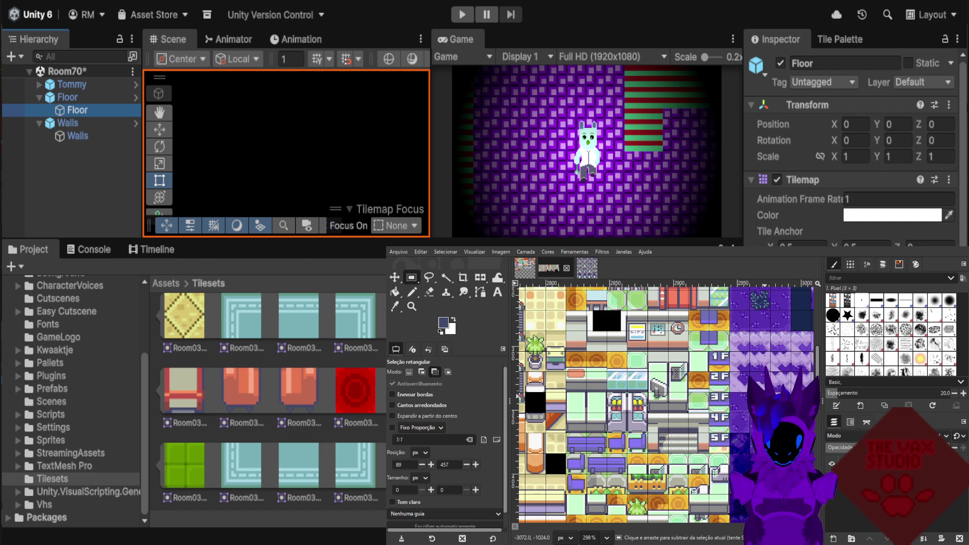
scroll(774, 396, "up", 1)
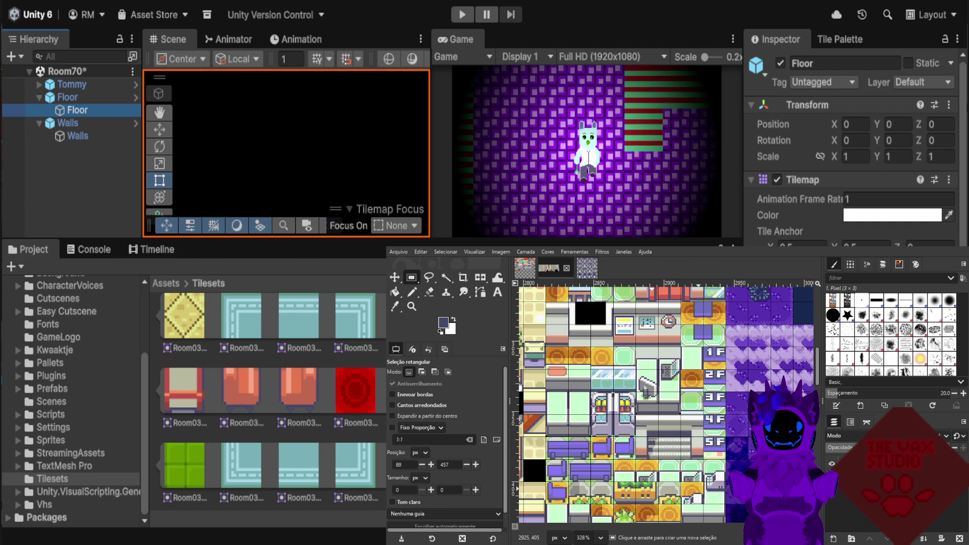
scroll(667, 404, "up", 5)
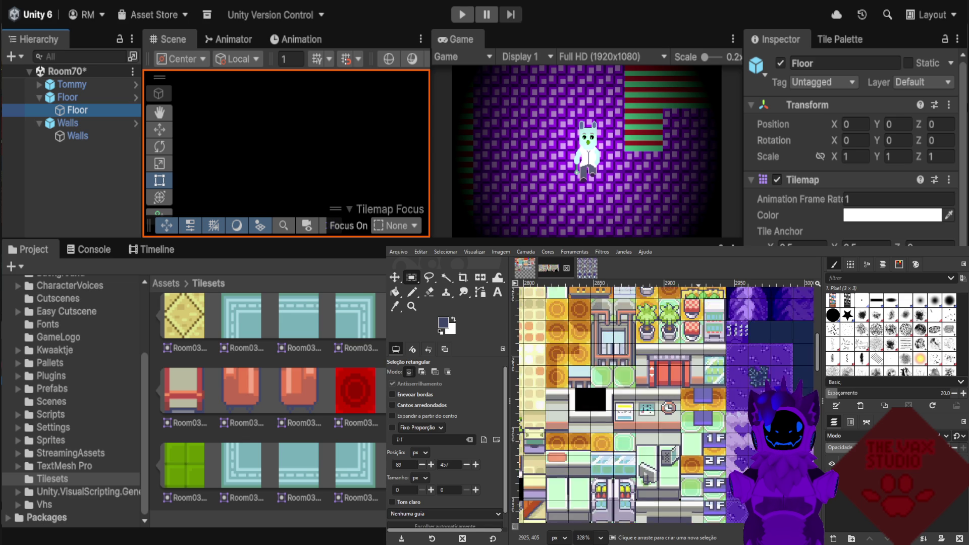
scroll(666, 404, "up", 5)
scroll(666, 403, "up", 2)
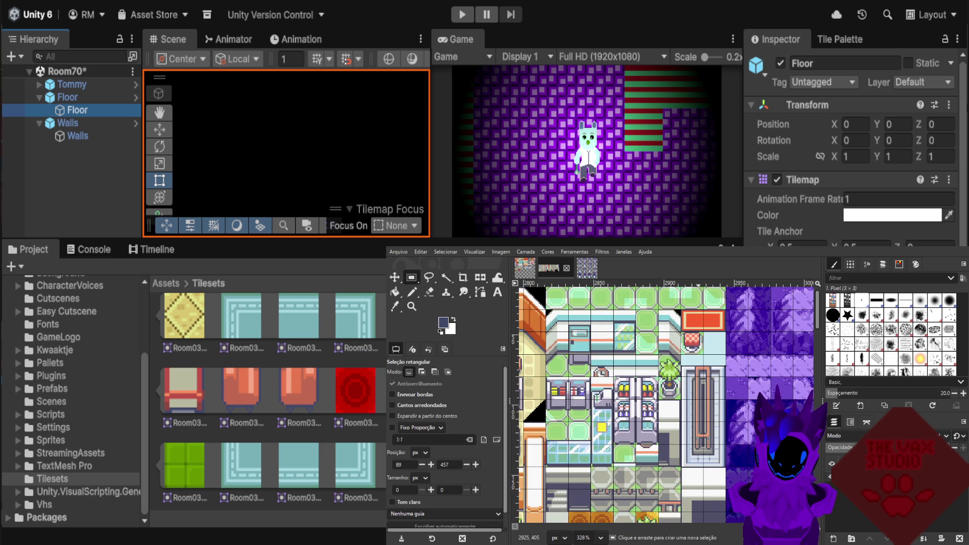
scroll(666, 404, "up", 2)
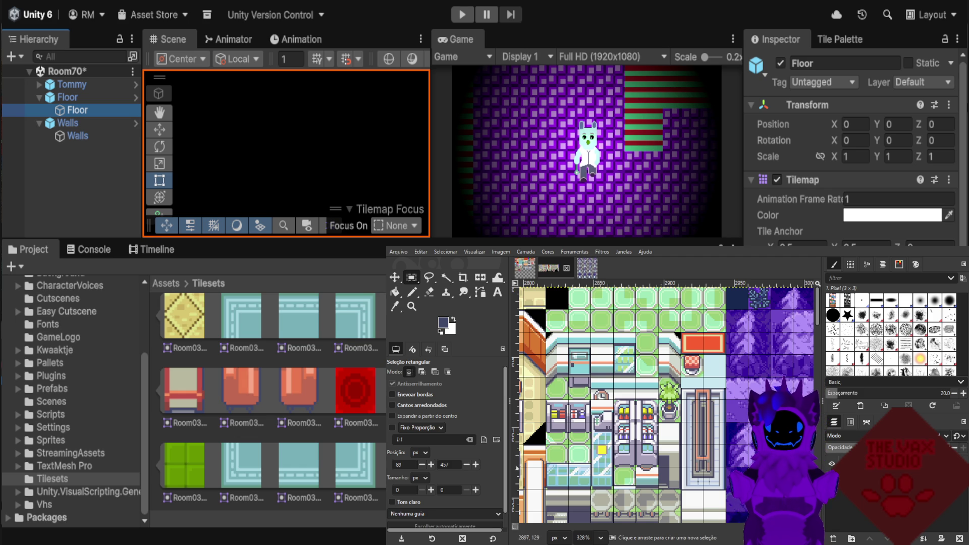
scroll(676, 403, "down", 2)
scroll(676, 403, "down", 3)
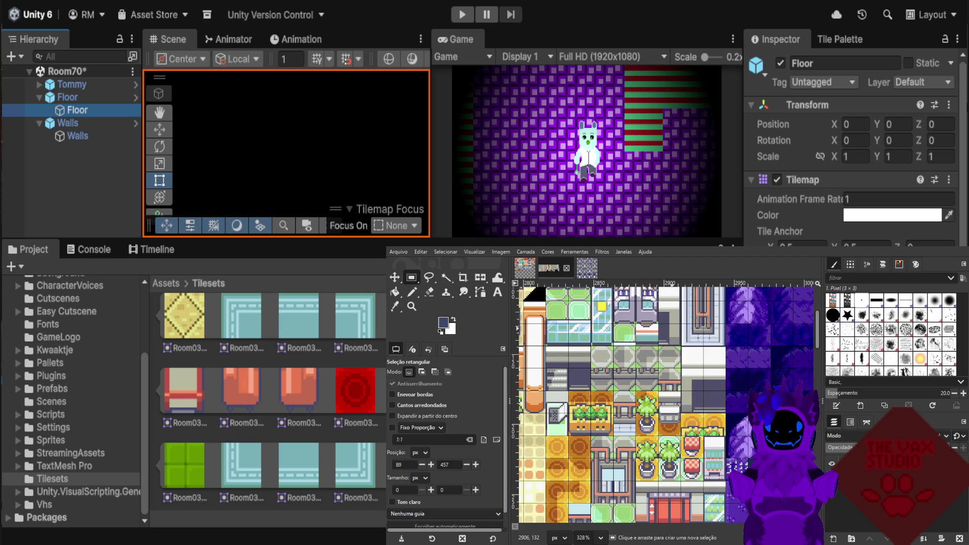
scroll(677, 403, "down", 2)
scroll(676, 404, "down", 2)
scroll(676, 403, "down", 2)
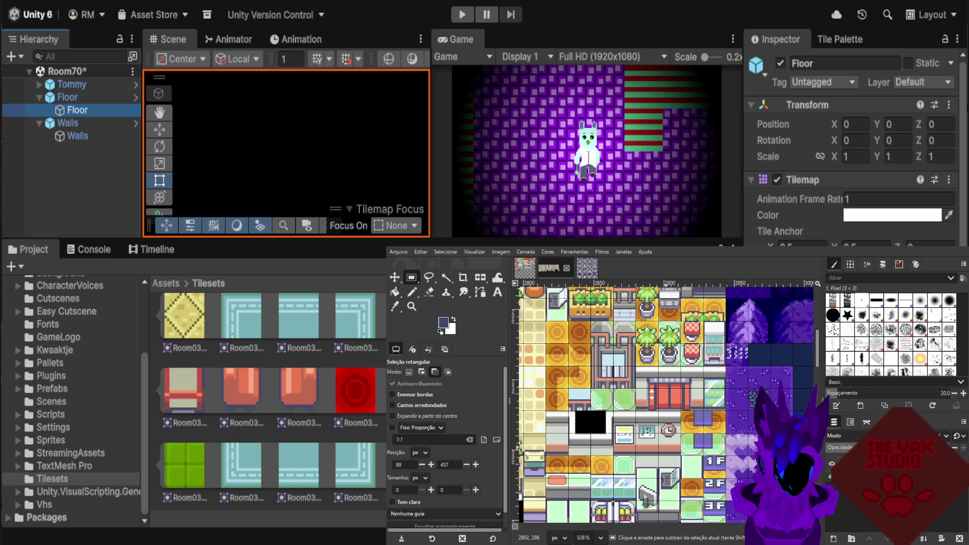
scroll(677, 403, "down", 1)
scroll(676, 403, "down", 1)
scroll(676, 404, "down", 1)
scroll(676, 404, "down", 1)
scroll(701, 449, "down", 2)
scroll(702, 450, "down", 1)
scroll(702, 449, "down", 1)
scroll(701, 449, "down", 1)
scroll(697, 449, "down", 1)
scroll(676, 452, "down", 1)
scroll(656, 455, "down", 2)
scroll(651, 454, "up", 1)
scroll(651, 455, "up", 1)
scroll(651, 455, "up", 2)
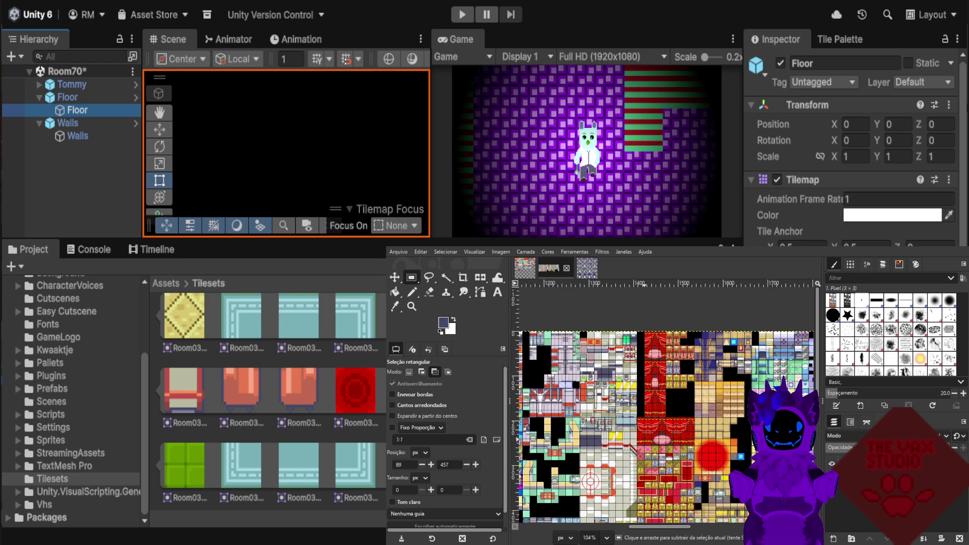
scroll(658, 430, "up", 1)
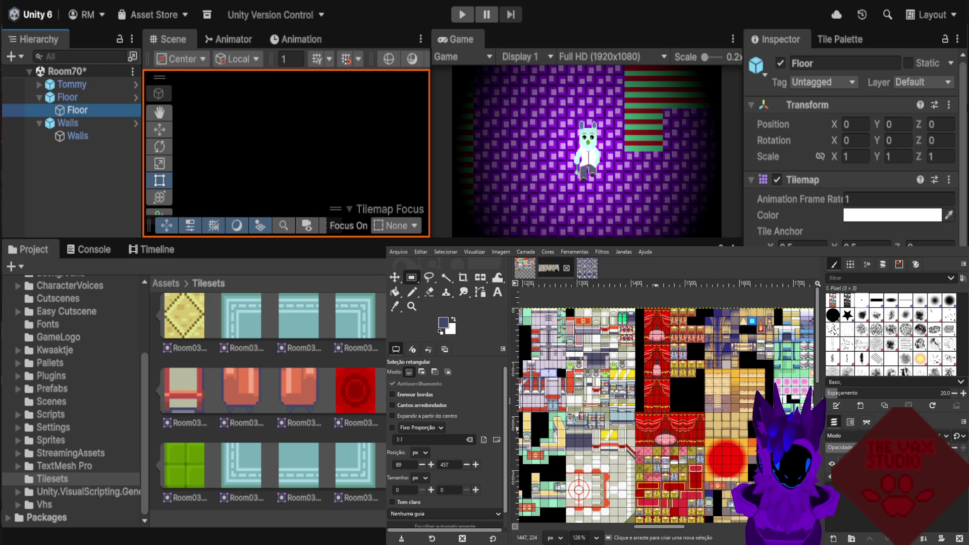
scroll(656, 430, "up", 1)
scroll(606, 404, "up", 1)
scroll(606, 404, "up", 1)
scroll(606, 403, "up", 1)
scroll(605, 404, "up", 1)
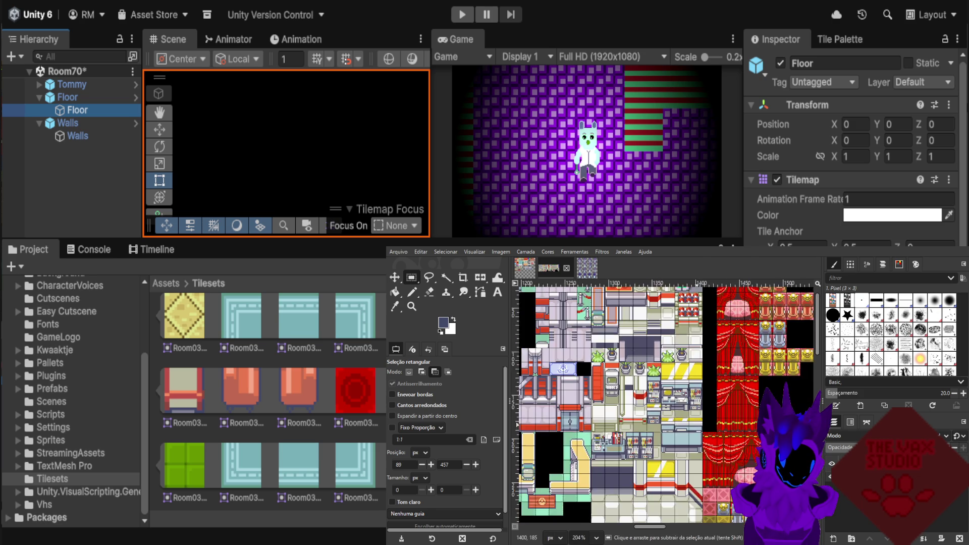
scroll(621, 454, "down", 1)
scroll(621, 454, "down", 1)
scroll(621, 454, "down", 1)
scroll(621, 454, "down", 1)
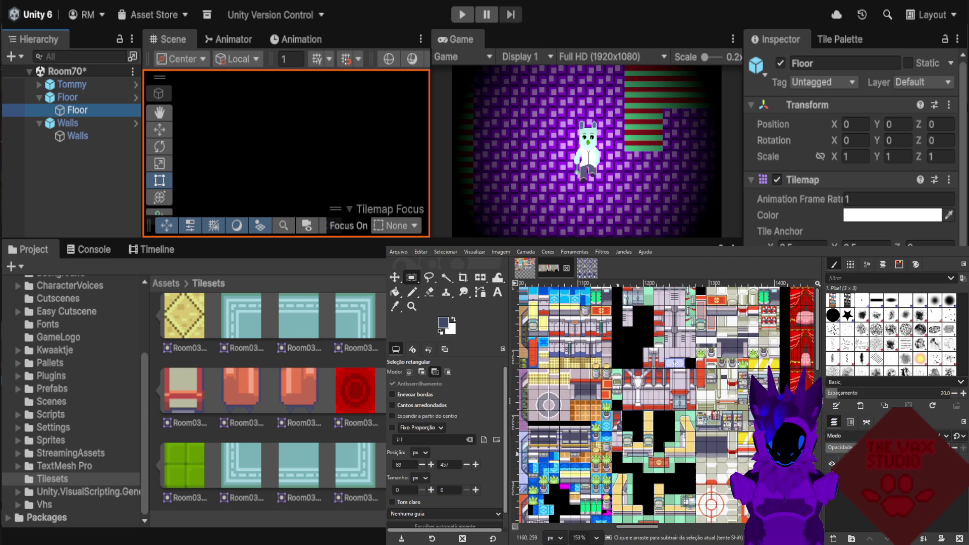
scroll(565, 462, "up", 2)
scroll(565, 462, "up", 1)
scroll(605, 404, "down", 1)
scroll(606, 403, "down", 1)
scroll(606, 404, "down", 1)
scroll(683, 446, "down", 1)
scroll(683, 445, "down", 1)
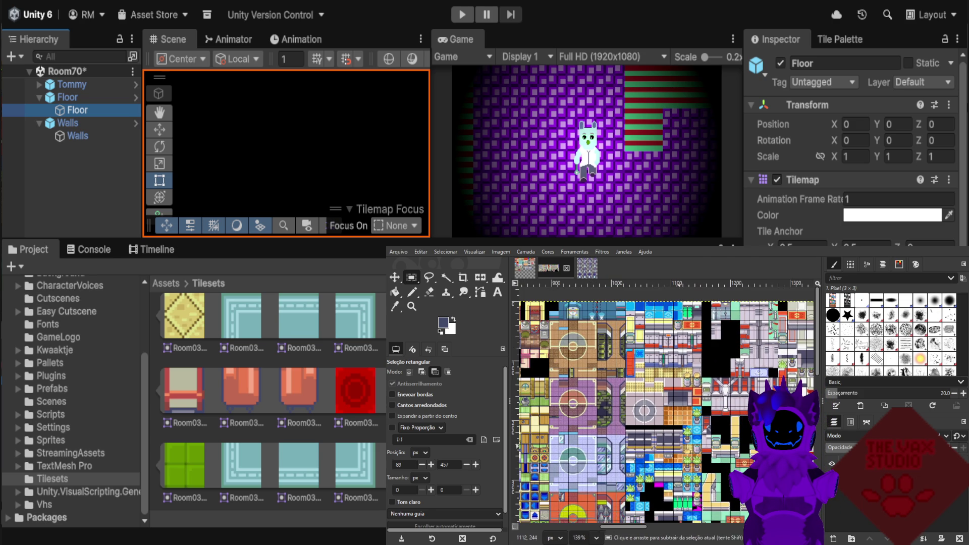
scroll(668, 454, "down", 1)
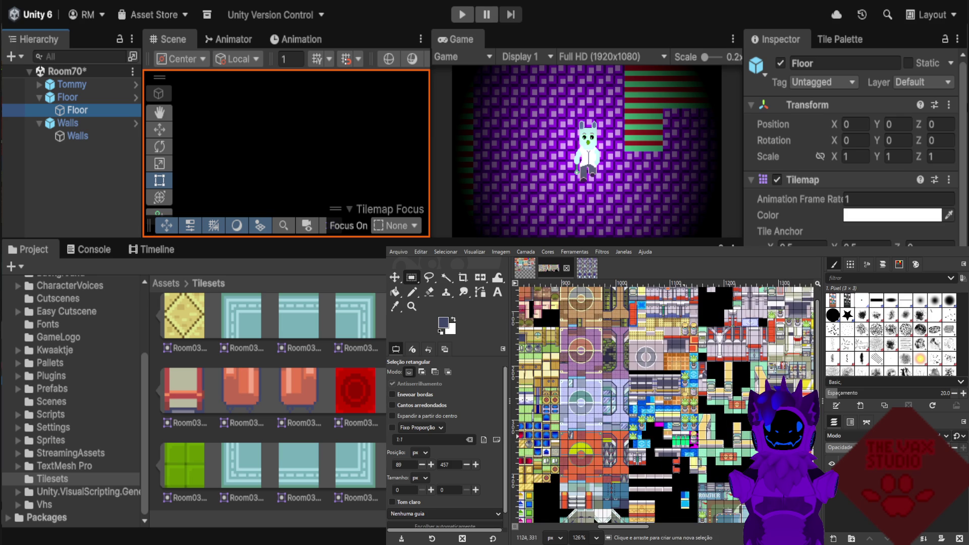
scroll(691, 444, "up", 2)
scroll(692, 444, "up", 2)
scroll(691, 444, "up", 2)
scroll(691, 445, "up", 1)
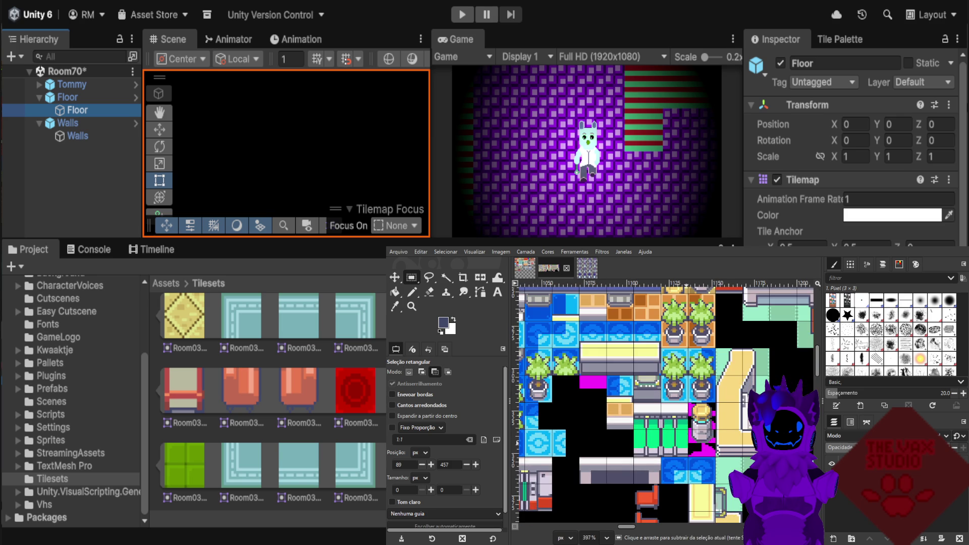
scroll(689, 439, "up", 1)
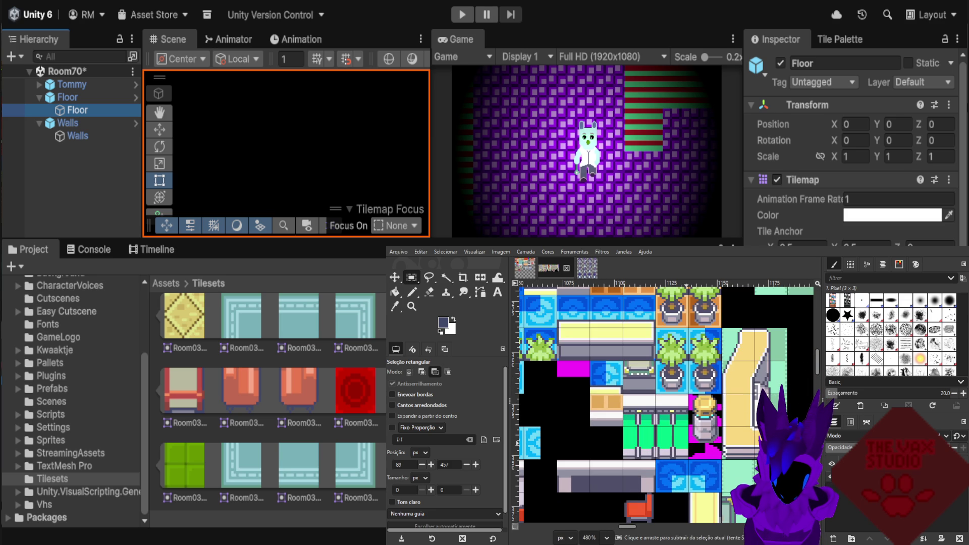
scroll(641, 408, "up", 1)
Copy the 32×32 green striped tile and paste it into the Room03 tileset.
scroll(641, 408, "up", 1)
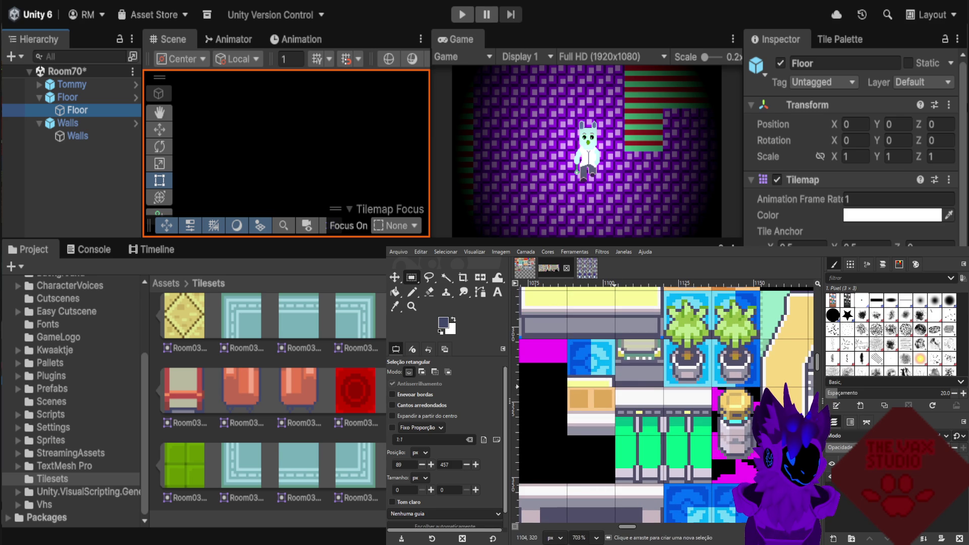
left_click_drag(616, 388, 711, 484)
key("ctrl")
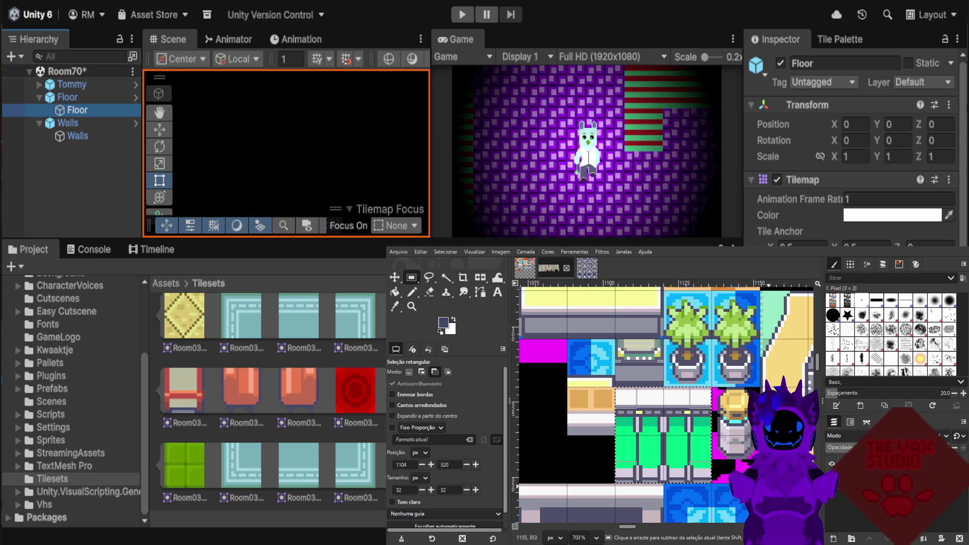
key("ctrl+c")
key("ctrl+Page_Up")
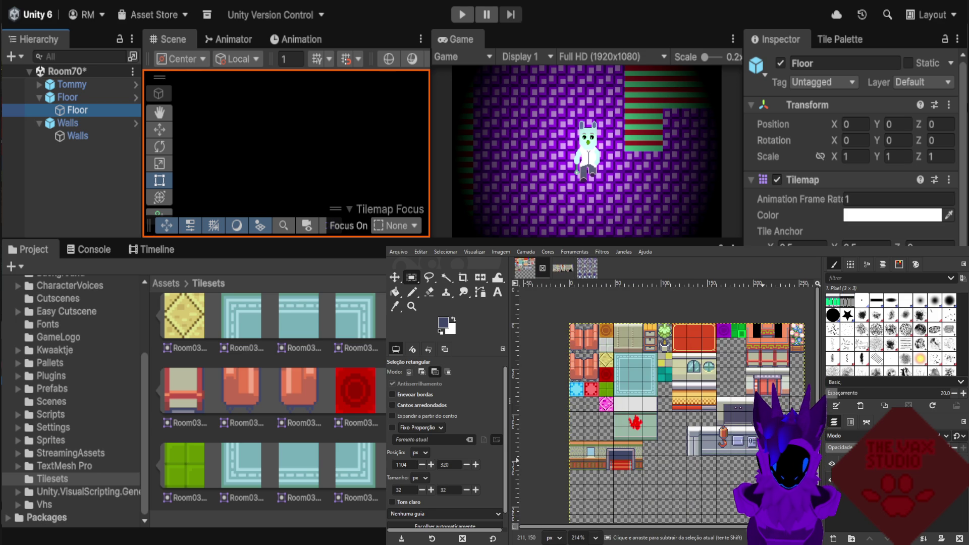
key("ctrl+v")
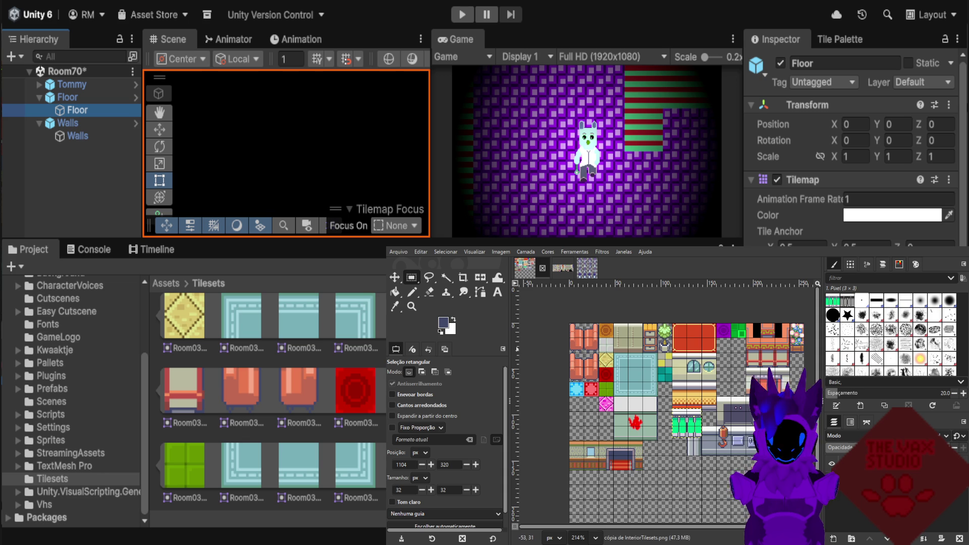
Move the pasted green tile next to the red-splat tile.
key("m")
key("plus")
scroll(619, 383, "up", 1)
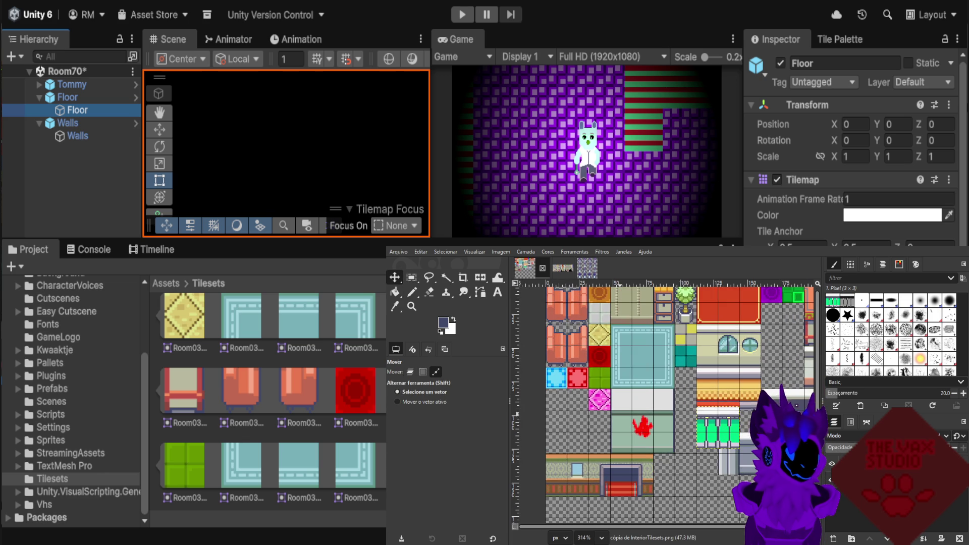
mouse_move(732, 428)
left_mouse_down()
mouse_move(716, 439)
mouse_move(703, 428)
mouse_move(704, 439)
left_mouse_up()
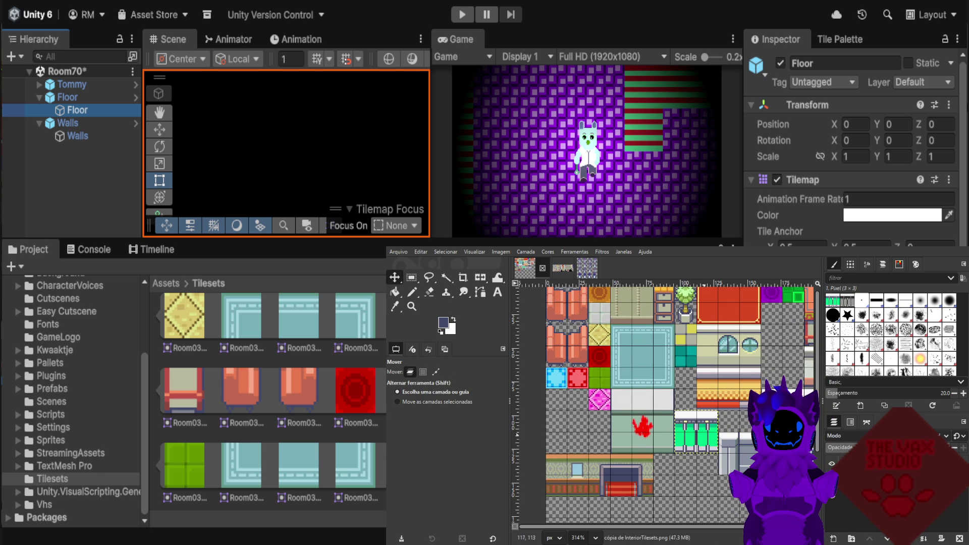
scroll(707, 445, "up", 2)
scroll(706, 445, "up", 2)
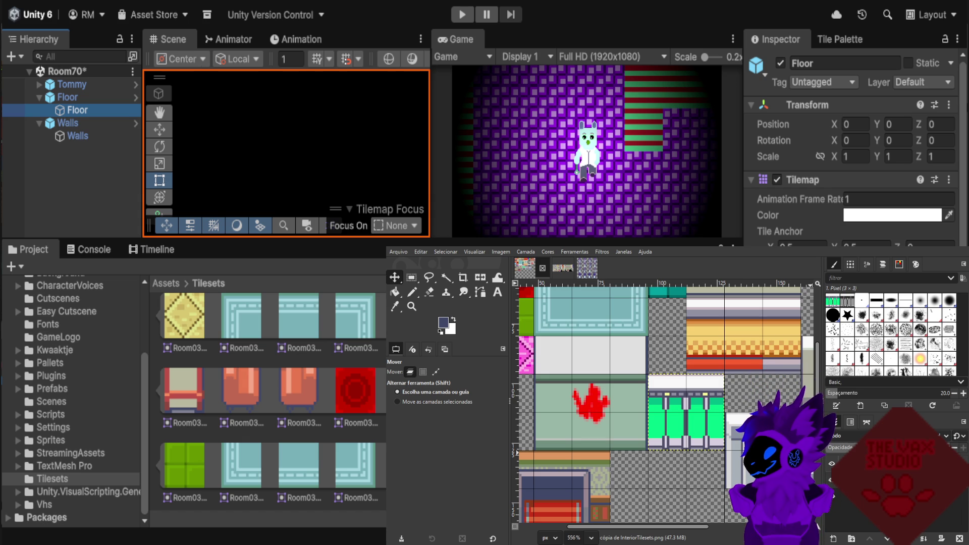
Anchor the floating green striped tile onto the Room03Tilesets.png layer.
left_click(744, 396)
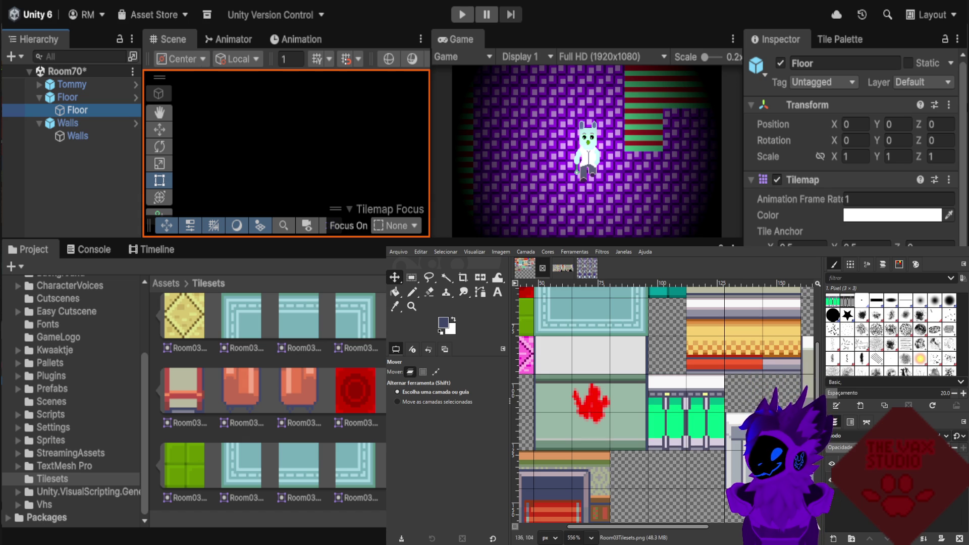
Return to the InteriorTilesets.png source image with Rectangle Select active.
scroll(752, 389, "down", 7)
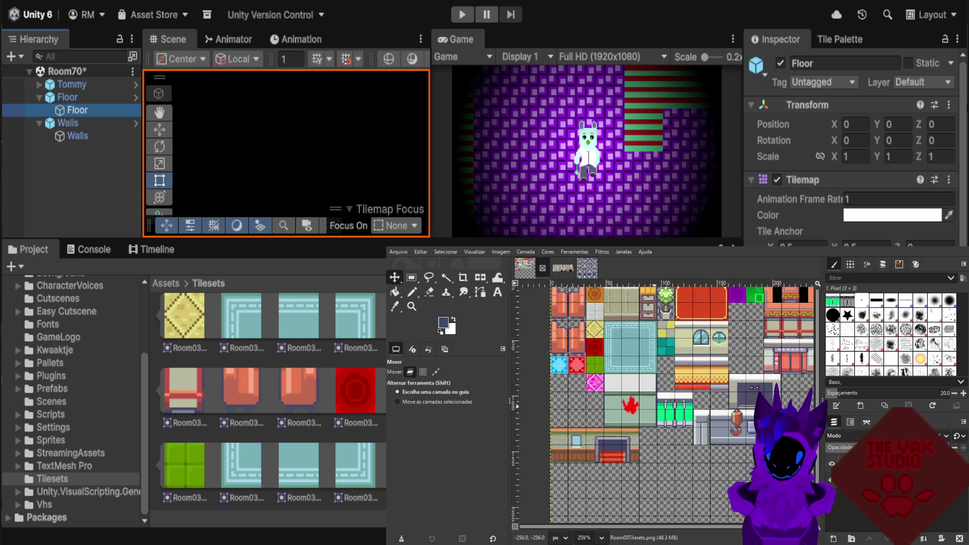
left_click(563, 267)
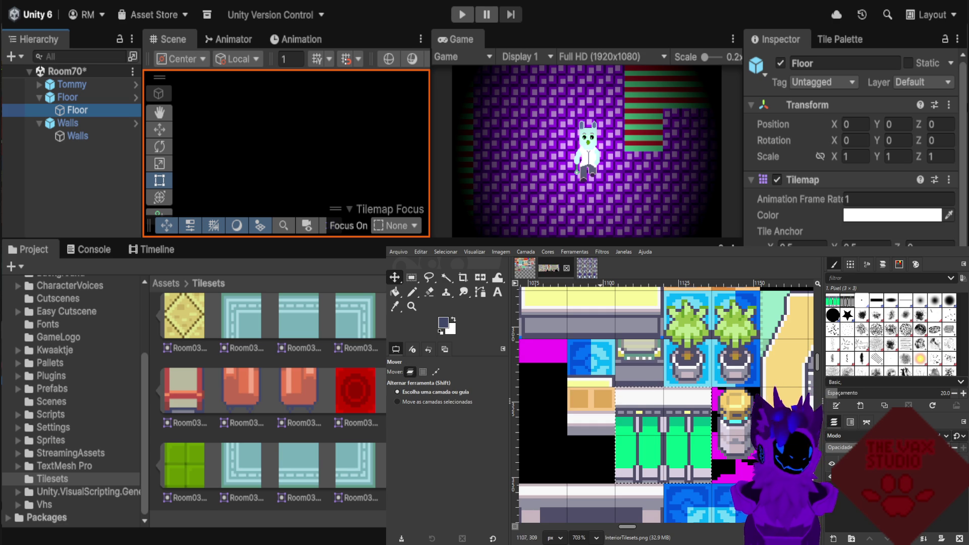
key("r")
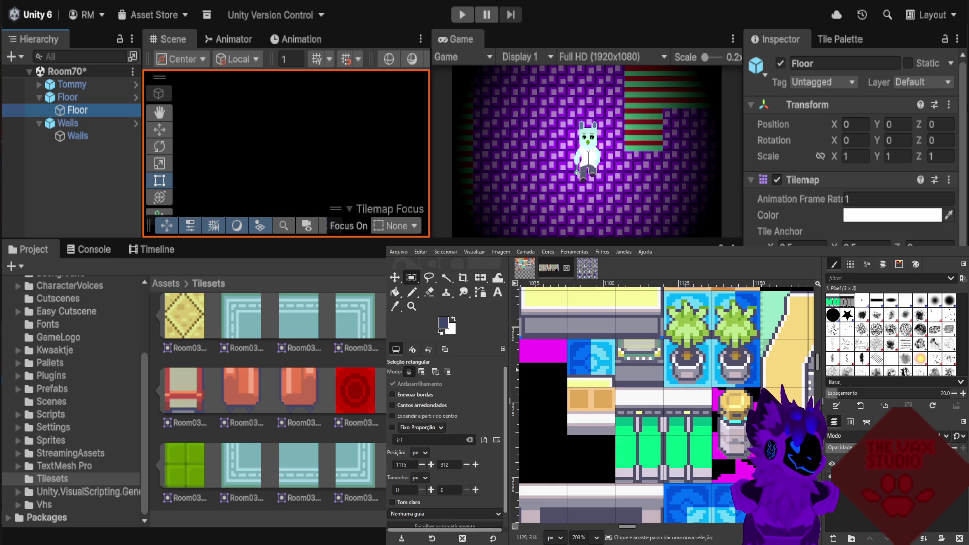
Zoom the source sheet to about 700% around the bookshelf and potted plant tiles.
scroll(727, 369, "down", 3)
scroll(805, 366, "down", 1)
scroll(805, 366, "down", 1)
scroll(805, 366, "down", 1)
scroll(805, 366, "down", 1)
scroll(657, 404, "down", 1)
scroll(657, 403, "down", 1)
scroll(657, 403, "down", 1)
scroll(657, 403, "down", 1)
scroll(654, 399, "up", 2)
scroll(631, 381, "up", 2)
scroll(605, 363, "up", 2)
scroll(582, 348, "up", 2)
scroll(618, 356, "up", 1)
scroll(656, 361, "up", 1)
scroll(692, 366, "up", 1)
scroll(730, 371, "up", 1)
scroll(727, 371, "down", 1)
scroll(706, 370, "down", 1)
scroll(682, 369, "down", 1)
scroll(654, 369, "down", 1)
scroll(671, 368, "down", 1)
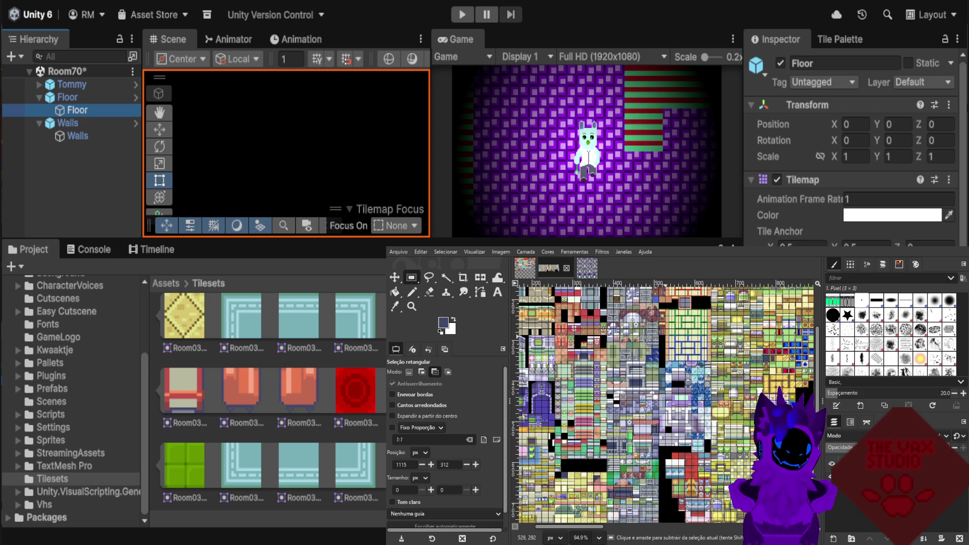
scroll(656, 398, "up", 3)
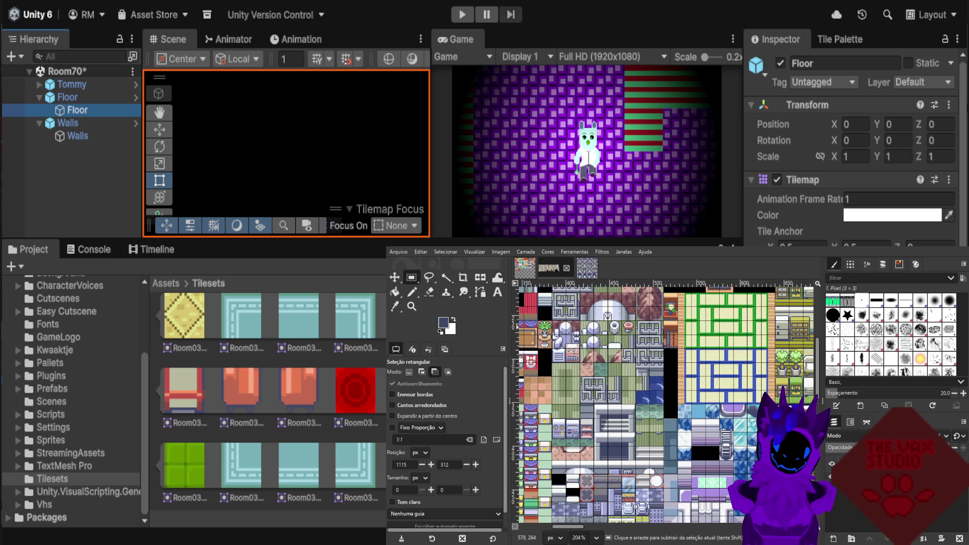
scroll(772, 331, "down", 1)
scroll(732, 358, "left", 3)
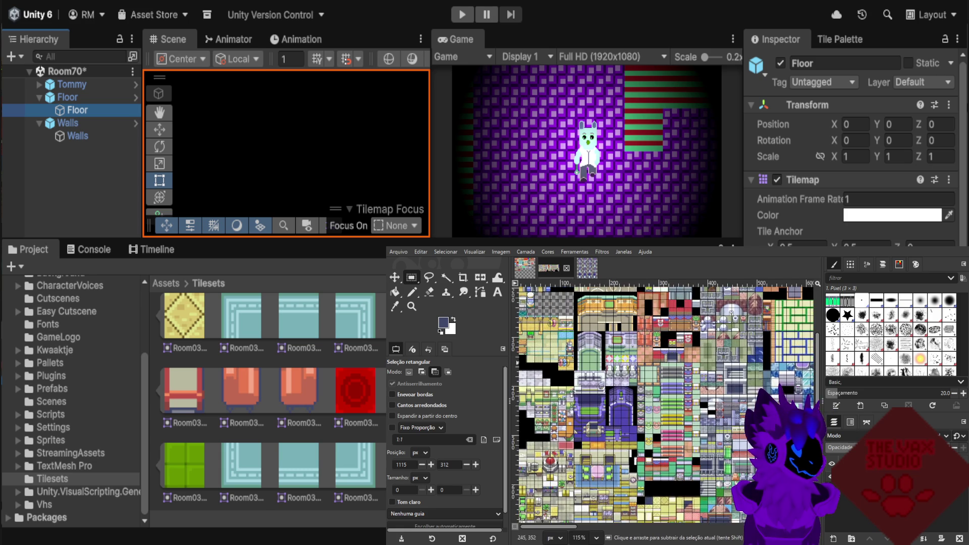
scroll(626, 376, "up", 2)
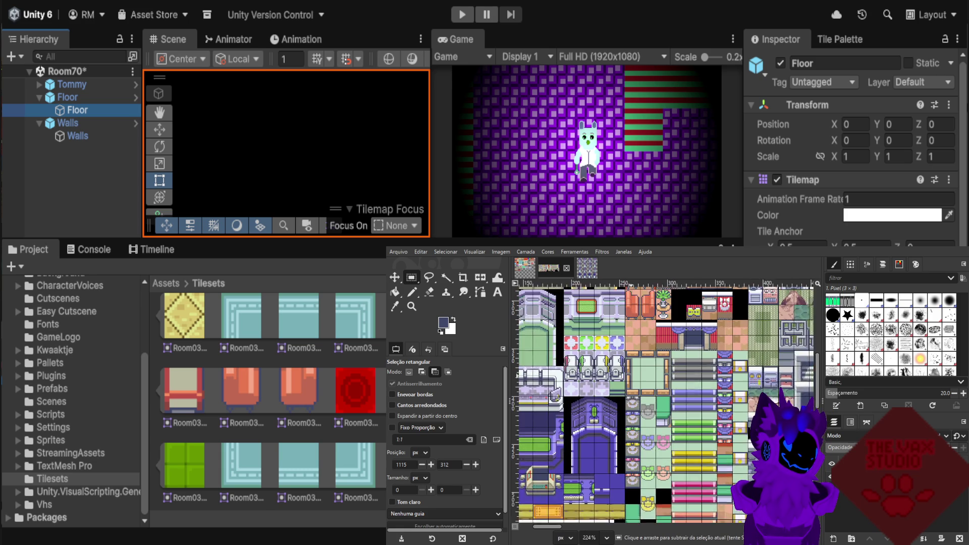
scroll(676, 357, "down", 3)
scroll(706, 354, "up", 1)
scroll(712, 353, "down", 1)
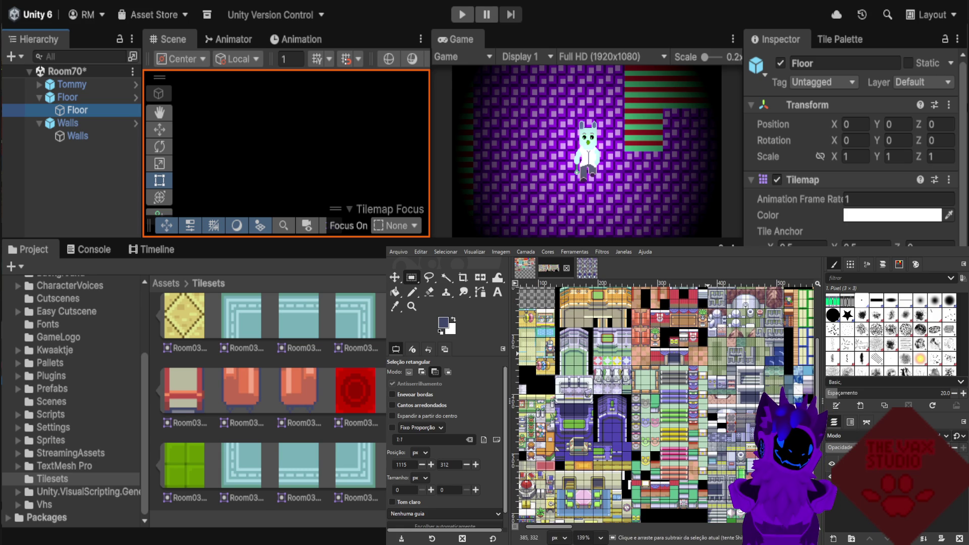
scroll(693, 353, "up", 2)
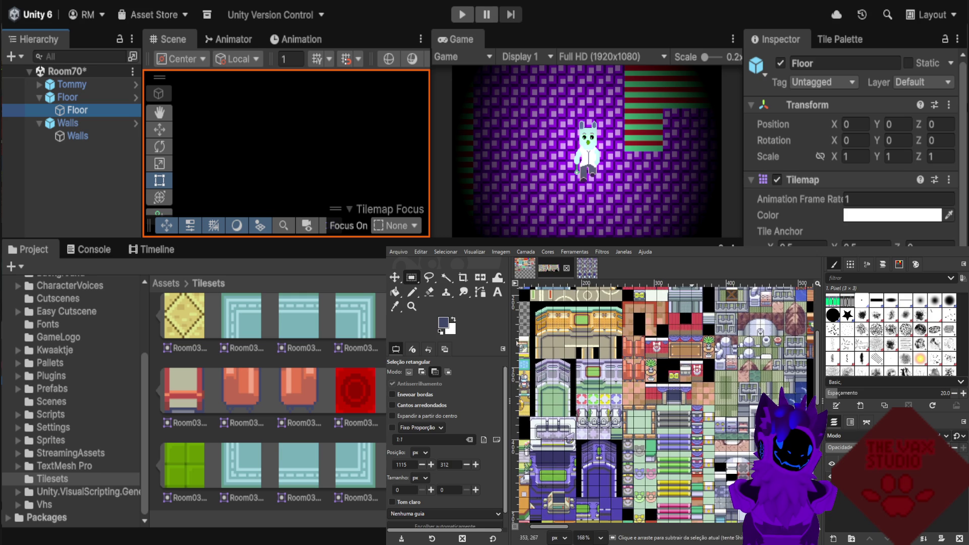
scroll(701, 353, "up", 1)
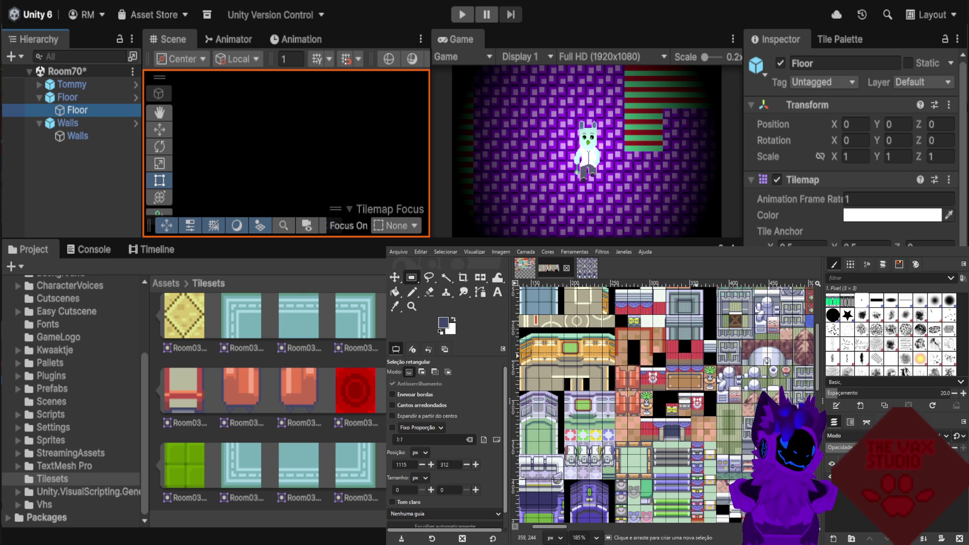
scroll(616, 354, "down", 1)
scroll(611, 353, "down", 1)
scroll(608, 354, "down", 1)
scroll(613, 384, "up", 1)
scroll(613, 384, "up", 1)
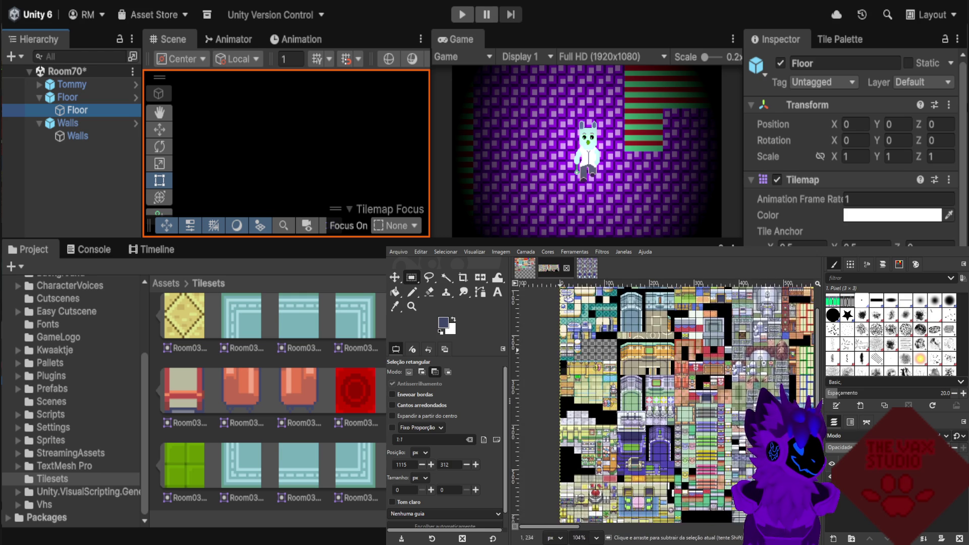
scroll(613, 384, "up", 1)
scroll(613, 384, "up", 1)
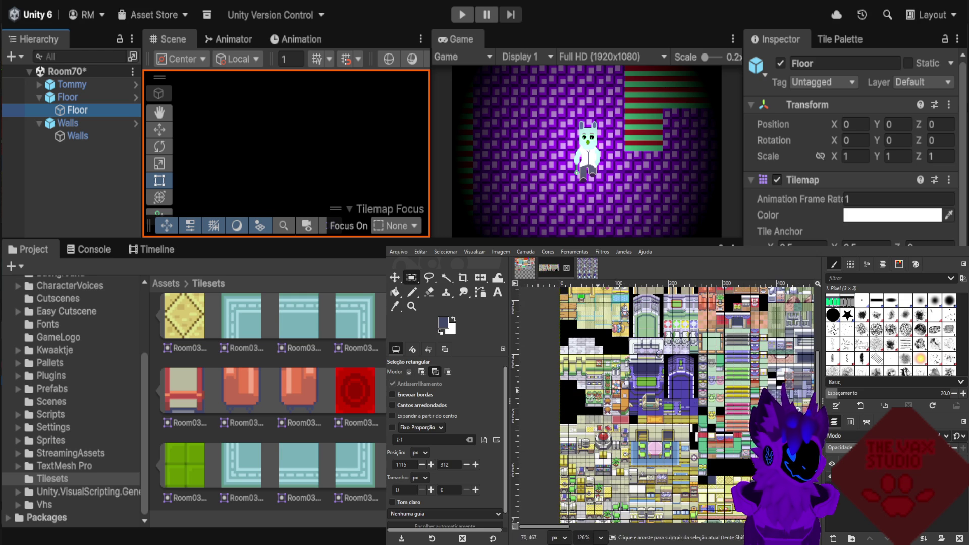
scroll(613, 383, "up", 1)
scroll(614, 383, "up", 1)
scroll(570, 383, "up", 2)
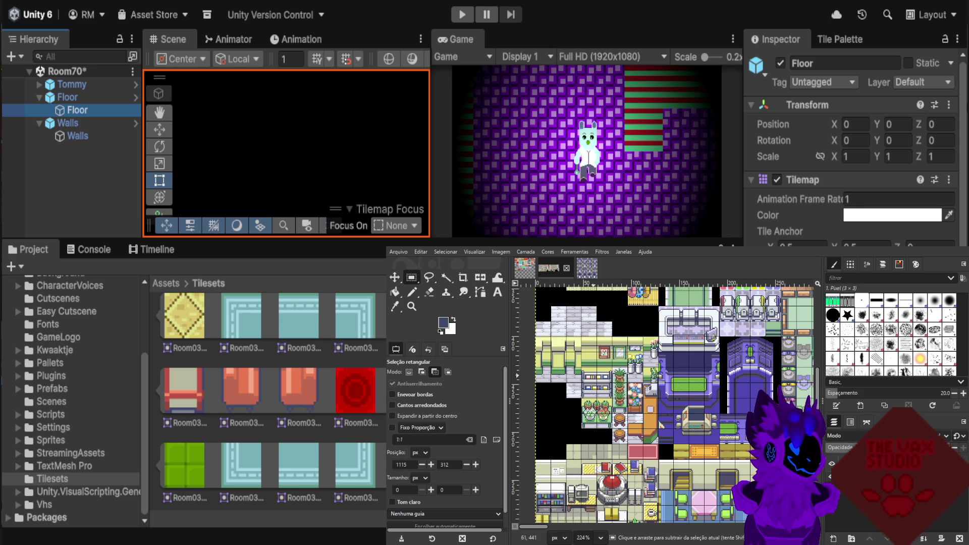
scroll(570, 383, "down", 1)
scroll(571, 383, "down", 1)
scroll(656, 404, "down", 1)
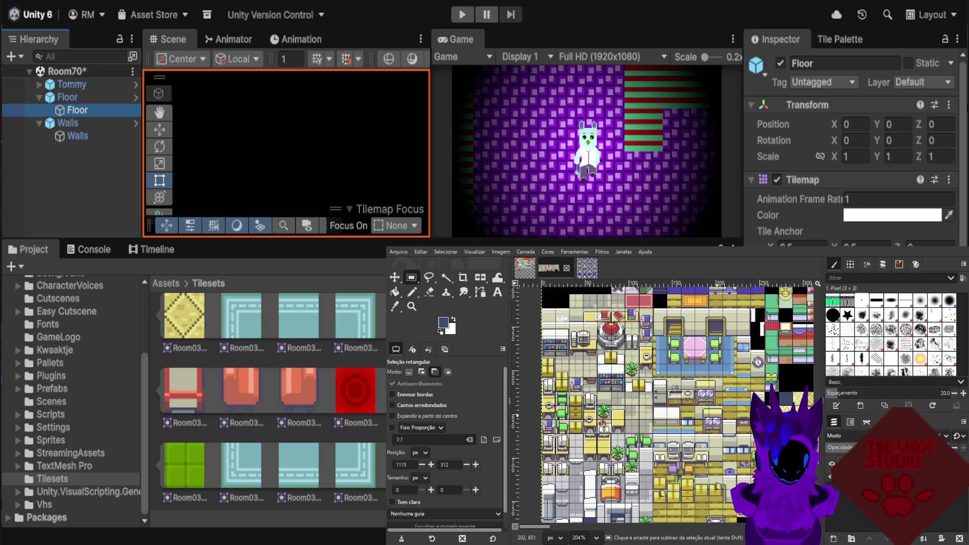
scroll(705, 434, "up", 1)
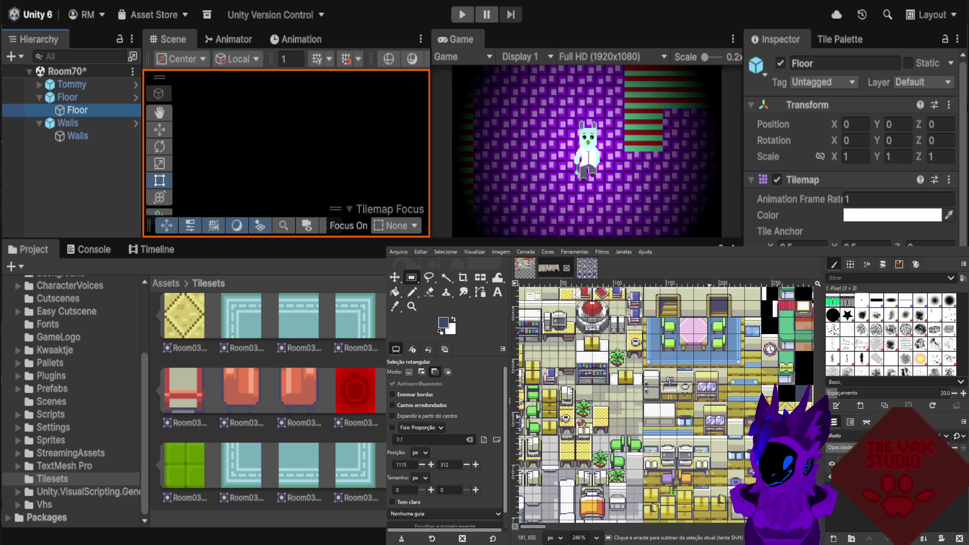
scroll(718, 408, "down", 1)
scroll(588, 378, "up", 1)
scroll(588, 379, "up", 1)
scroll(588, 379, "up", 1)
scroll(623, 358, "up", 1)
scroll(623, 358, "up", 1)
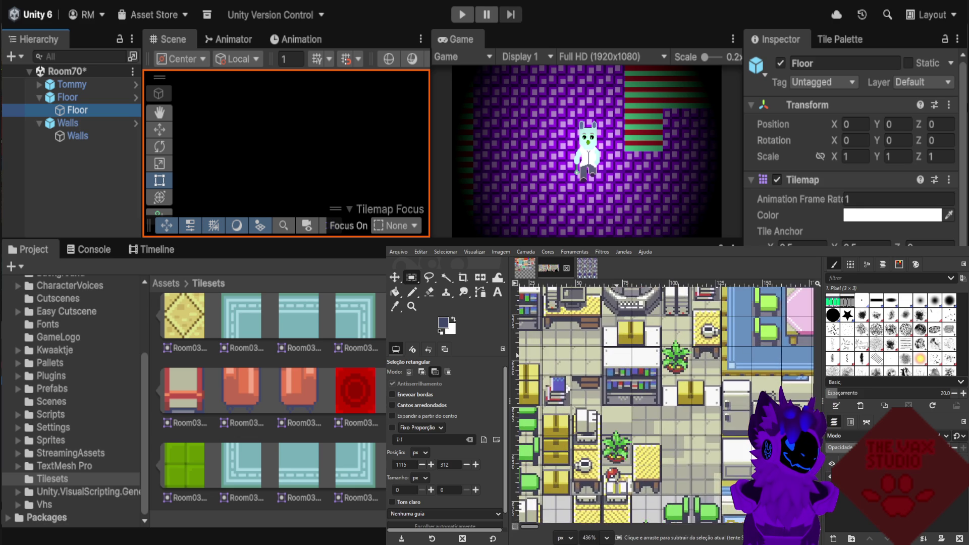
scroll(623, 358, "up", 1)
scroll(623, 358, "up", 1)
scroll(621, 359, "up", 1)
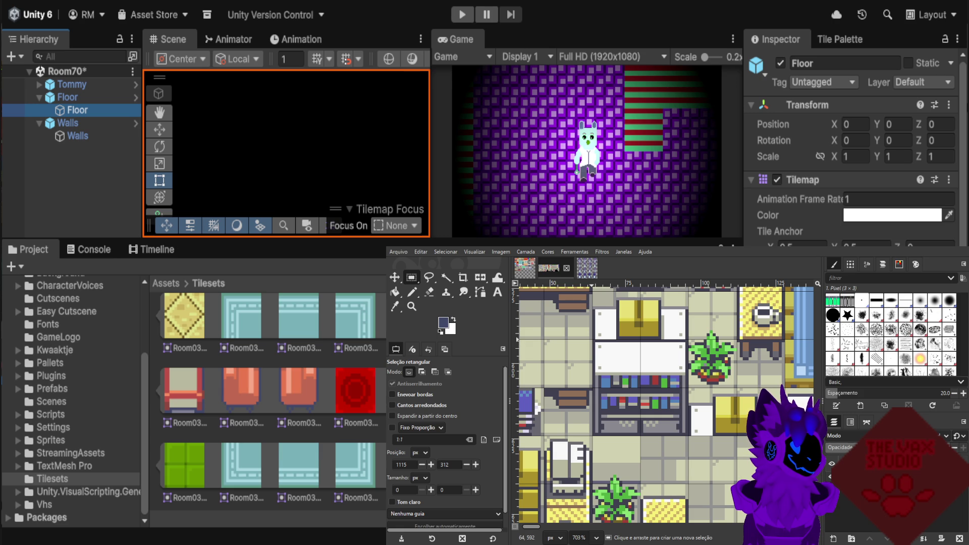
Select an exact 32×32 bookshelf tile in the source sheet and copy it.
left_click_drag(594, 338, 687, 431)
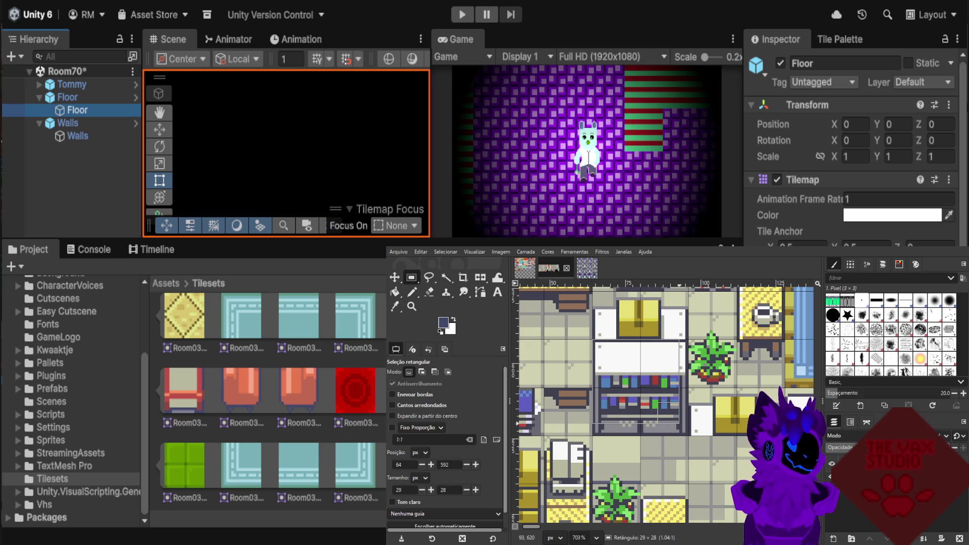
left_click_drag(690, 433, 692, 436)
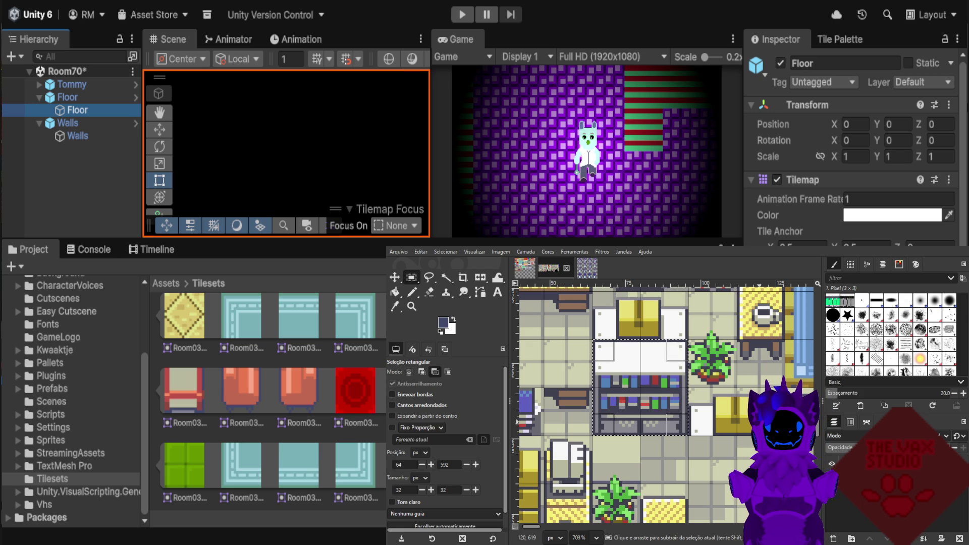
key("ctrl+c")
Paste the bookshelf tile into Room03Tilesets and move it into its grid slot.
left_click(762, 378)
key("ctrl+Page_Up")
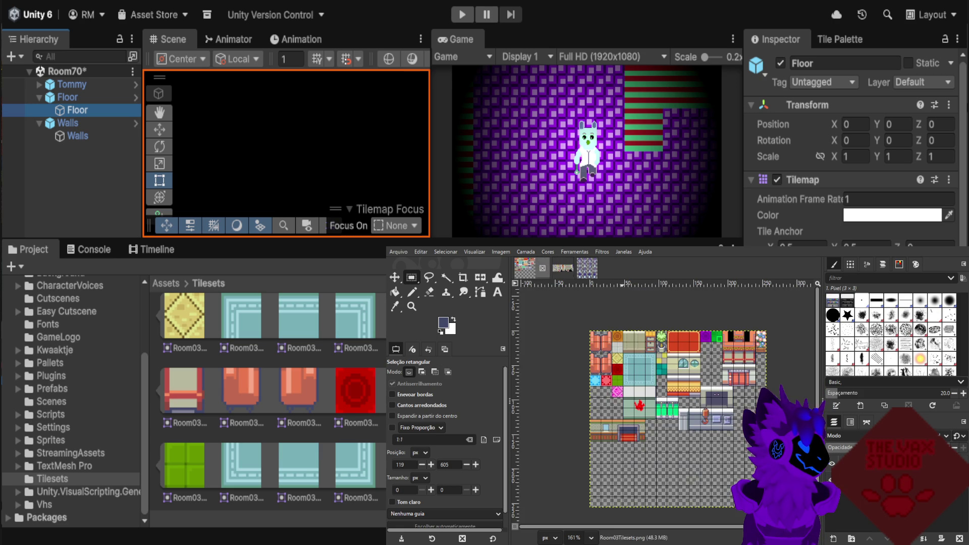
key("ctrl+v")
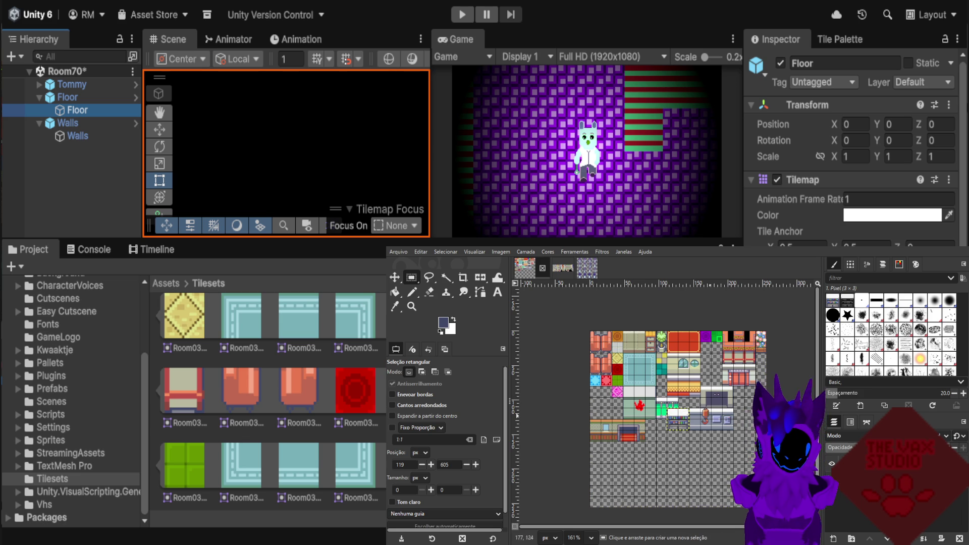
scroll(667, 419, "up", 3)
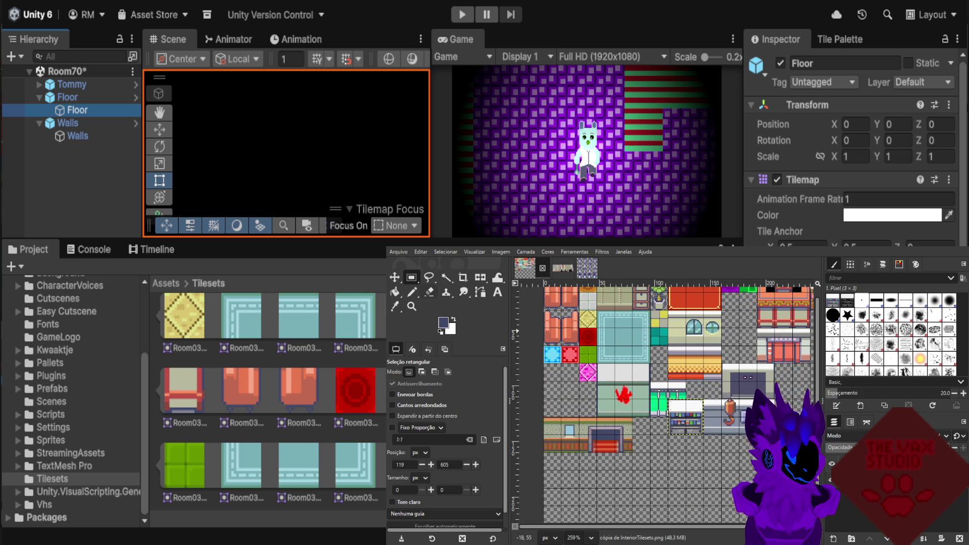
left_click(395, 277)
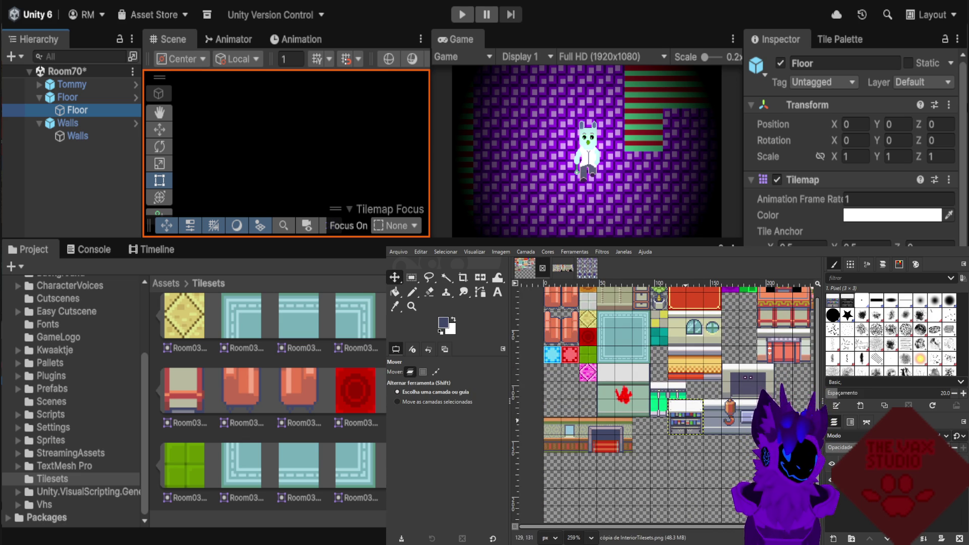
mouse_move(687, 429)
left_mouse_down()
mouse_move(741, 360)
mouse_move(739, 346)
left_mouse_up()
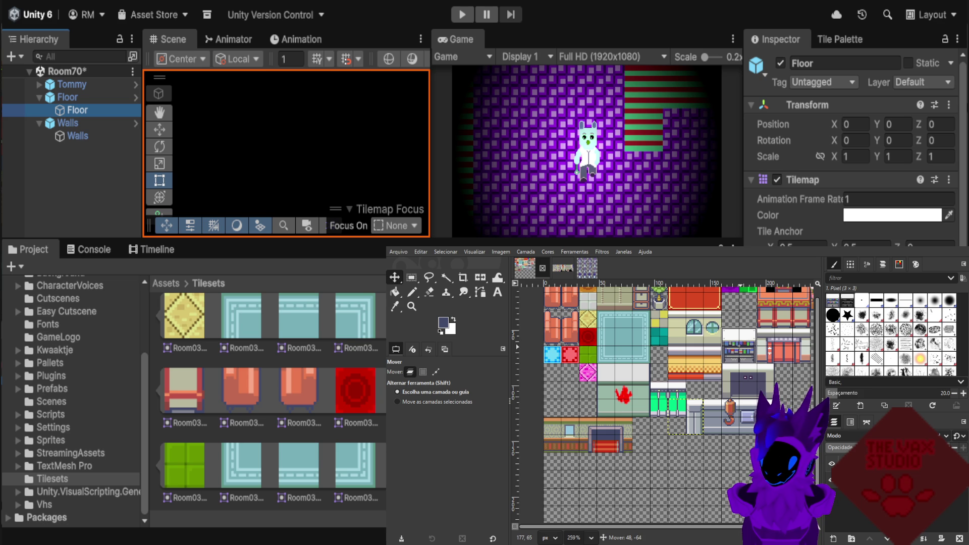
Set the Move tool back to layers and make the Room03Tilesets layer active.
left_click(435, 371)
scroll(753, 309, "down", 3)
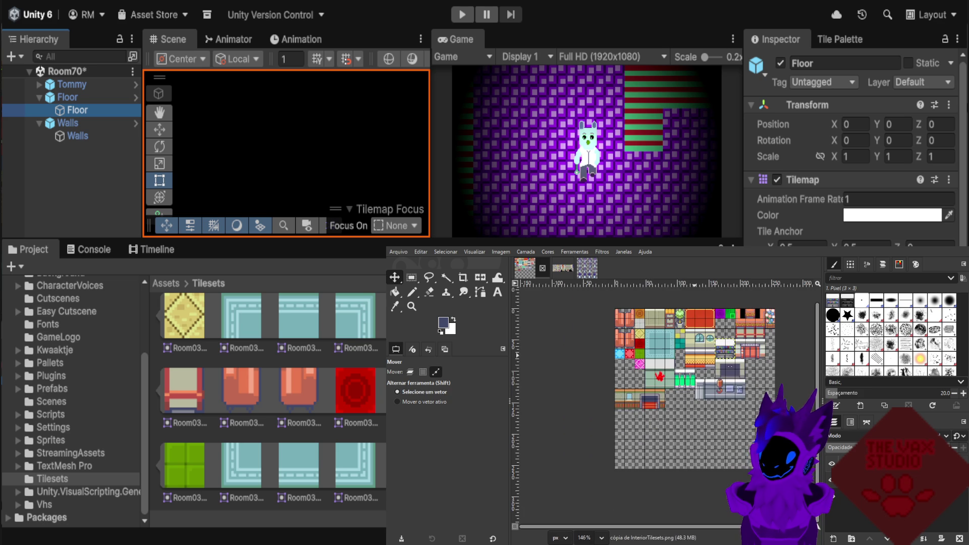
scroll(775, 309, "up", 4)
left_click(409, 372)
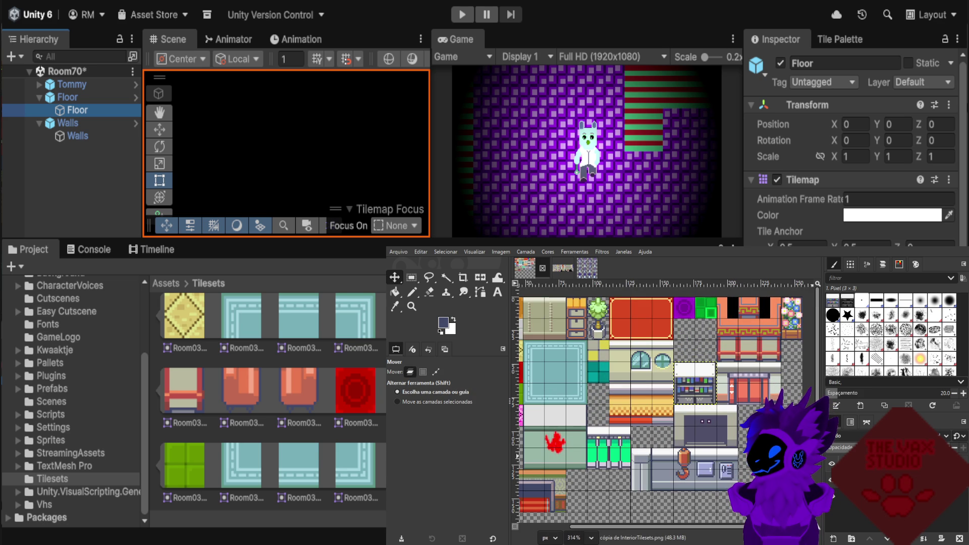
left_click(780, 419)
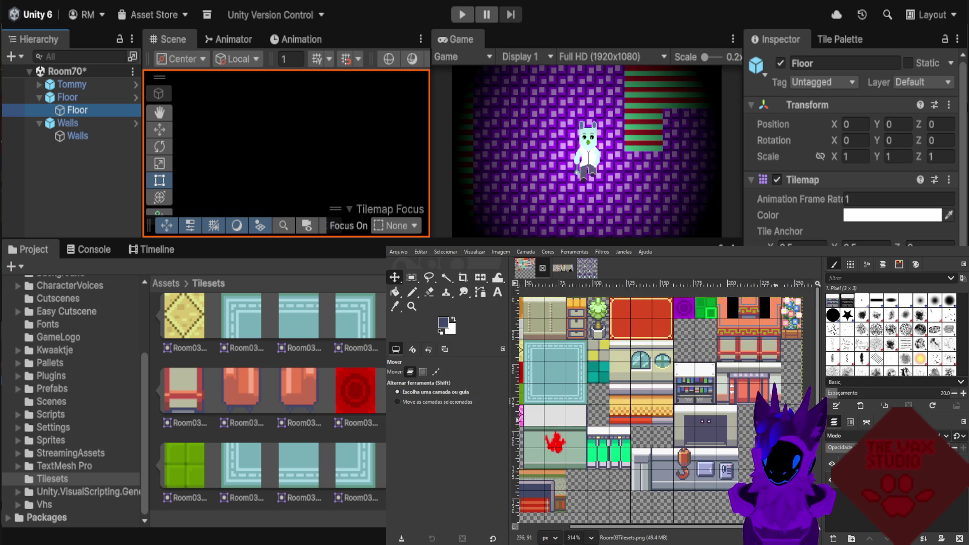
Draw a salmon Pencil line down the black strip of the wall tile.
scroll(741, 398, "down", 1)
scroll(732, 373, "down", 1)
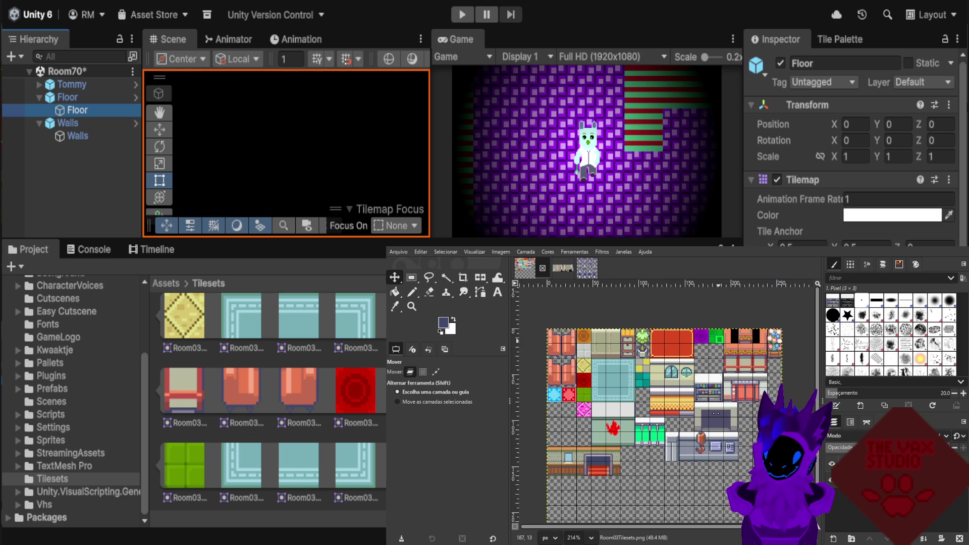
scroll(720, 346, "up", 1)
scroll(721, 346, "up", 1)
scroll(721, 347, "up", 1)
scroll(720, 347, "up", 1)
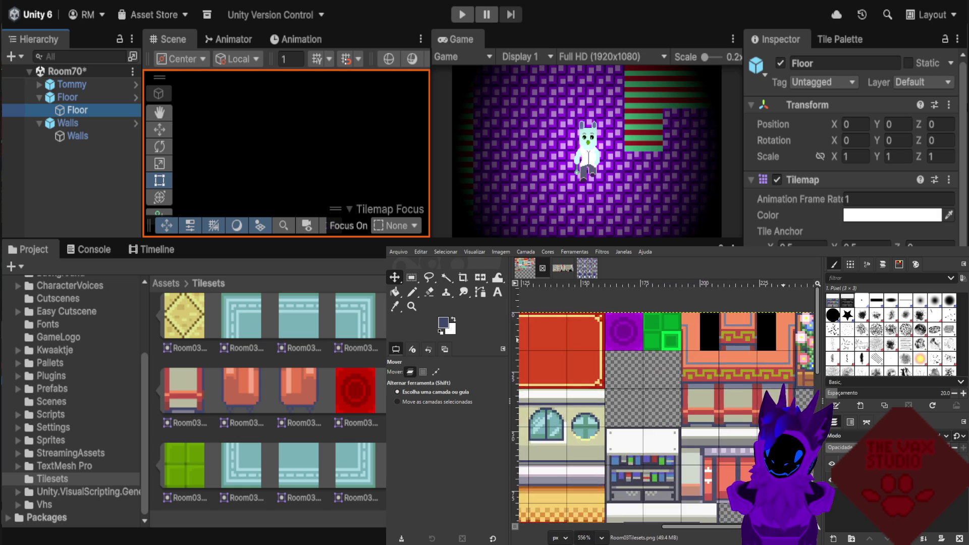
scroll(721, 346, "up", 1)
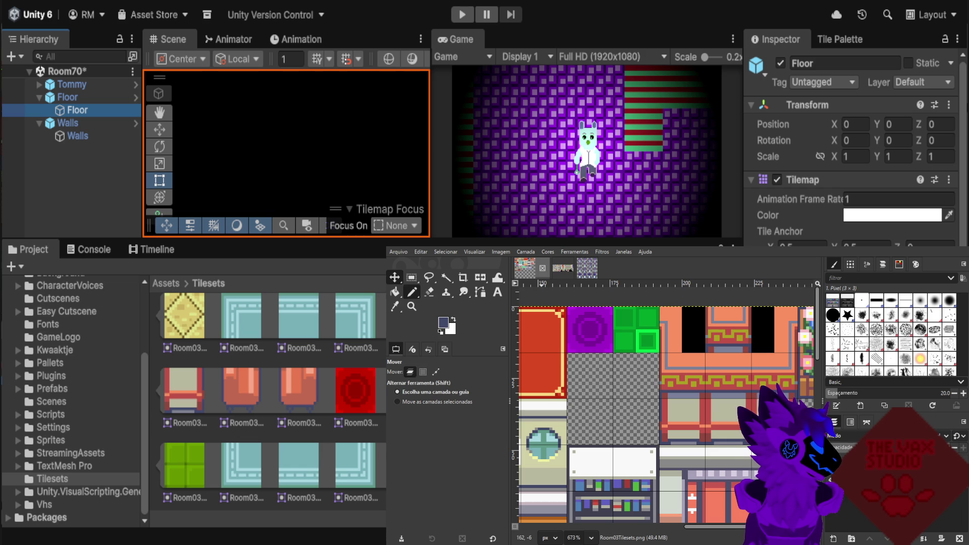
left_click(412, 292)
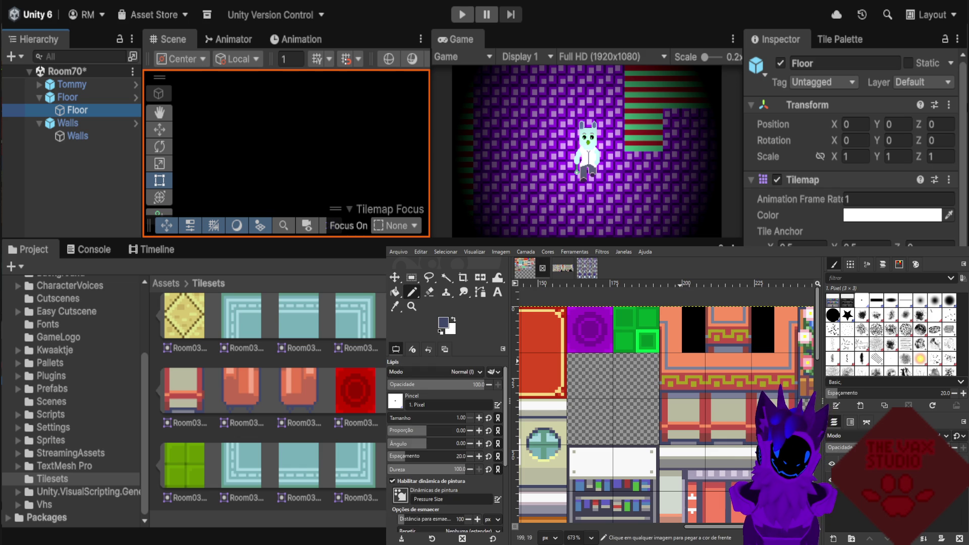
scroll(730, 351, "up", 1)
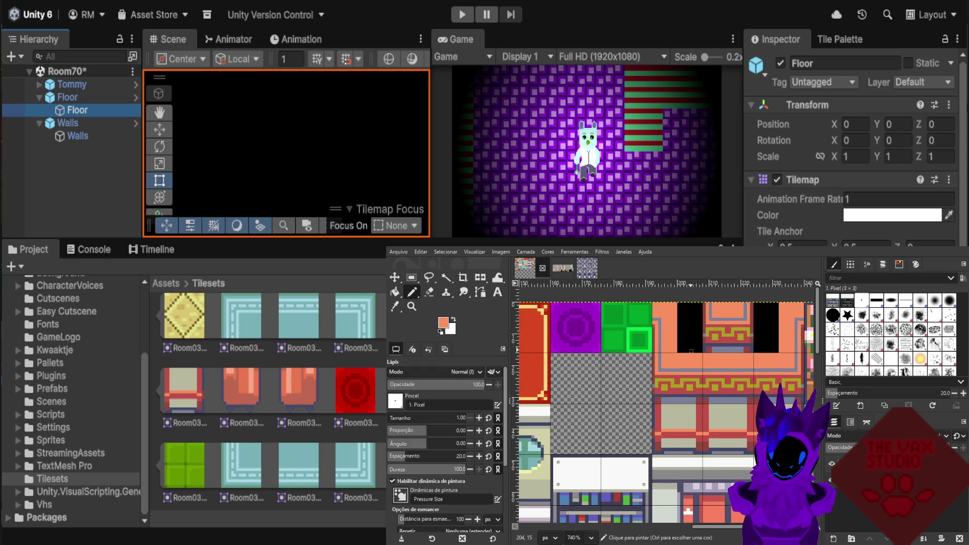
scroll(688, 326, "up", 4)
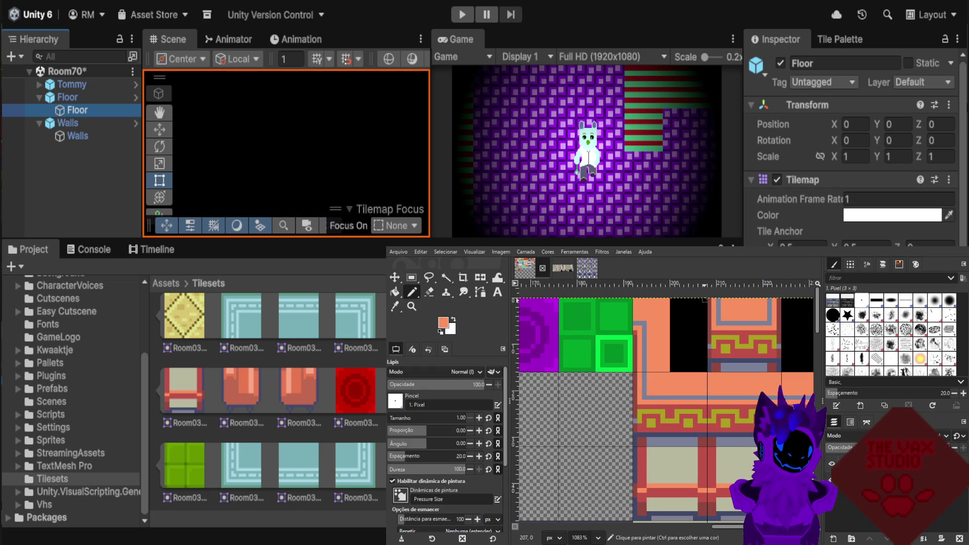
left_click_drag(704, 302, 705, 370)
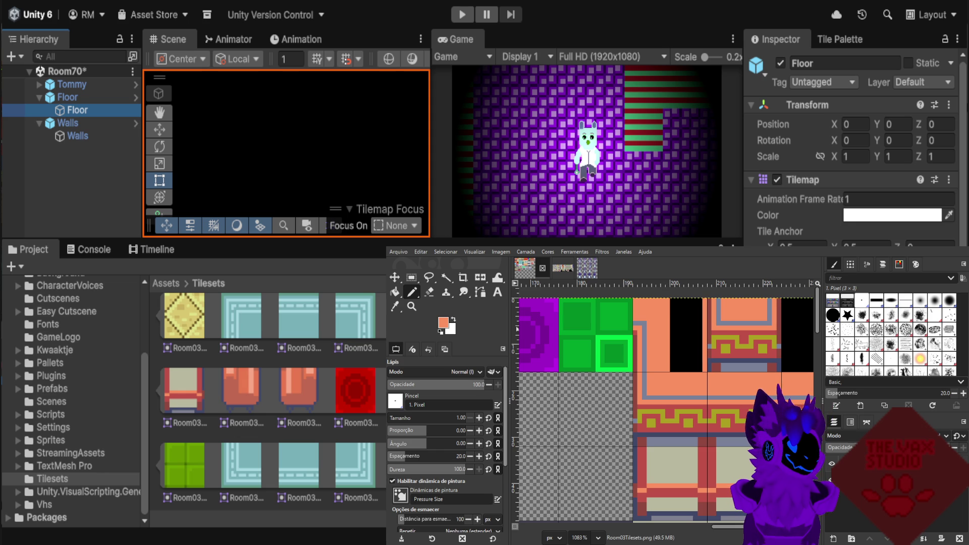
Bucket-fill the remaining black strip of the wall tile with salmon.
left_click(395, 292)
left_click(677, 335)
scroll(696, 336, "down", 3)
scroll(711, 336, "up", 2)
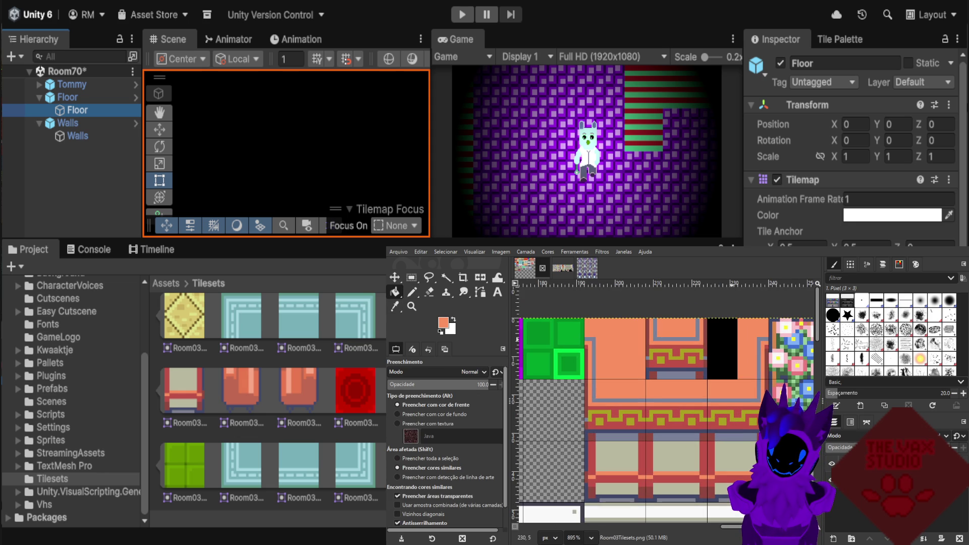
Fill the last black wall block salmon and return to InteriorTilesets.png.
left_click(721, 348)
scroll(693, 358, "down", 3)
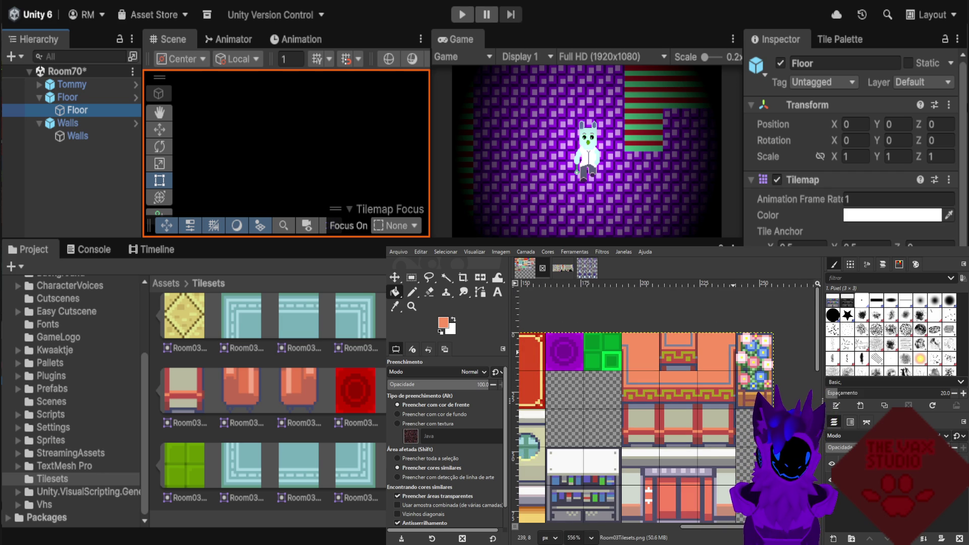
key("ctrl+Page_Down")
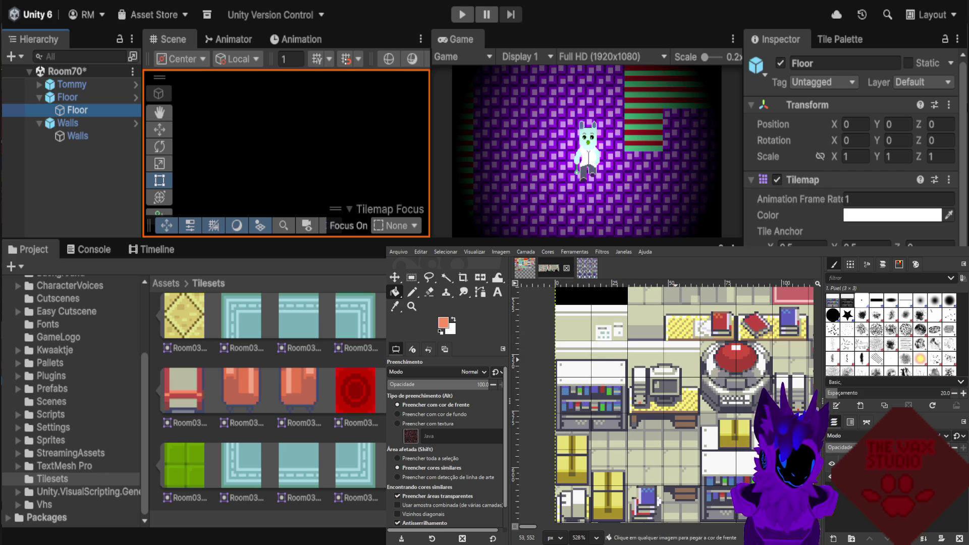
Zoom in on the bed, chair and potted plant tiles of the source sheet.
scroll(627, 404, "down", 2)
scroll(628, 403, "down", 2)
scroll(628, 404, "down", 2)
scroll(628, 403, "down", 2)
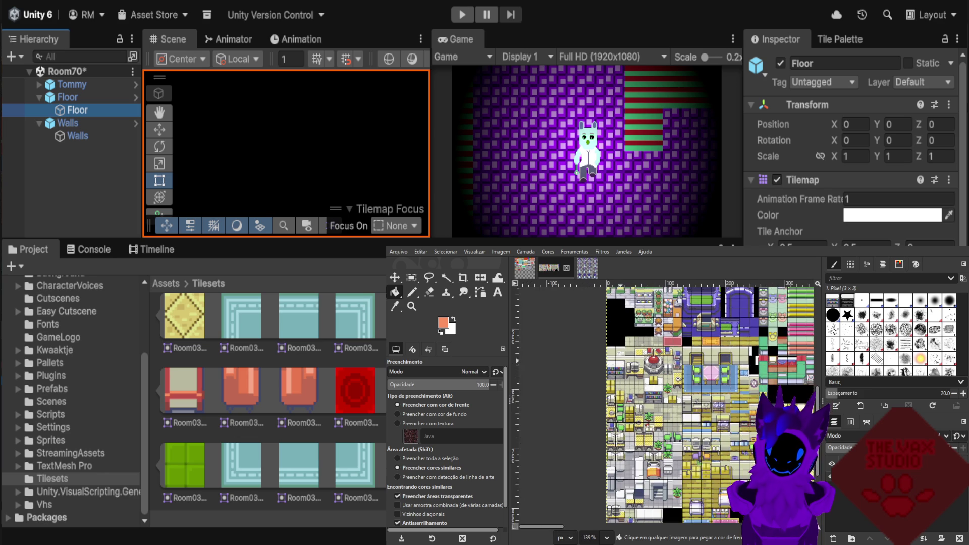
scroll(629, 403, "down", 2)
scroll(631, 404, "up", 2)
scroll(631, 404, "up", 2)
scroll(631, 404, "up", 2)
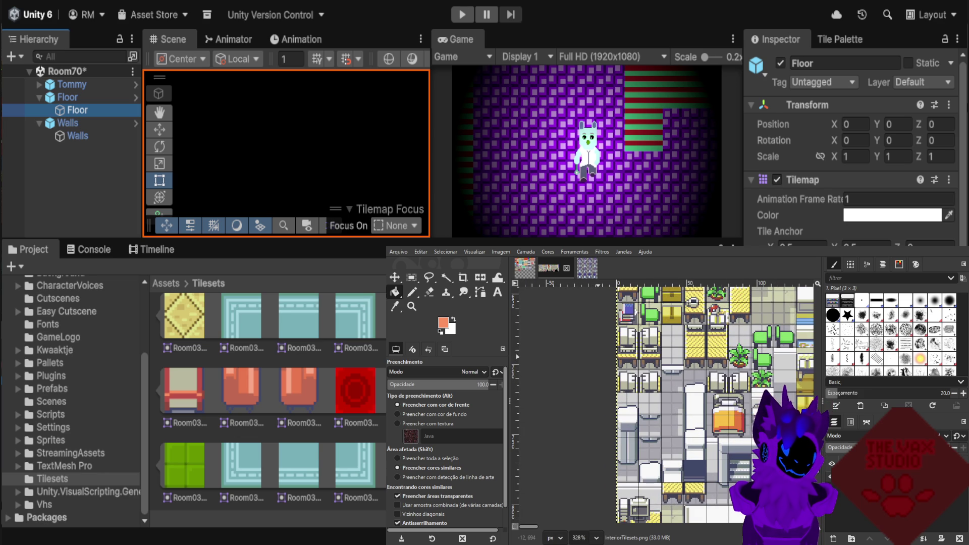
scroll(707, 404, "up", 1)
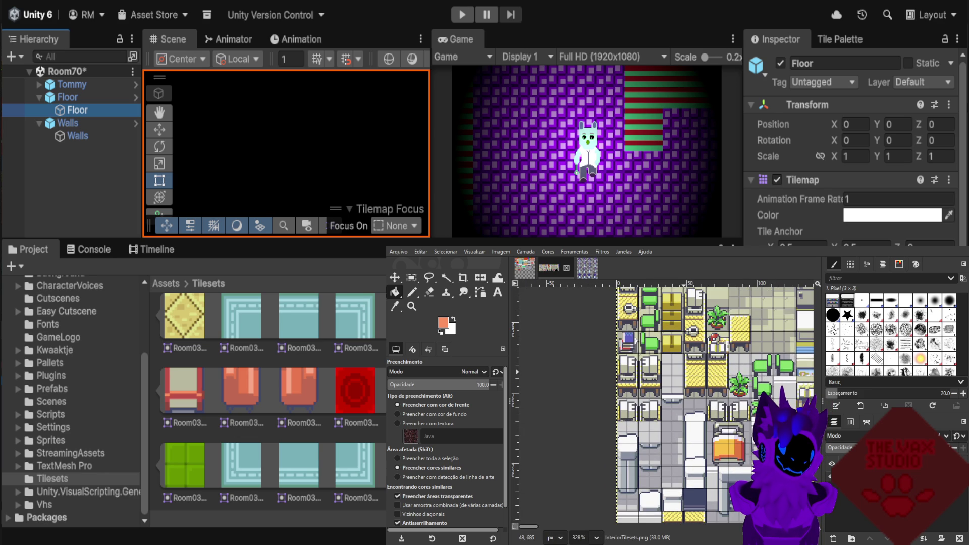
scroll(707, 404, "up", 1)
scroll(608, 373, "up", 1)
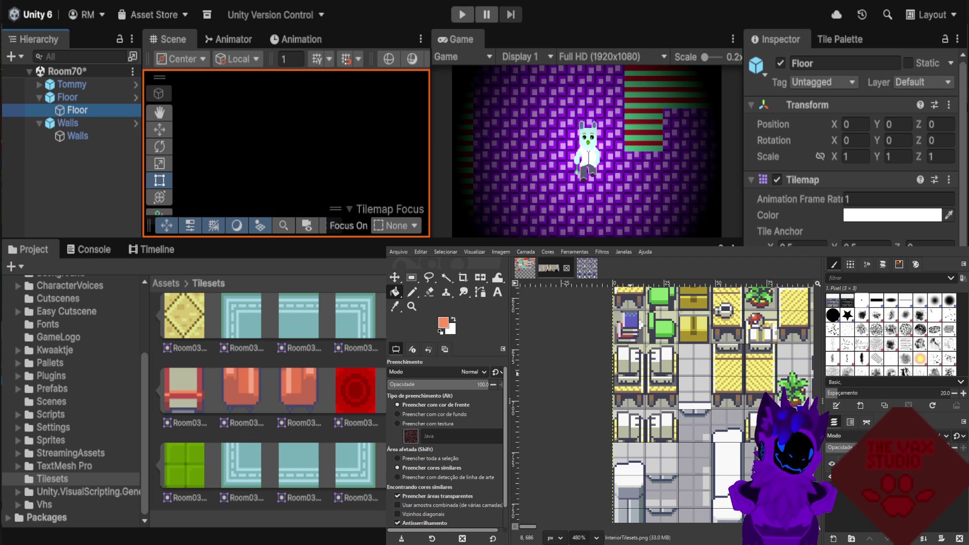
scroll(631, 404, "down", 3)
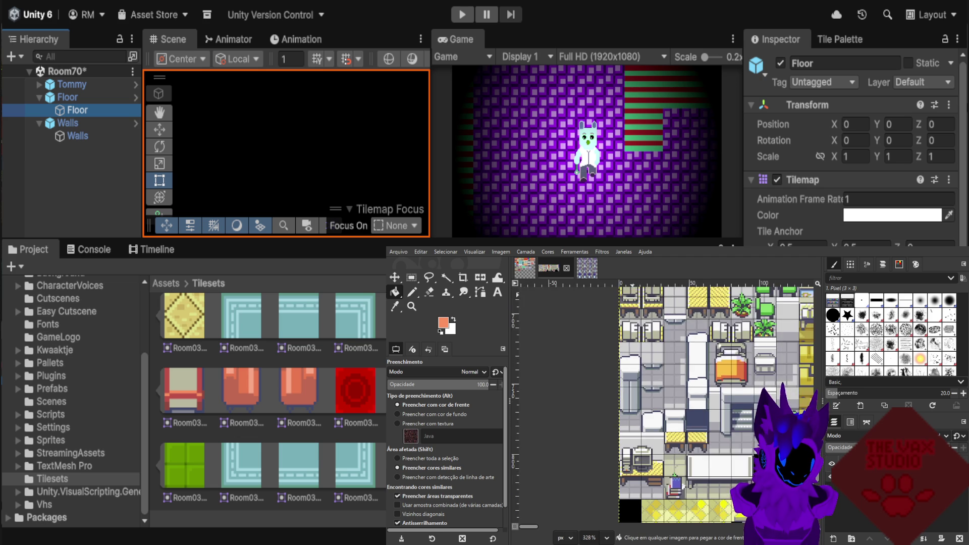
scroll(633, 378, "down", 1)
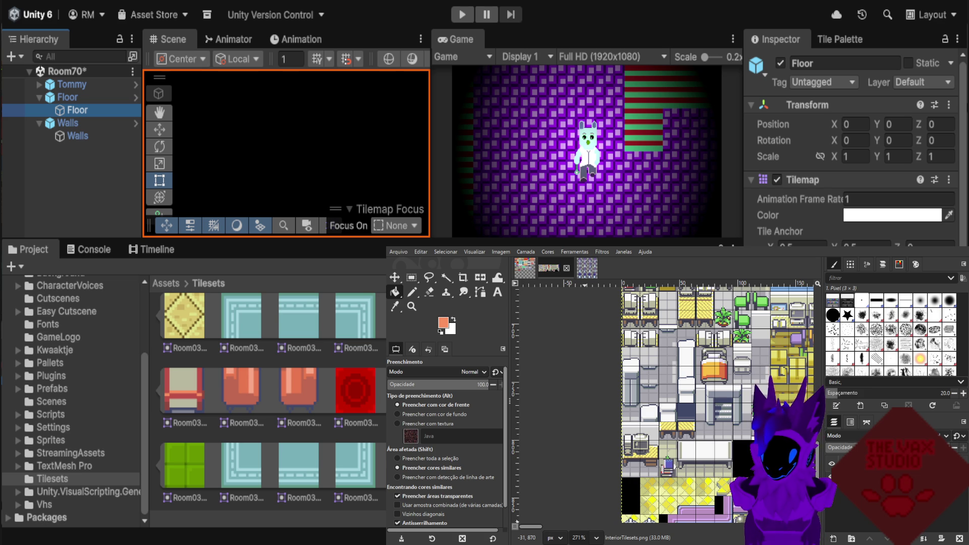
scroll(656, 462, "down", 1)
scroll(643, 462, "down", 1)
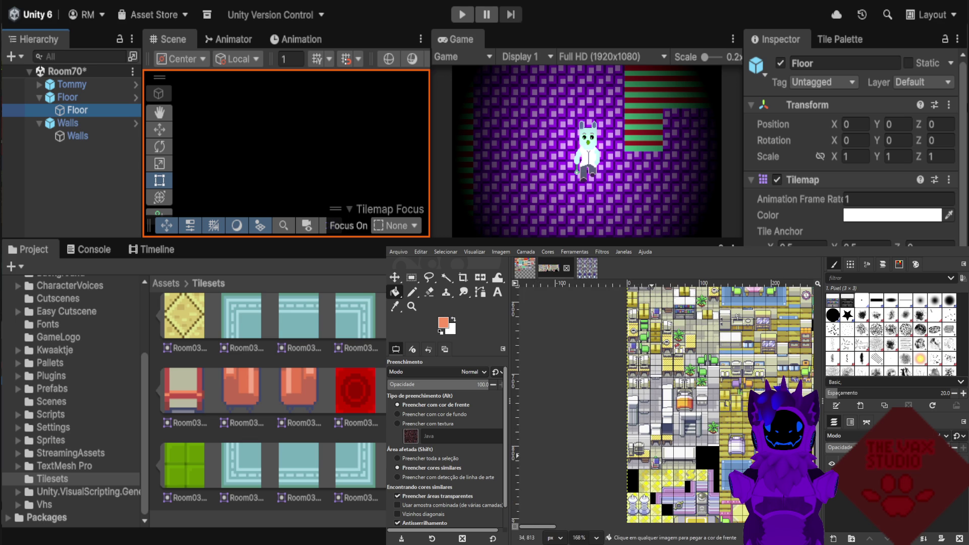
scroll(644, 462, "down", 1)
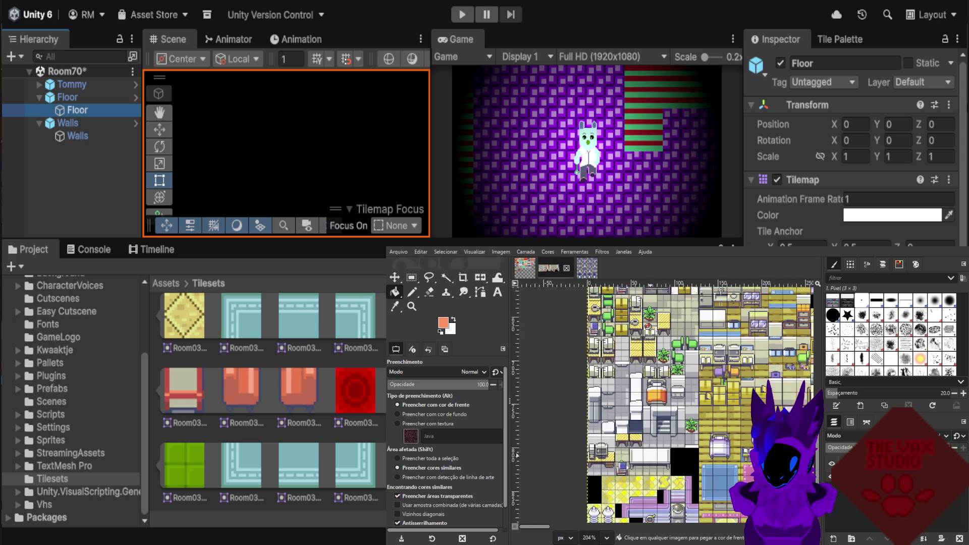
scroll(697, 454, "up", 3)
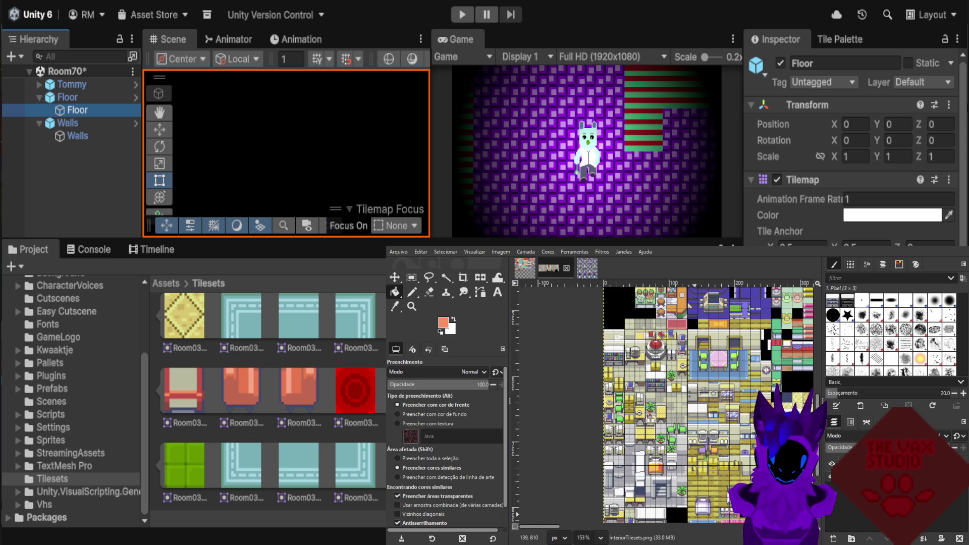
scroll(712, 455, "up", 1)
scroll(711, 454, "up", 2)
scroll(712, 454, "up", 1)
scroll(712, 455, "up", 1)
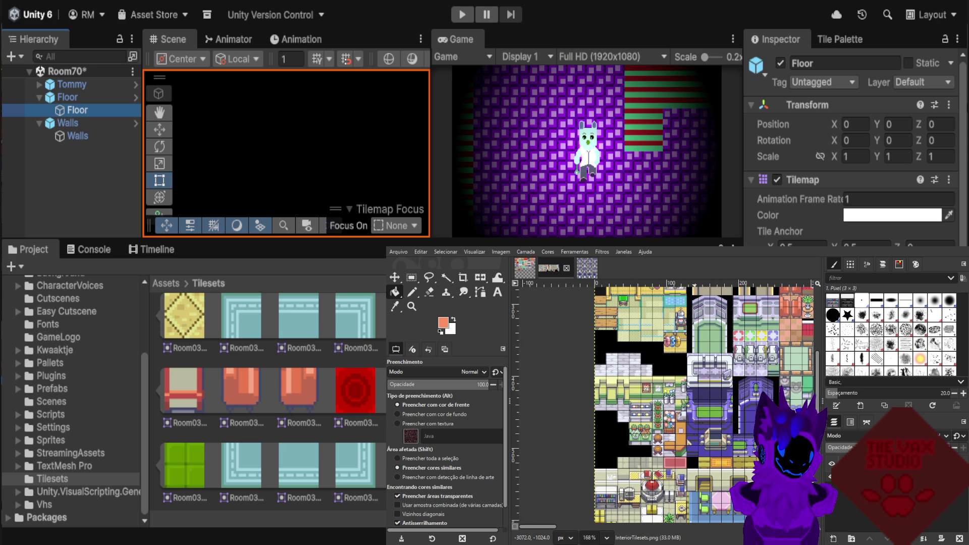
scroll(688, 396, "up", 1)
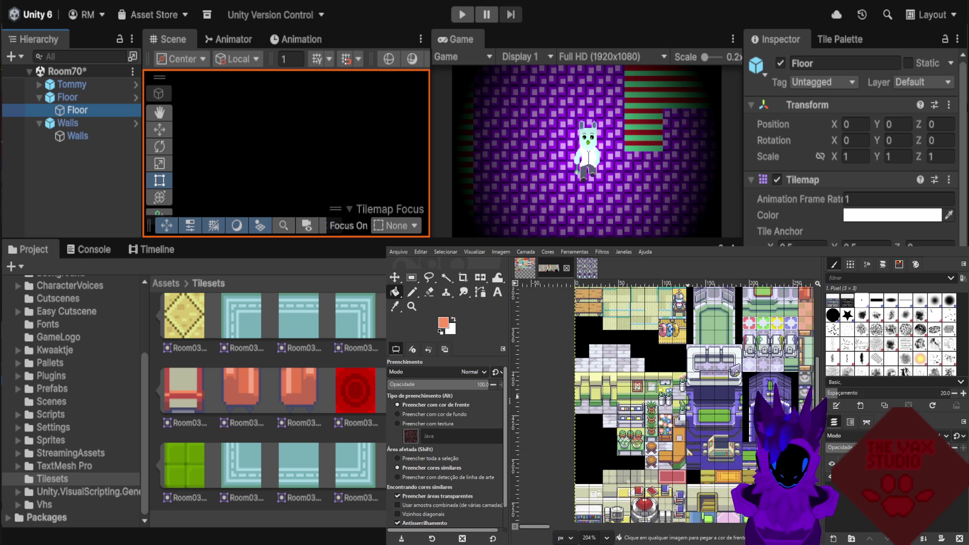
scroll(688, 395, "up", 1)
scroll(688, 395, "up", 1)
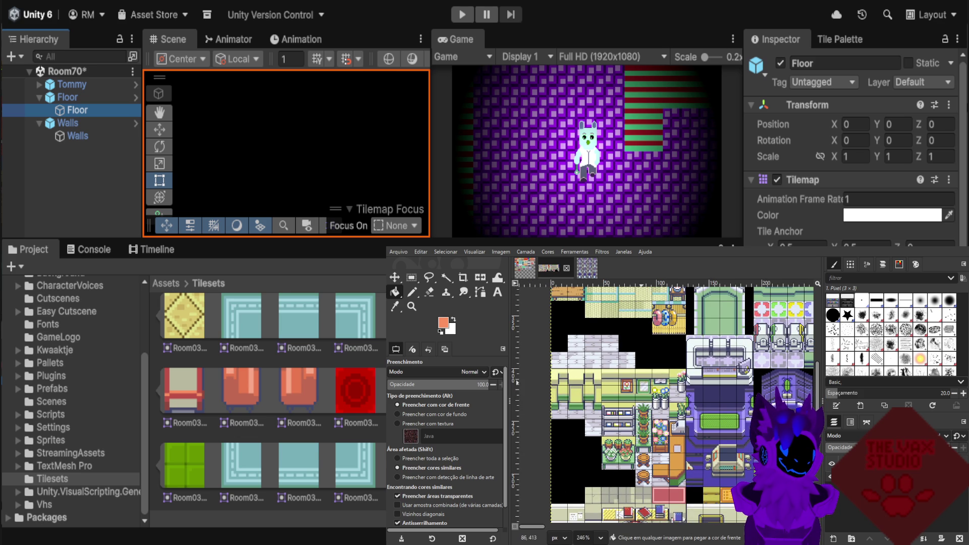
scroll(659, 374, "up", 1)
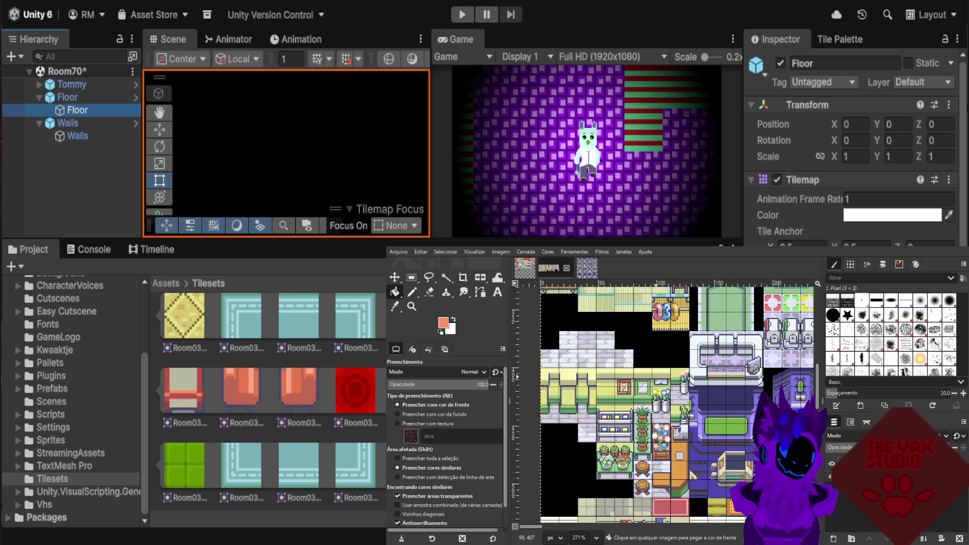
scroll(658, 379, "down", 3)
scroll(657, 378, "down", 3)
scroll(658, 378, "down", 2)
scroll(658, 379, "down", 2)
scroll(657, 379, "up", 1)
scroll(657, 379, "up", 1)
scroll(658, 378, "up", 1)
scroll(719, 449, "up", 1)
scroll(718, 449, "up", 2)
scroll(719, 449, "up", 1)
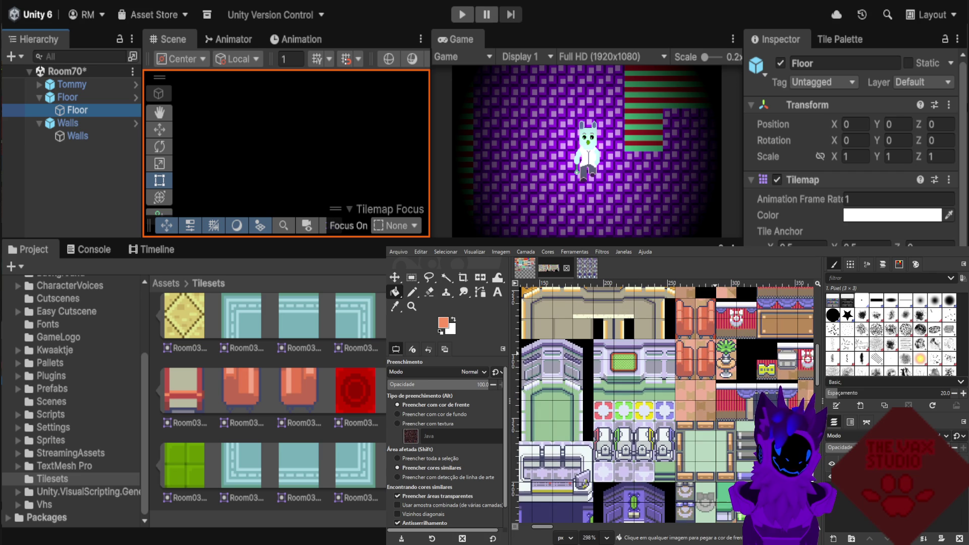
scroll(719, 449, "down", 2)
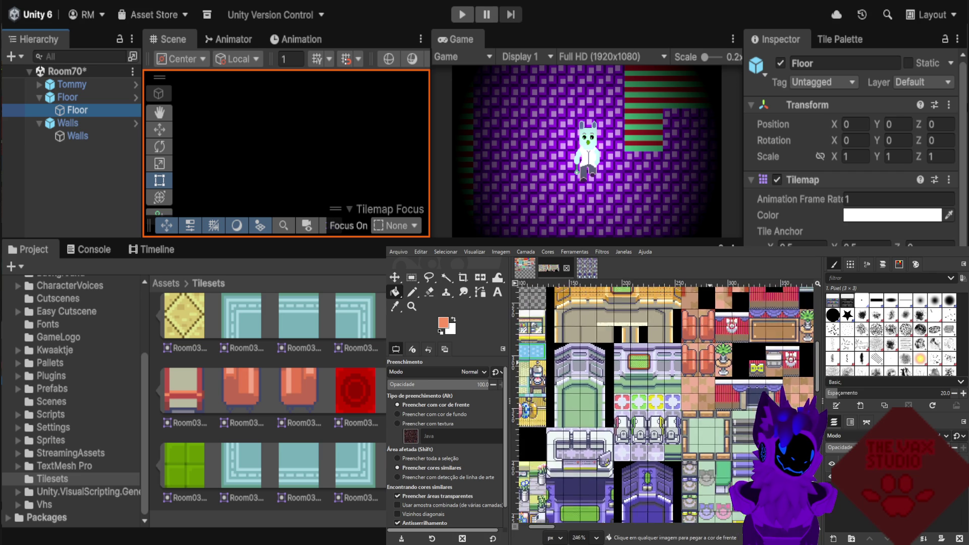
scroll(719, 449, "down", 2)
scroll(755, 379, "down", 1)
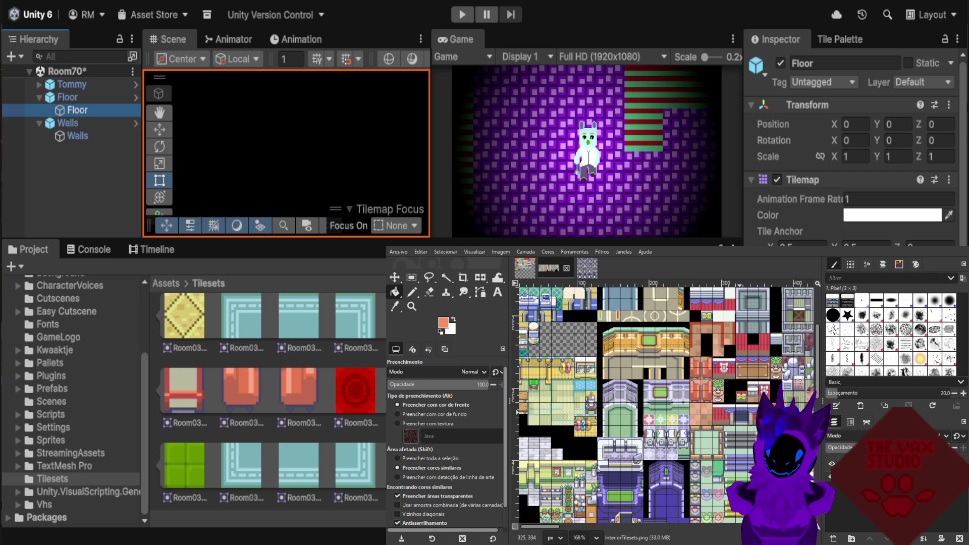
scroll(742, 410, "down", 1)
scroll(716, 419, "down", 1)
scroll(692, 425, "down", 1)
scroll(690, 421, "down", 1)
scroll(661, 421, "down", 2)
scroll(752, 399, "up", 1)
scroll(752, 399, "up", 1)
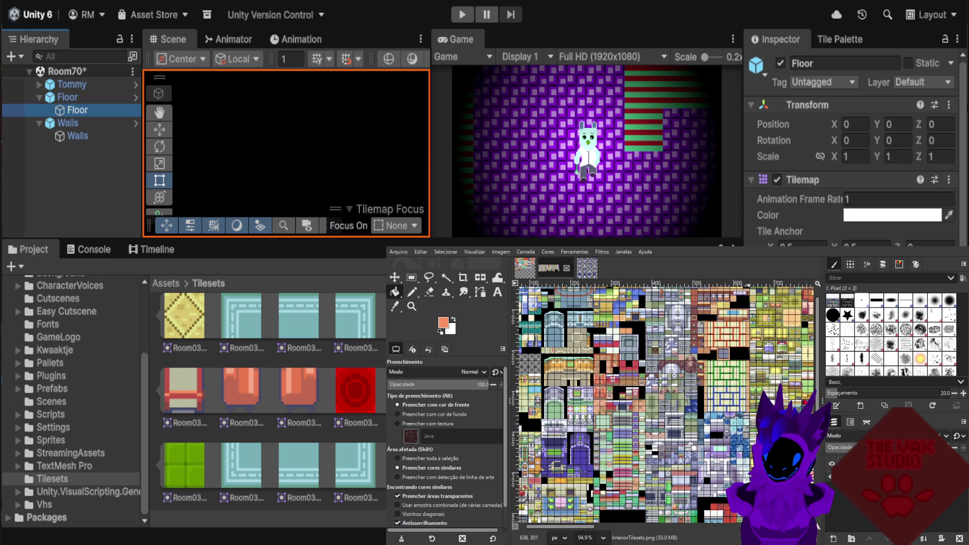
scroll(753, 399, "up", 1)
scroll(747, 353, "up", 3)
scroll(747, 353, "up", 3)
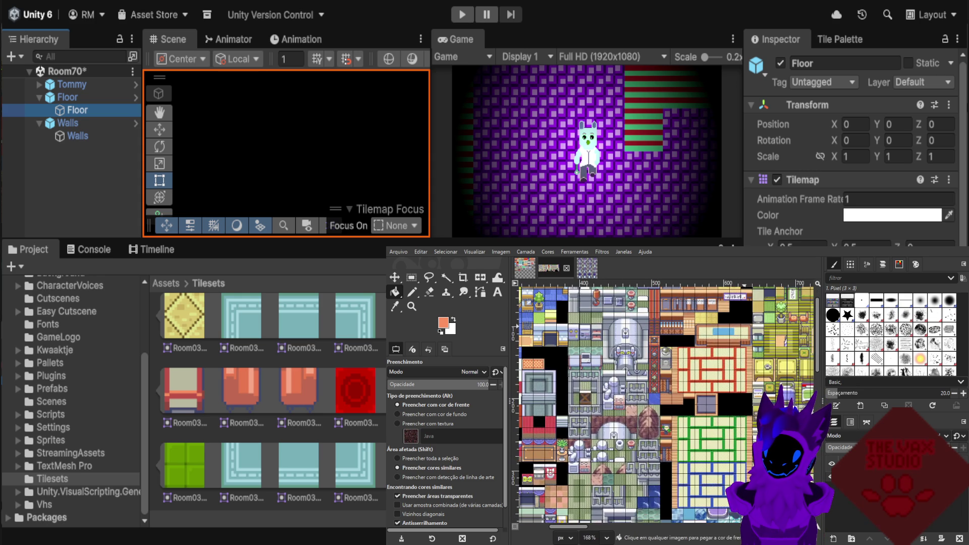
scroll(747, 353, "up", 1)
scroll(692, 404, "down", 3)
scroll(692, 404, "down", 3)
scroll(691, 403, "up", 2)
scroll(692, 404, "up", 2)
scroll(691, 404, "up", 1)
scroll(692, 404, "up", 2)
scroll(756, 370, "up", 1)
scroll(756, 369, "up", 1)
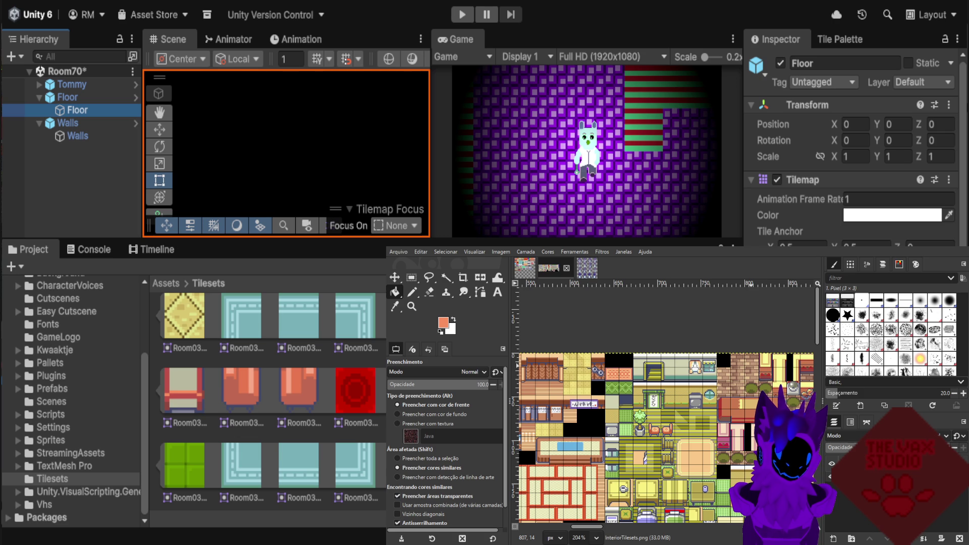
scroll(743, 381, "down", 2)
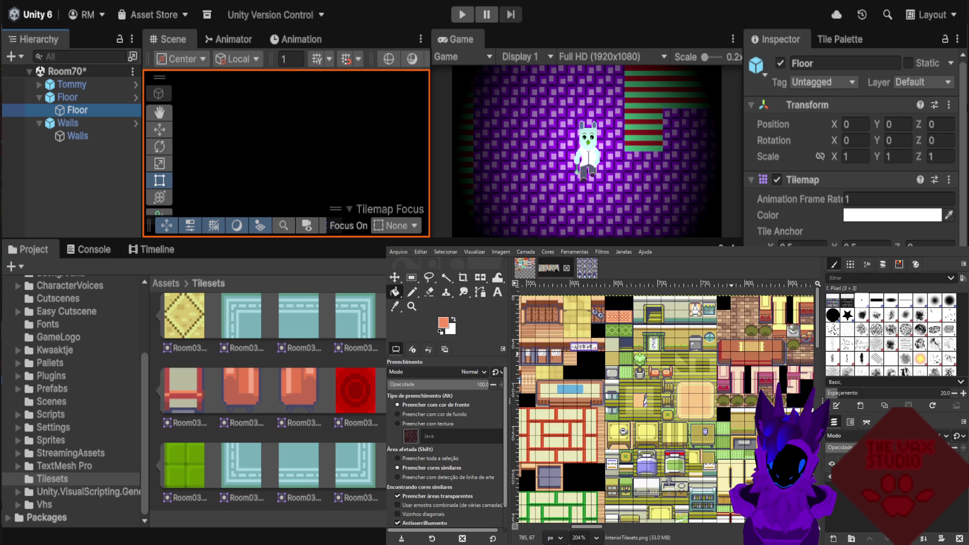
scroll(743, 381, "down", 2)
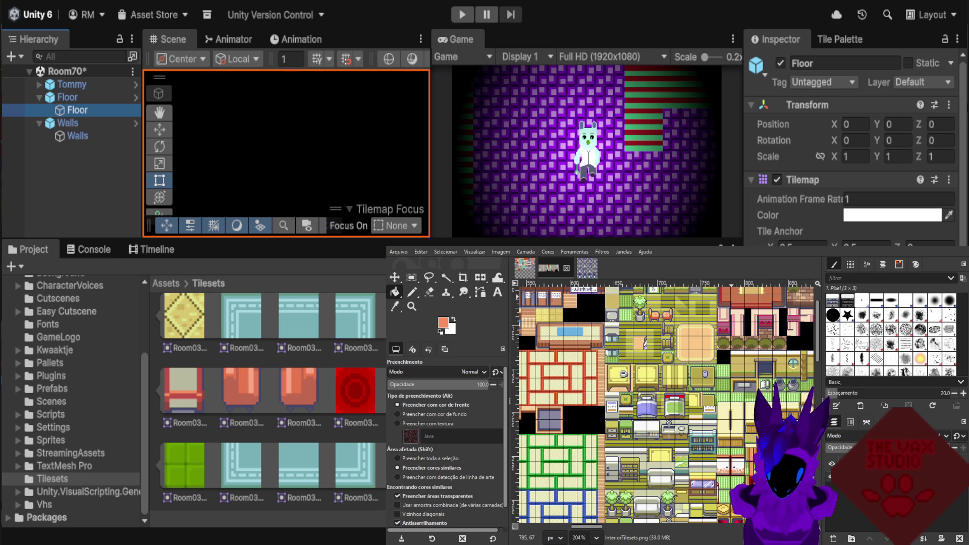
scroll(743, 381, "down", 1)
scroll(597, 385, "up", 1)
scroll(597, 384, "up", 1)
scroll(597, 384, "up", 1)
scroll(596, 374, "up", 1)
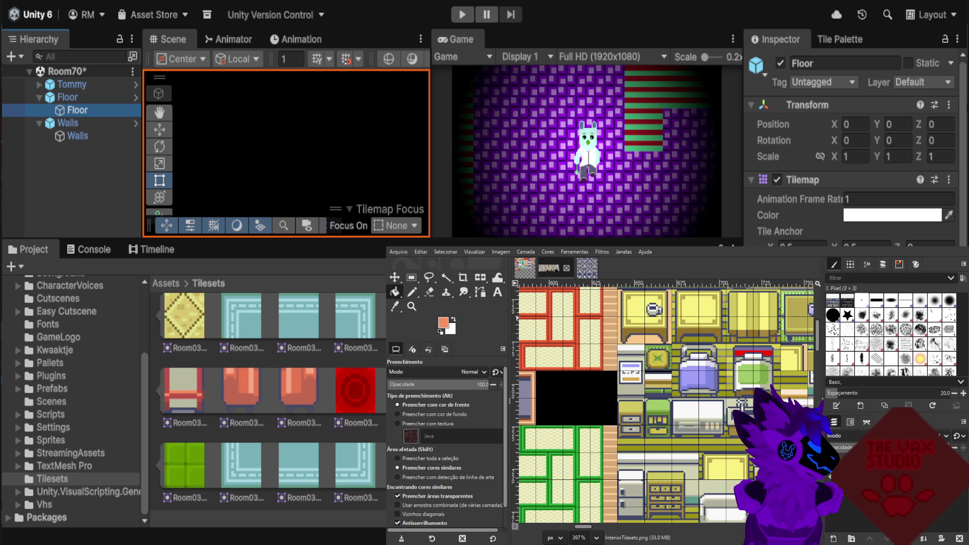
key("r")
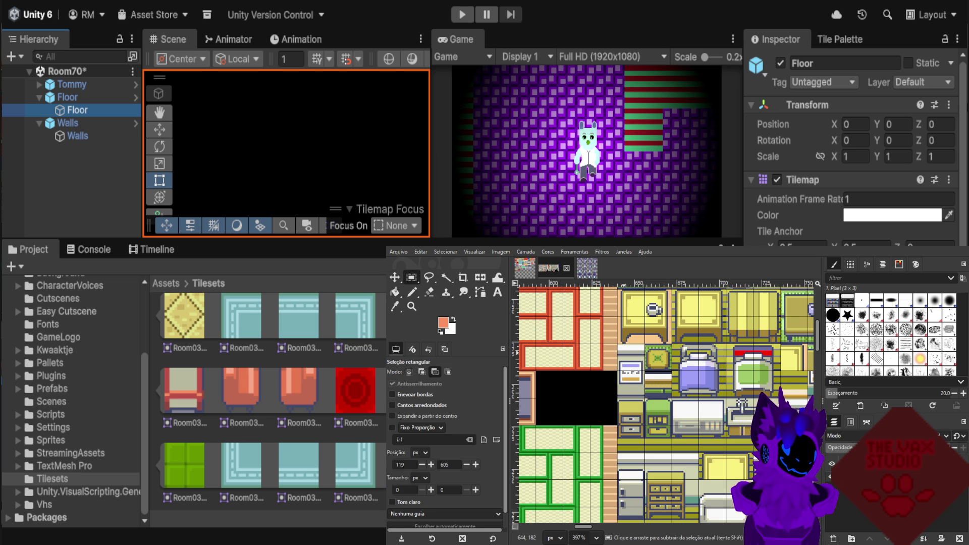
Select the Move tool, then close Arthur.png to land on the InteriorTilesets.png kitchen tiles.
scroll(625, 367, "up", 3)
scroll(621, 358, "up", 2)
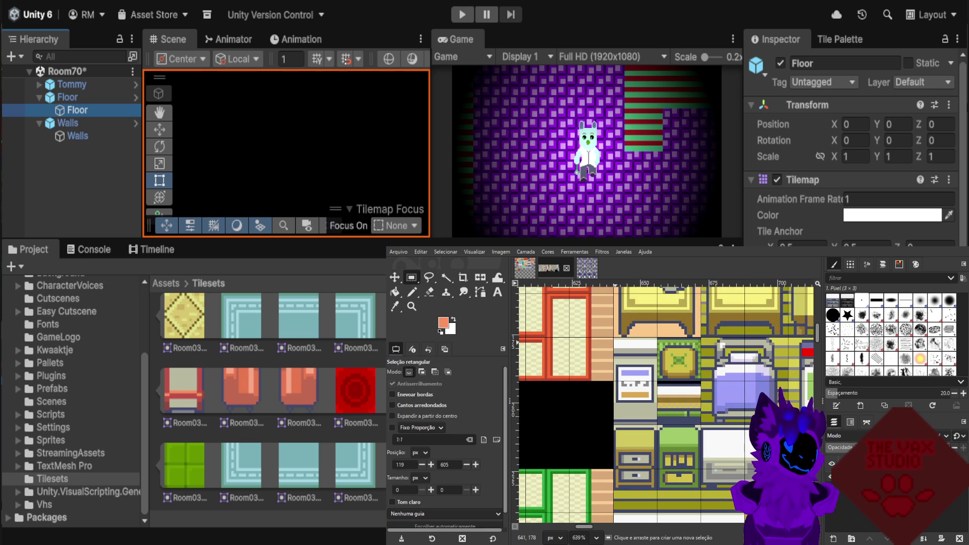
key("m")
key("alt+1")
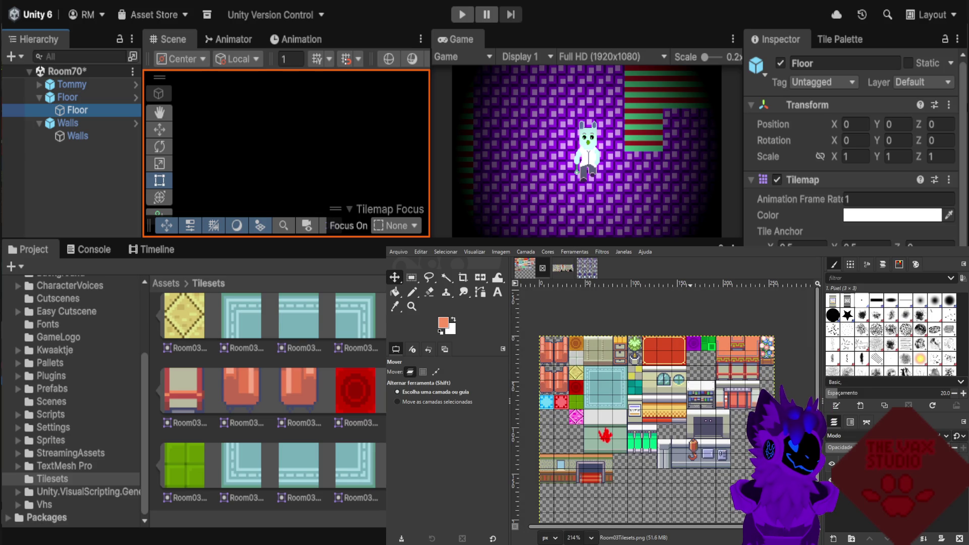
key("alt+3")
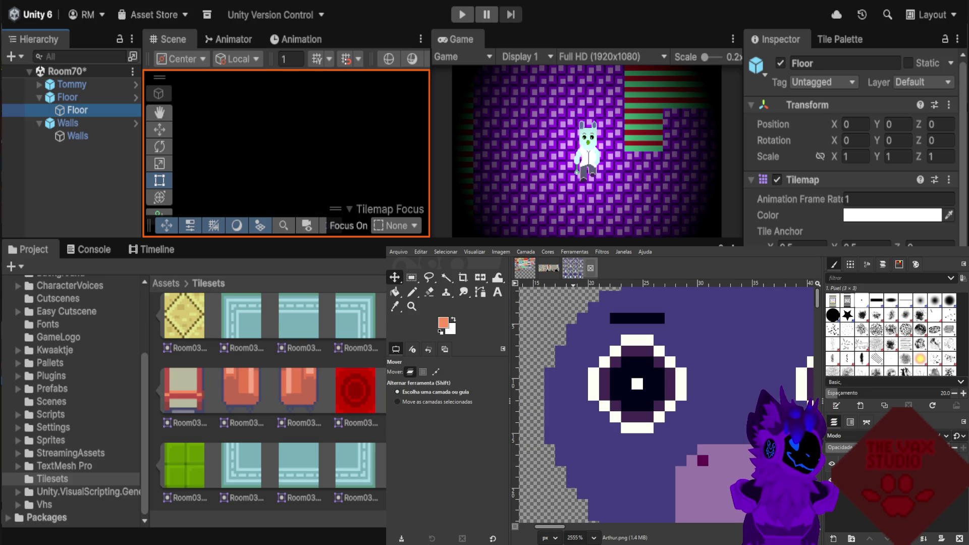
left_click(591, 268)
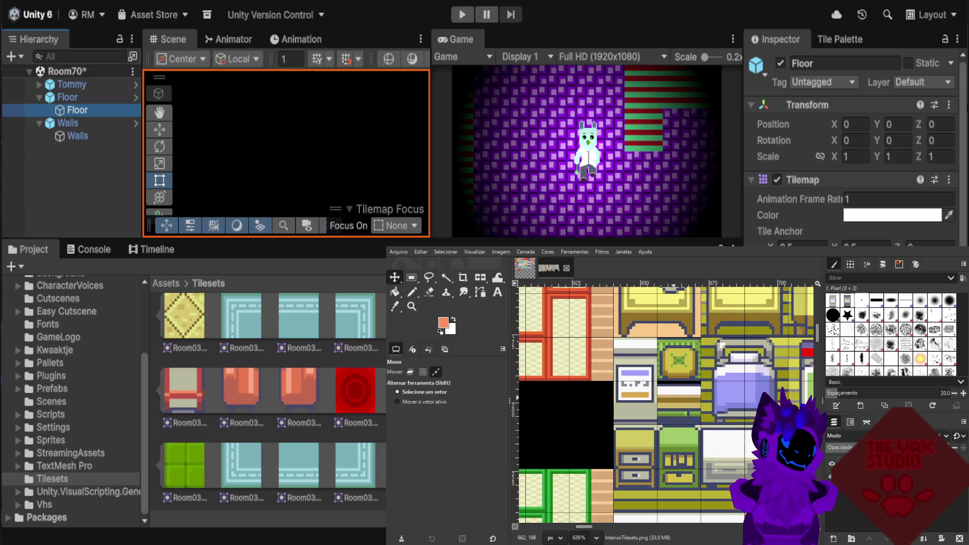
scroll(666, 406, "down", 2)
scroll(664, 407, "down", 1)
scroll(659, 406, "down", 1)
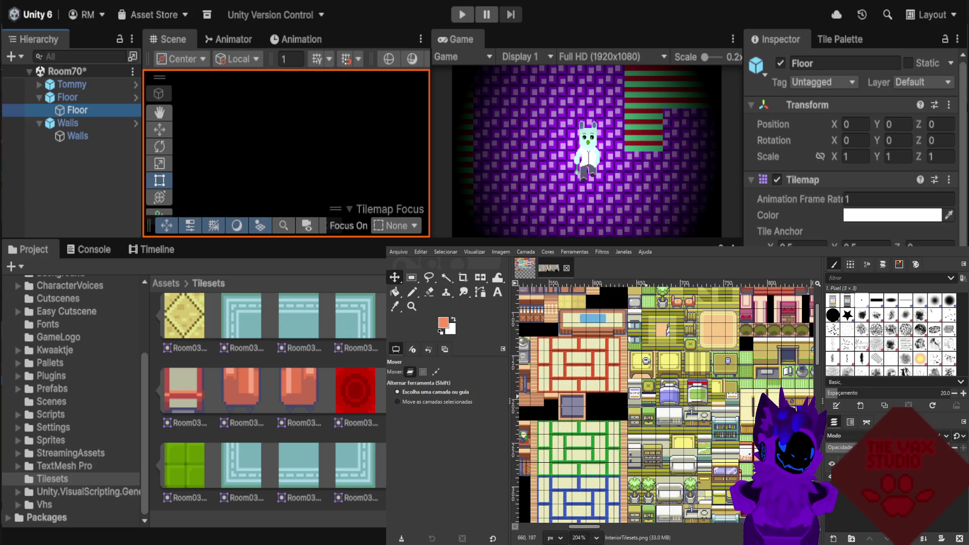
scroll(654, 398, "up", 1)
scroll(649, 389, "right", 1)
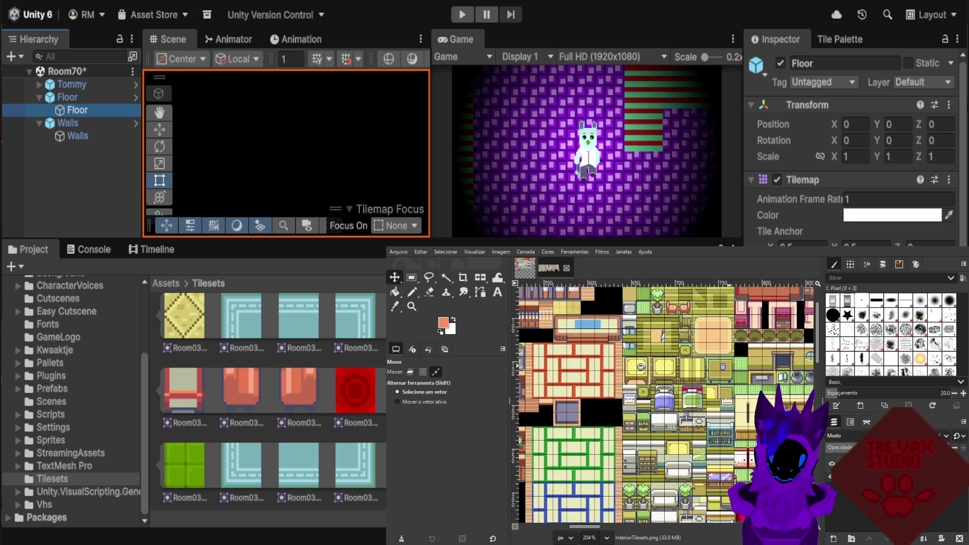
scroll(641, 388, "down", 2)
scroll(640, 388, "down", 1)
scroll(638, 387, "down", 1)
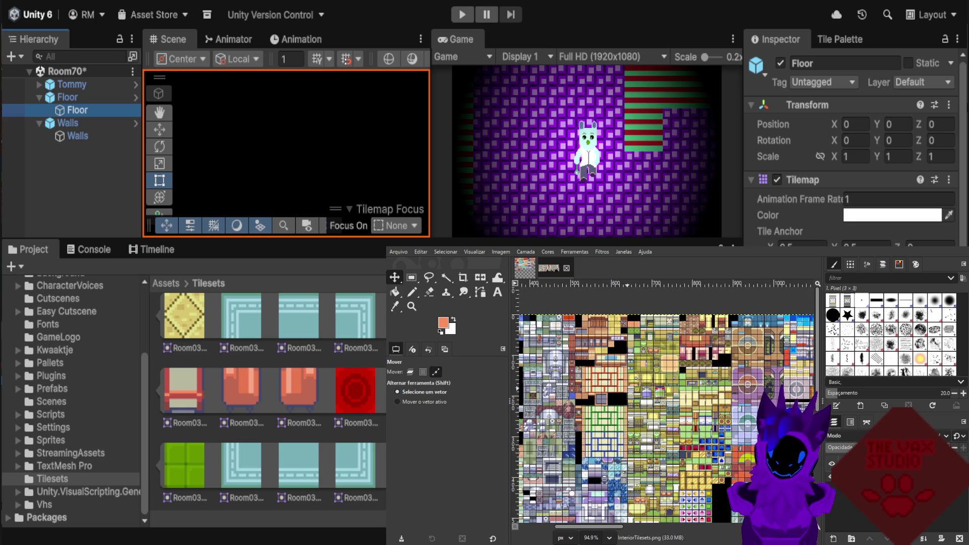
scroll(637, 388, "up", 1)
scroll(642, 384, "up", 1)
scroll(649, 381, "up", 1)
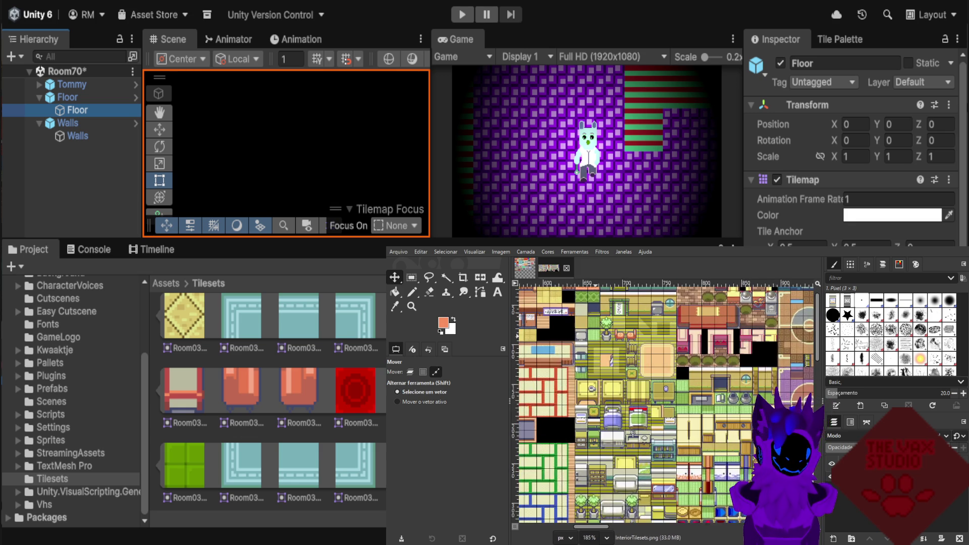
scroll(656, 376, "up", 1)
scroll(656, 376, "down", 1)
scroll(656, 376, "down", 1)
scroll(656, 376, "down", 1)
scroll(656, 376, "down", 2)
scroll(706, 379, "up", 1)
scroll(707, 379, "up", 1)
scroll(707, 379, "up", 1)
scroll(733, 336, "up", 1)
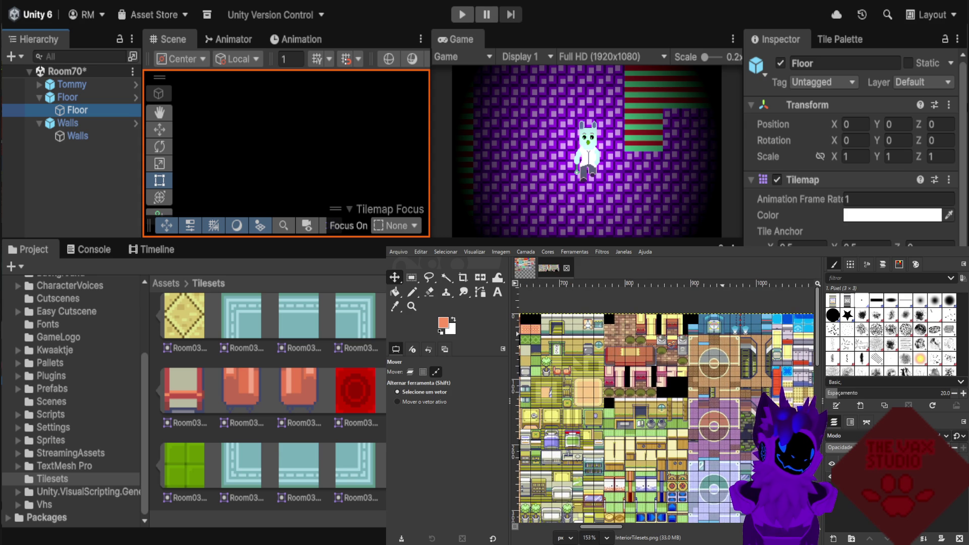
scroll(666, 404, "down", 2)
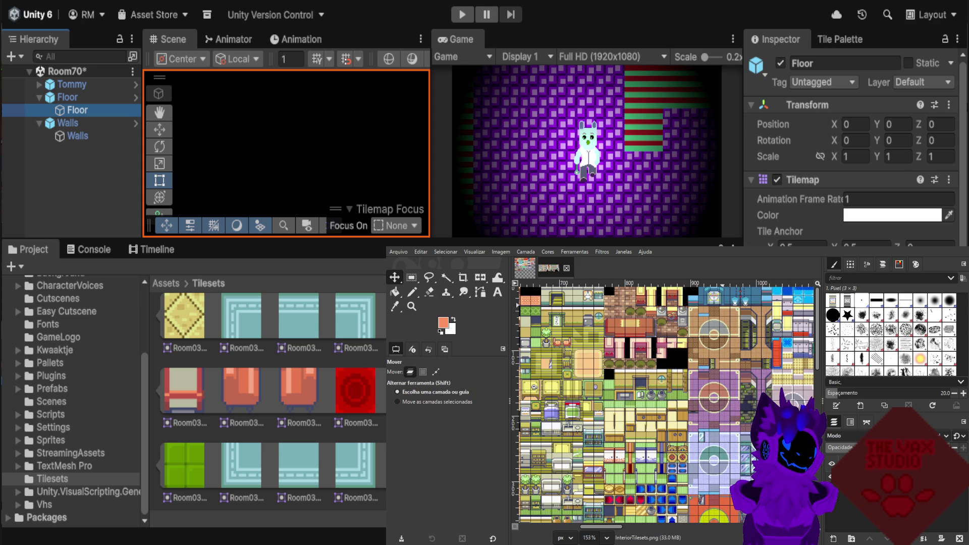
scroll(666, 403, "down", 2)
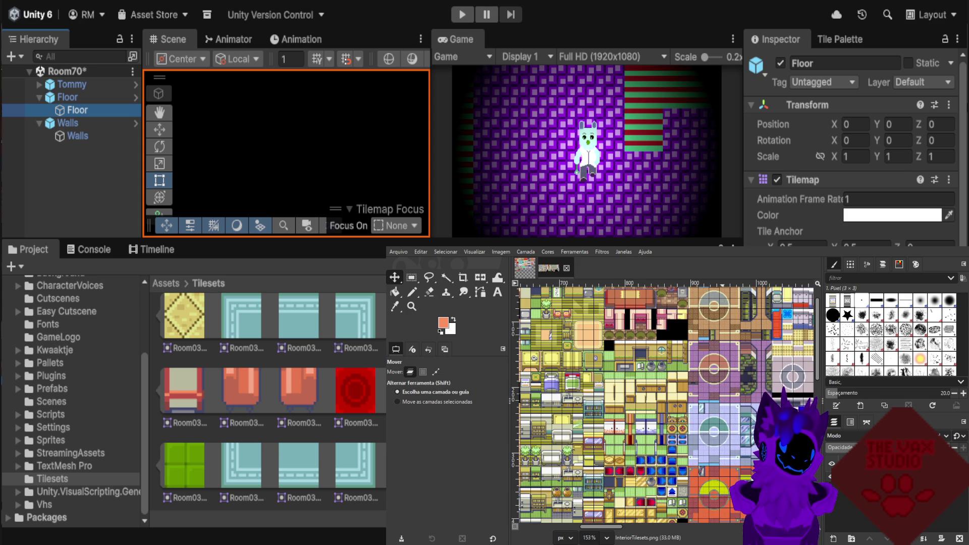
scroll(722, 313, "down", 1)
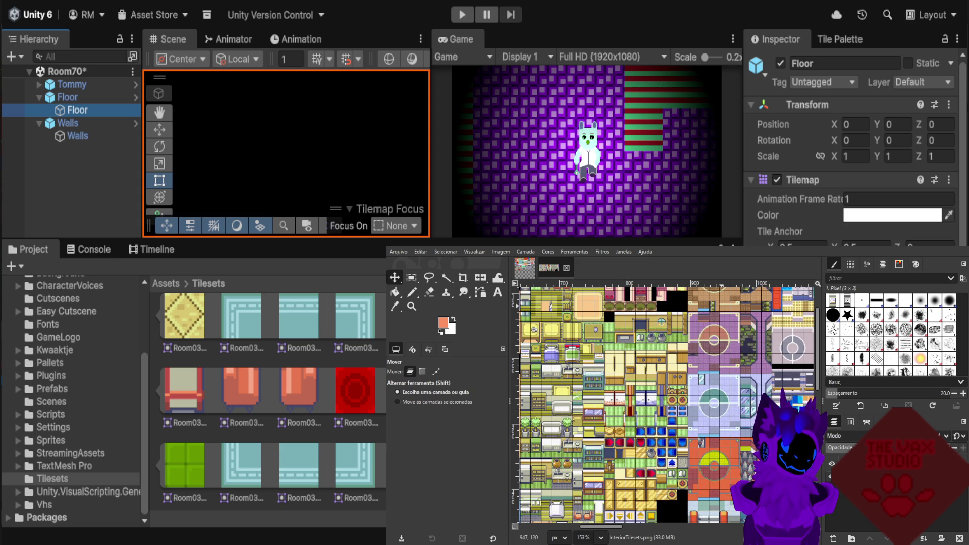
scroll(667, 404, "down", 1)
scroll(666, 404, "down", 1)
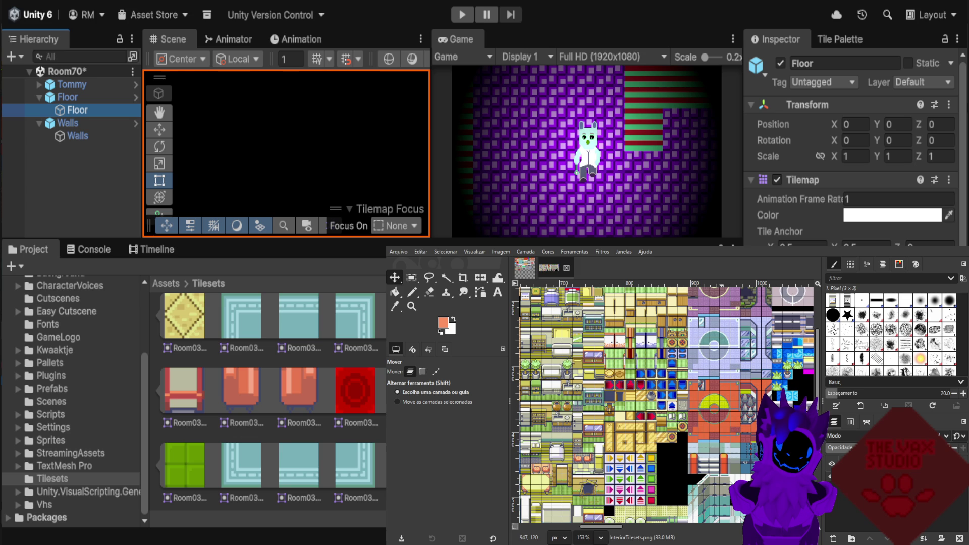
scroll(701, 338, "up", 5, "ctrl")
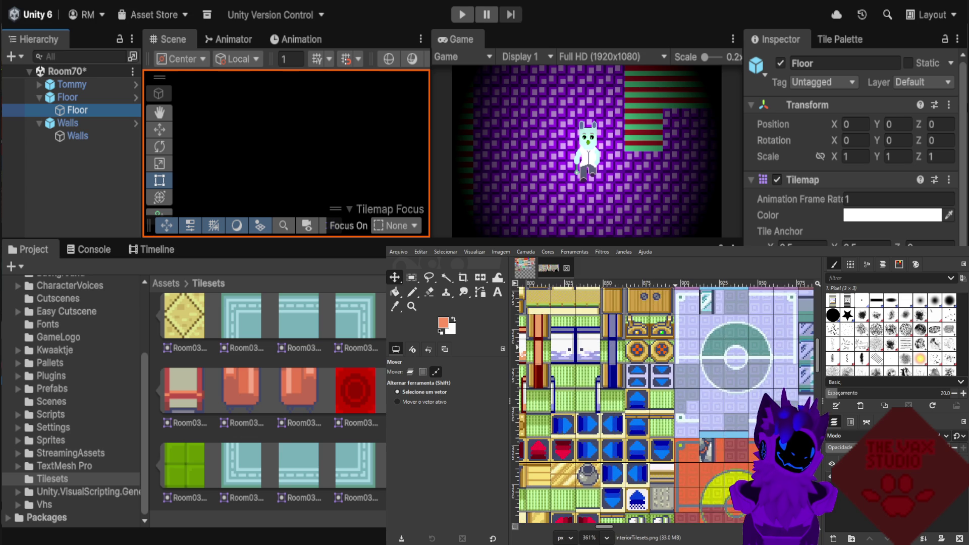
scroll(677, 350, "down", 5, "ctrl")
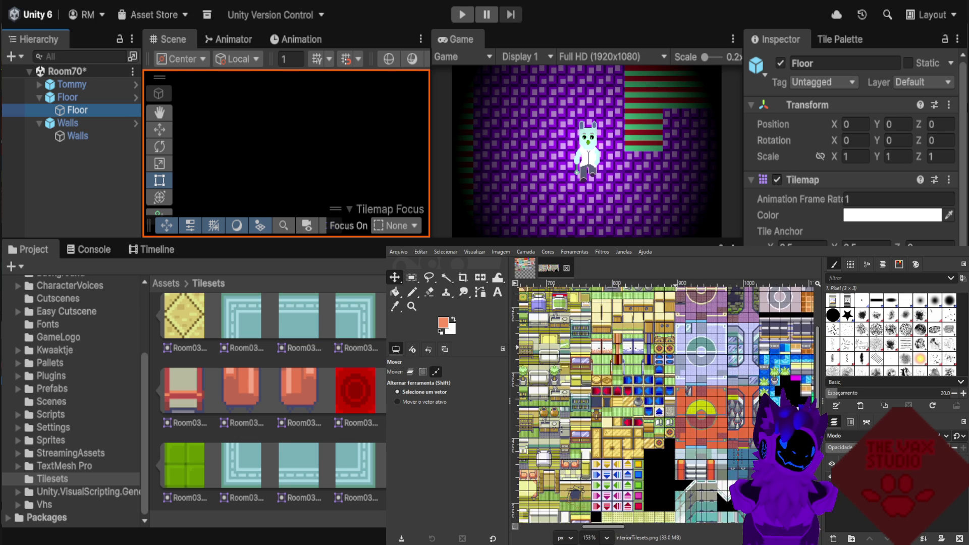
scroll(666, 404, "down", 1)
scroll(788, 381, "down", 3, "ctrl")
scroll(781, 384, "up", 3, "ctrl")
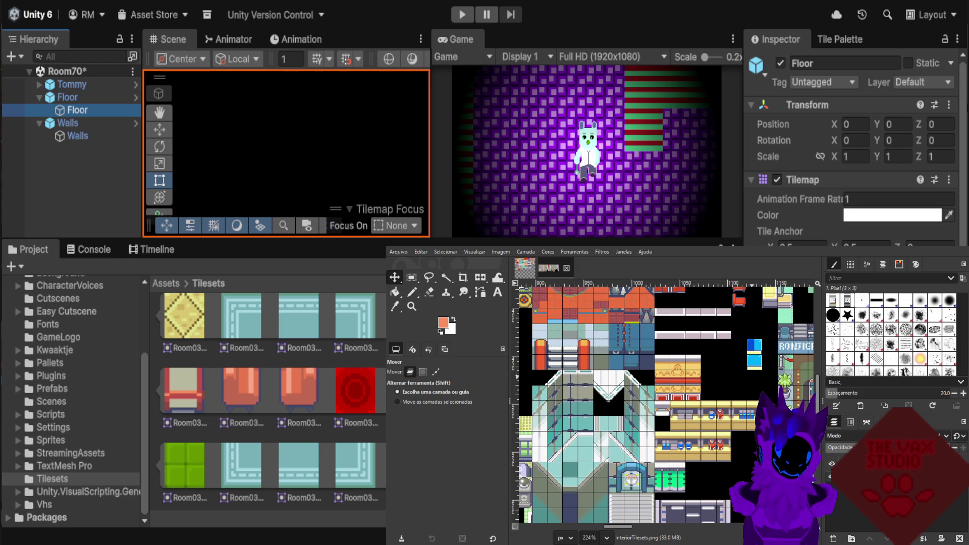
scroll(757, 379, "down", 2)
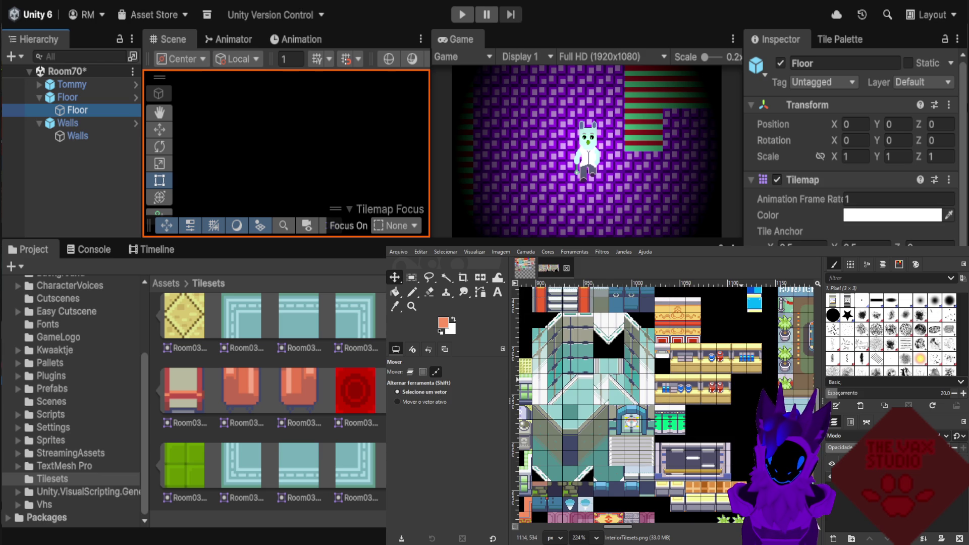
scroll(719, 348, "down", 3, "ctrl")
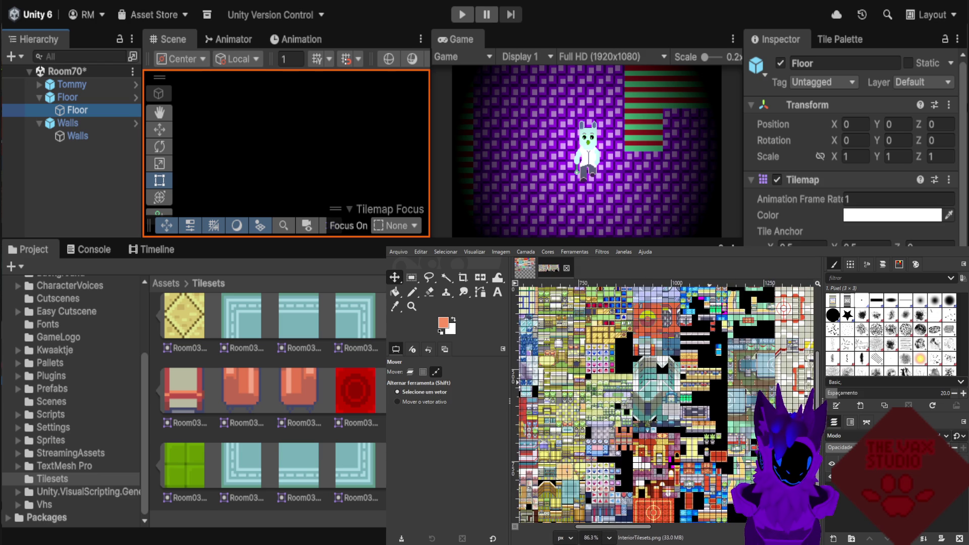
scroll(717, 349, "down", 1, "ctrl")
scroll(709, 379, "down", 1)
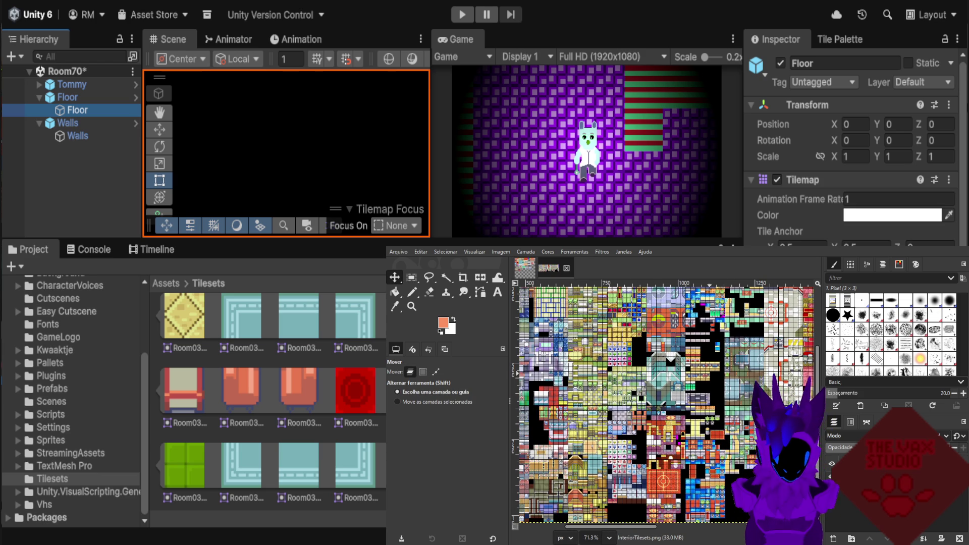
scroll(732, 384, "up", 1, "ctrl")
scroll(732, 384, "up", 1, "ctrl")
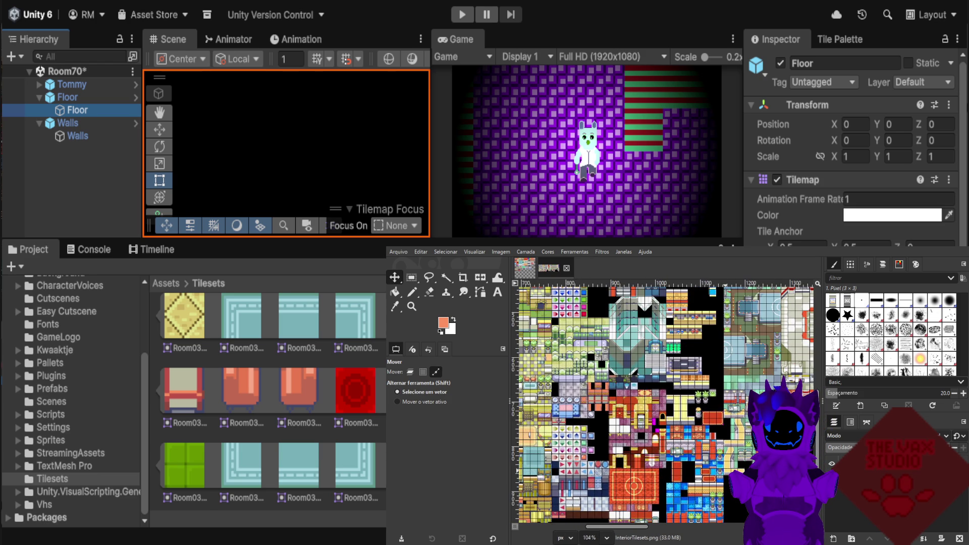
scroll(732, 384, "up", 1, "ctrl")
scroll(727, 384, "up", 1, "ctrl")
scroll(727, 383, "down", 1)
scroll(727, 384, "up", 1, "ctrl")
scroll(727, 383, "up", 1, "ctrl")
scroll(550, 371, "up", 1, "ctrl")
scroll(550, 370, "up", 1, "ctrl")
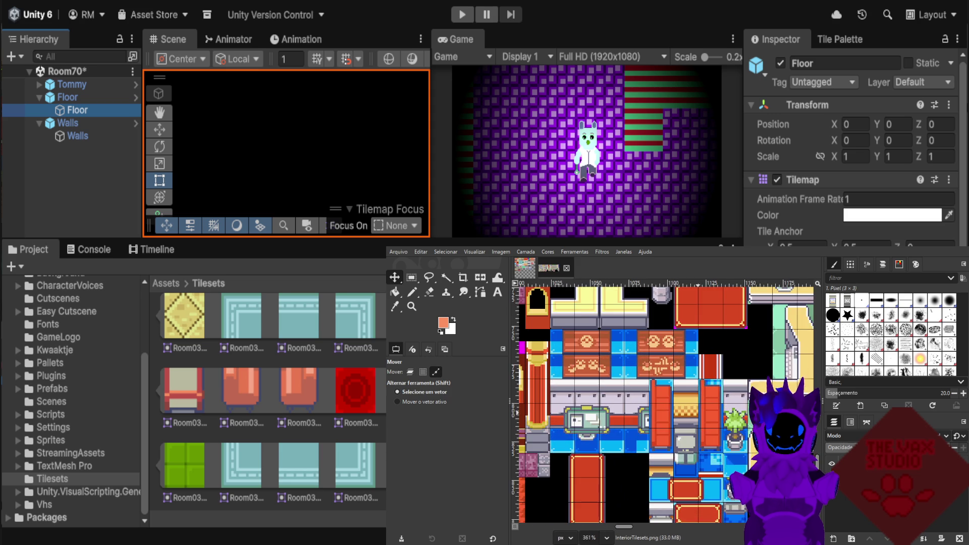
scroll(550, 371, "down", 2)
scroll(663, 404, "down", 3)
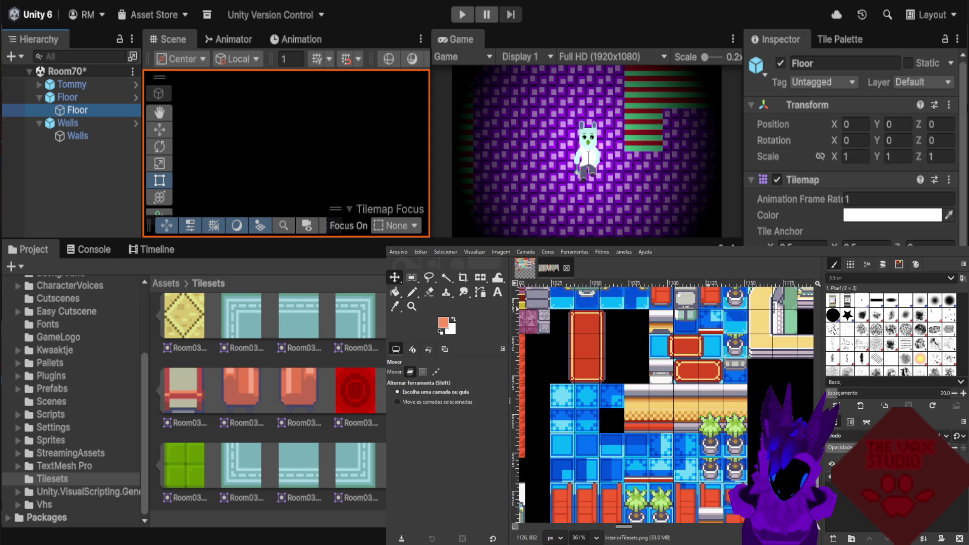
scroll(663, 405, "down", 2)
scroll(664, 405, "down", 1)
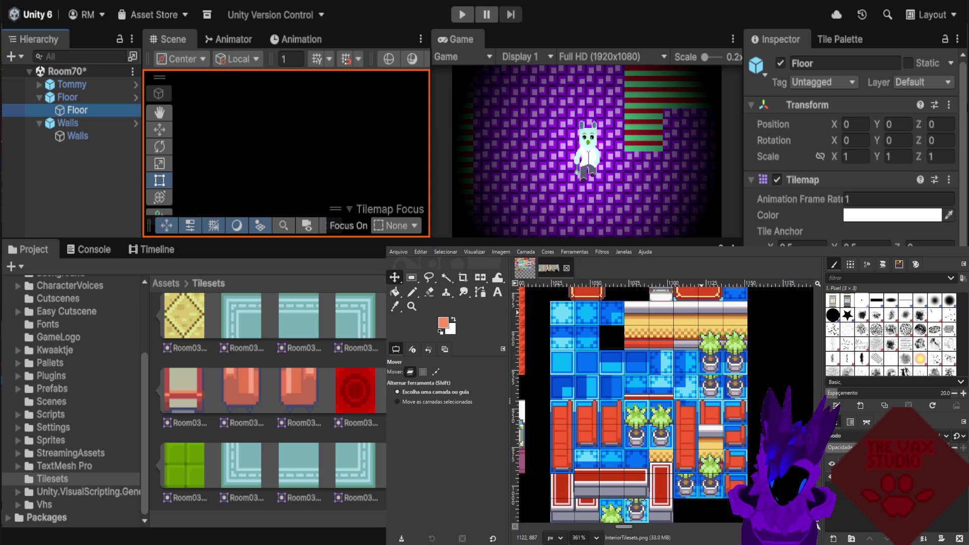
scroll(677, 474, "down", 2, "ctrl")
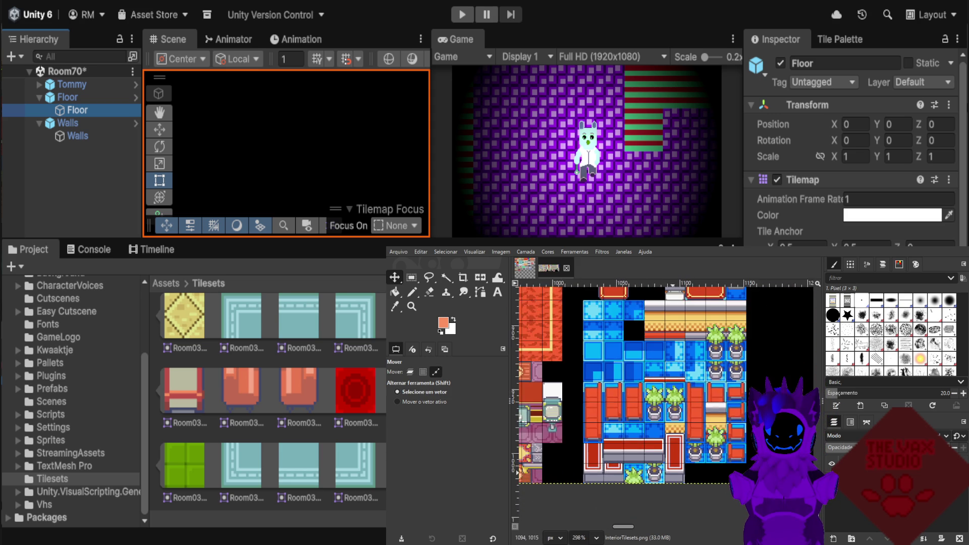
scroll(674, 469, "up", 1, "ctrl")
scroll(688, 469, "left", 2)
scroll(656, 469, "down", 1, "ctrl")
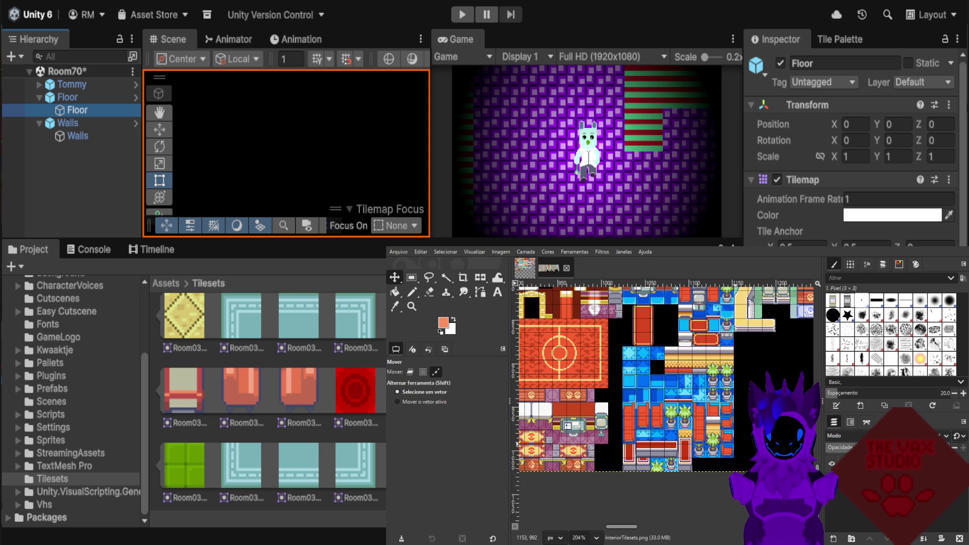
scroll(630, 470, "down", 1, "ctrl")
scroll(673, 472, "up", 3)
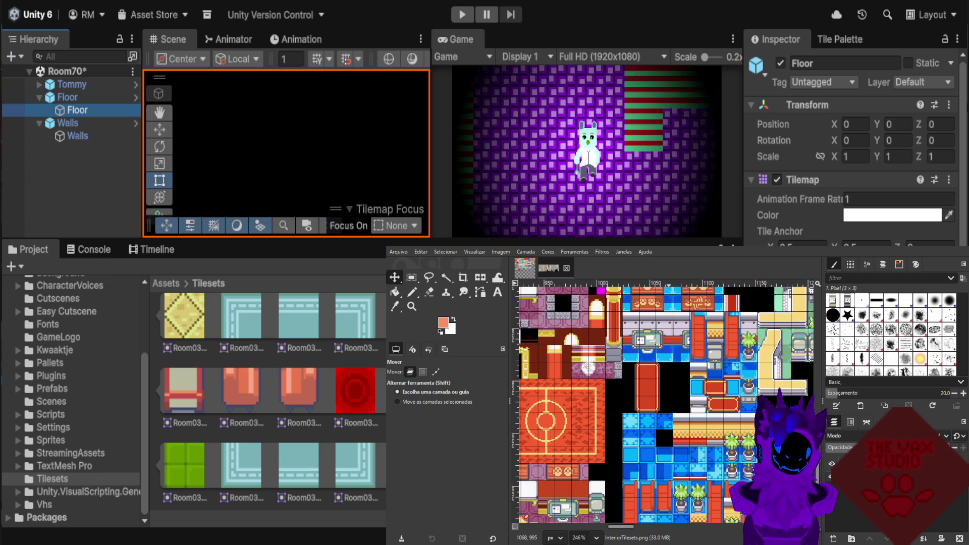
scroll(674, 472, "up", 2)
scroll(674, 472, "up", 2)
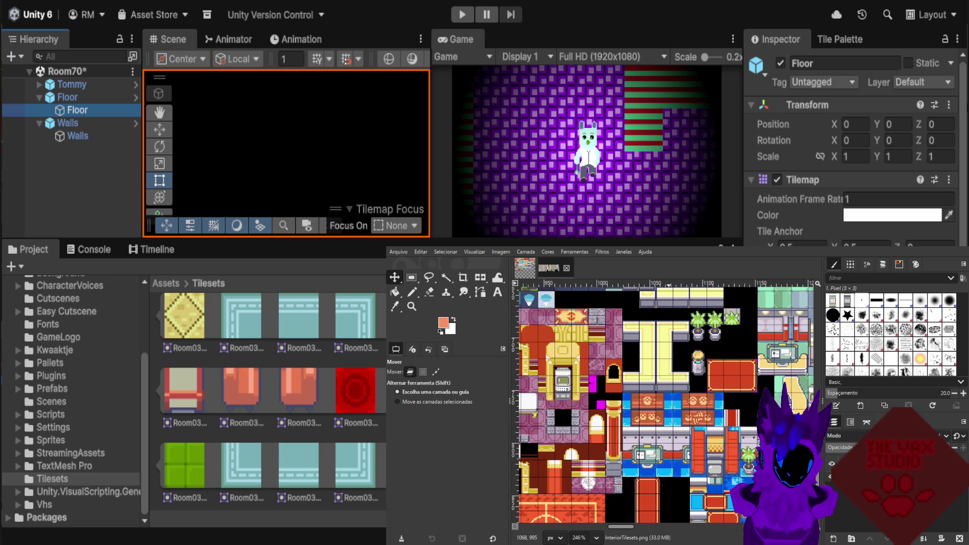
scroll(672, 472, "down", 1, "ctrl")
scroll(672, 472, "down", 1, "ctrl")
scroll(672, 472, "down", 1, "ctrl")
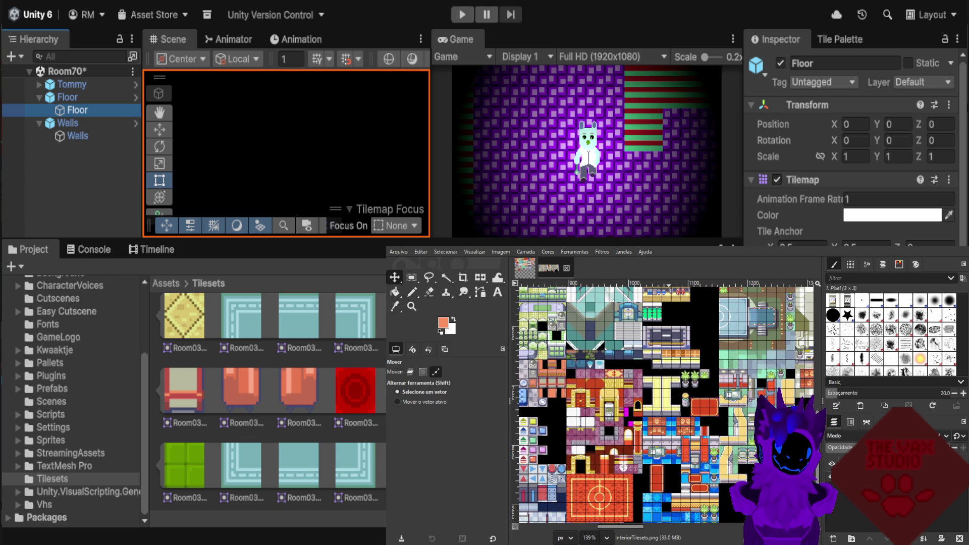
scroll(664, 470, "up", 1, "ctrl")
scroll(662, 467, "up", 1, "ctrl")
scroll(660, 467, "up", 1, "ctrl")
scroll(656, 464, "up", 1, "ctrl")
scroll(580, 439, "down", 1, "ctrl")
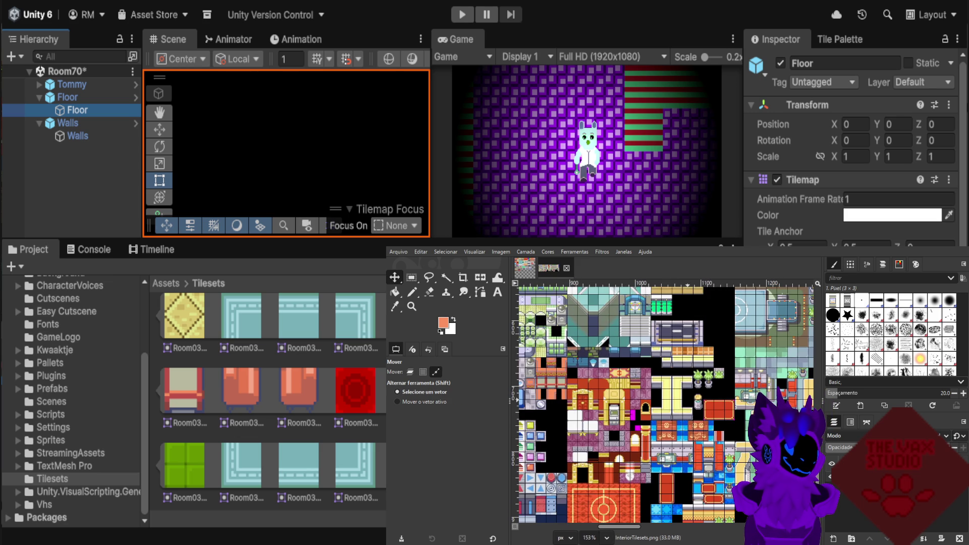
scroll(623, 378, "up", 2, "ctrl")
scroll(624, 378, "up", 1, "ctrl")
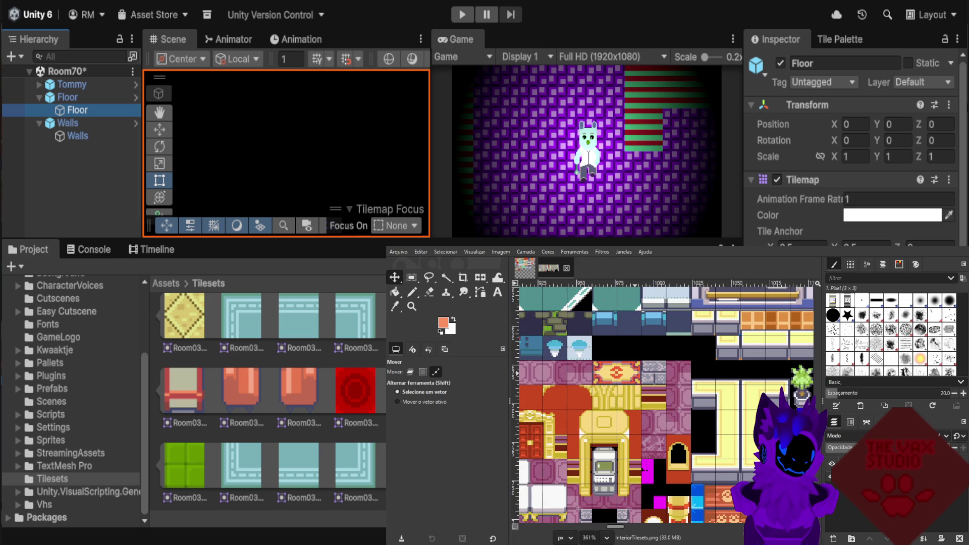
scroll(622, 452, "down", 1, "ctrl")
scroll(622, 452, "down", 1, "ctrl")
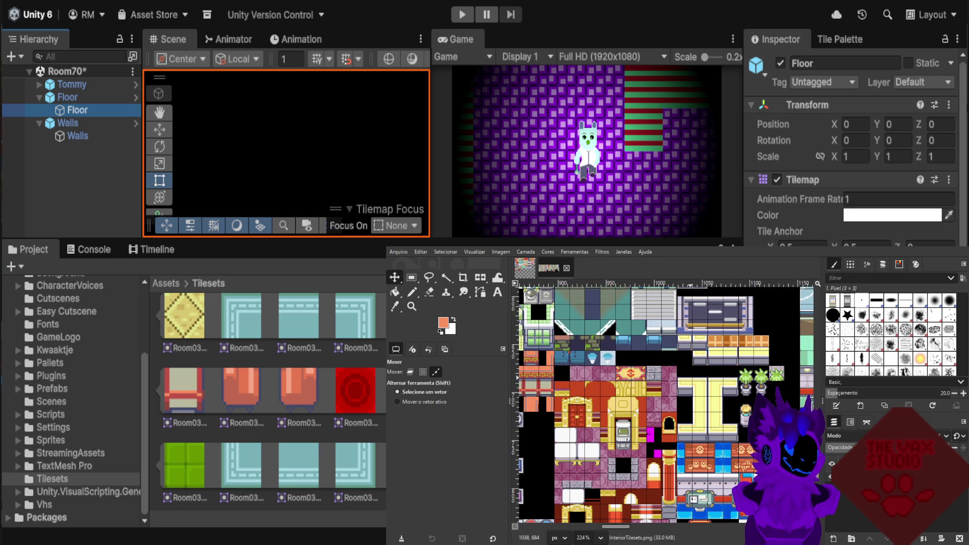
scroll(622, 452, "down", 1, "ctrl")
scroll(664, 404, "up", 1)
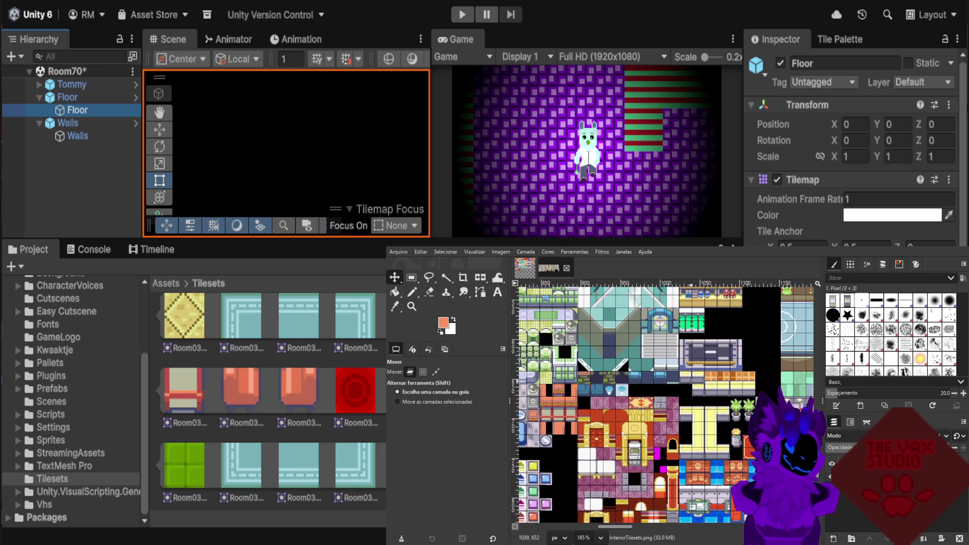
scroll(663, 404, "up", 1)
scroll(663, 405, "up", 1)
scroll(663, 404, "down", 1, "ctrl")
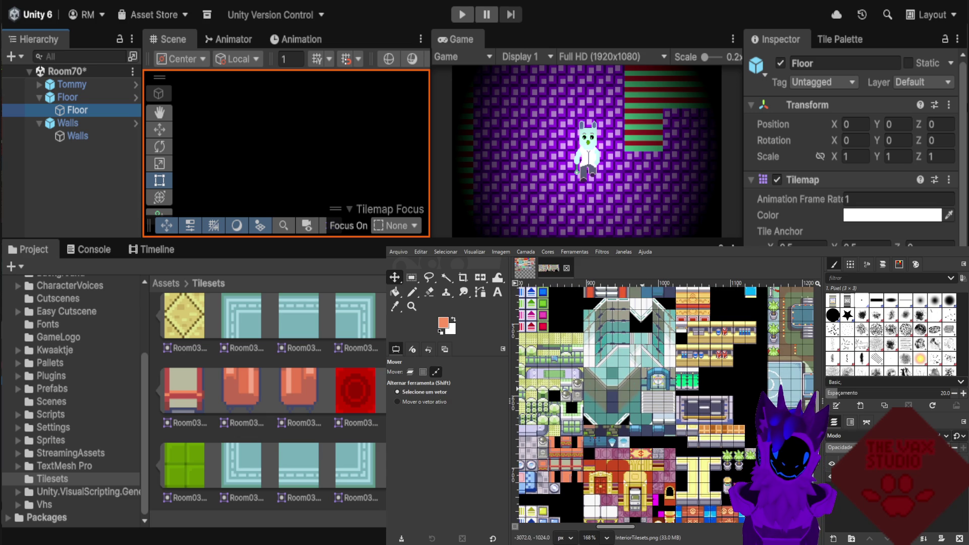
scroll(742, 403, "up", 2, "ctrl")
scroll(742, 403, "up", 3, "ctrl")
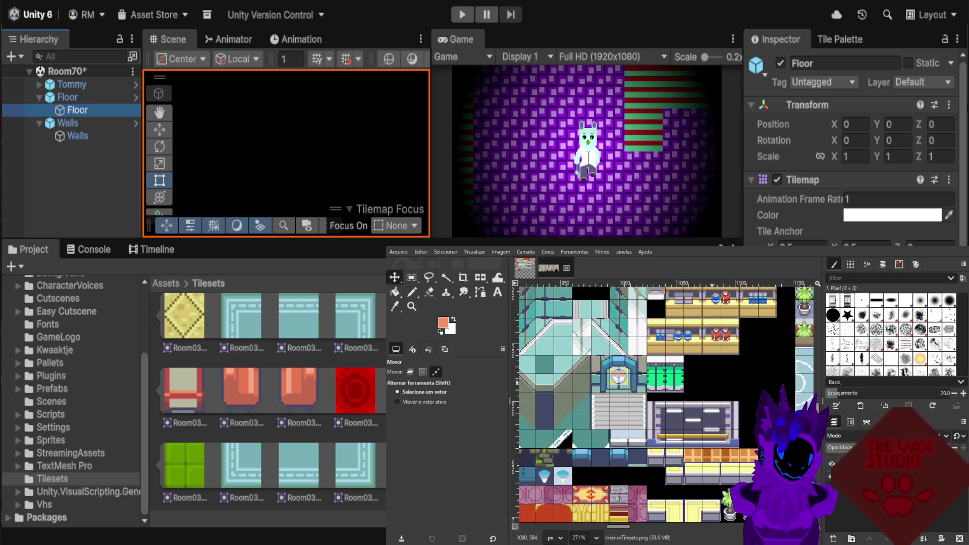
scroll(722, 404, "down", 1, "ctrl")
scroll(722, 404, "down", 1, "ctrl")
scroll(722, 403, "down", 1, "ctrl")
scroll(722, 404, "down", 1, "ctrl")
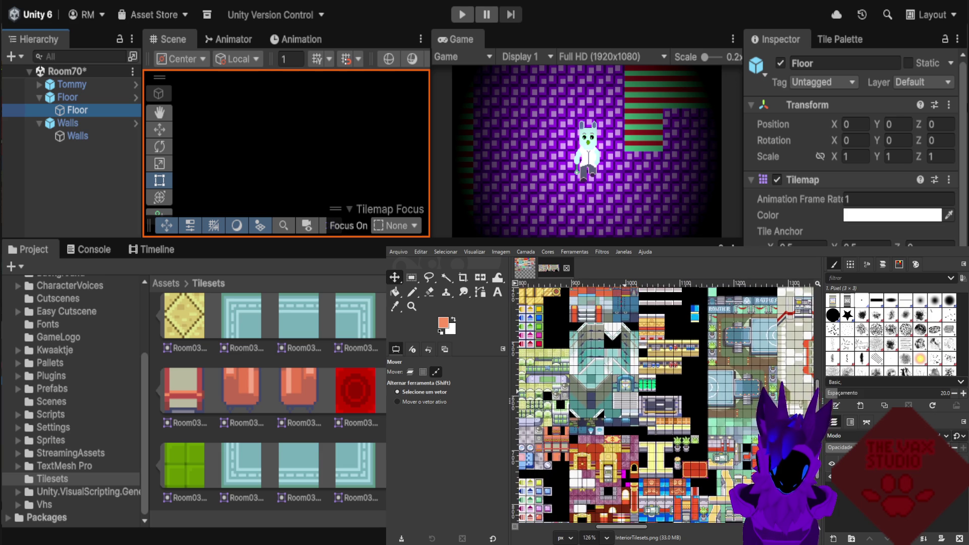
scroll(782, 411, "right", 1)
scroll(782, 412, "right", 1)
scroll(782, 411, "right", 1)
scroll(782, 411, "right", 1)
scroll(782, 411, "up", 3, "ctrl")
scroll(739, 417, "up", 1, "ctrl")
left_click(436, 371)
scroll(656, 438, "up", 1, "ctrl")
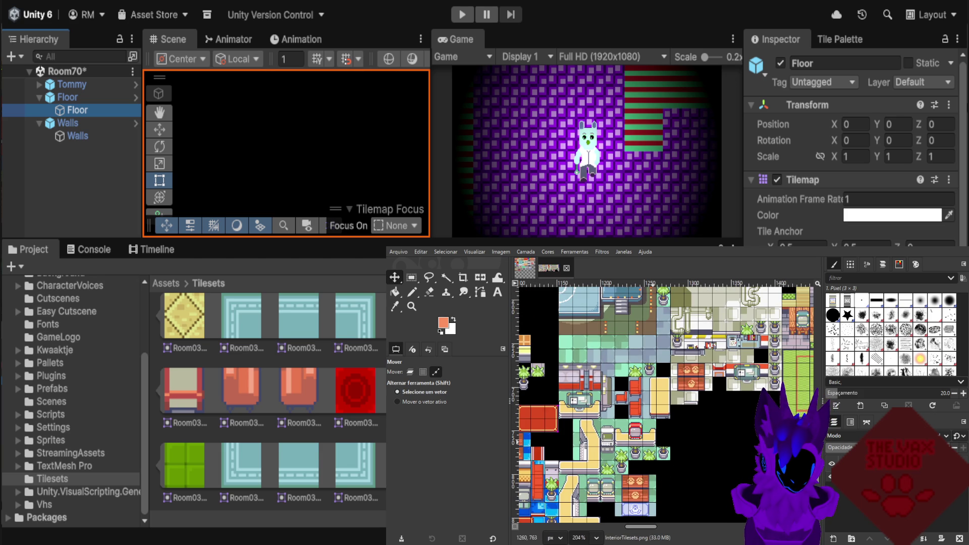
left_click(410, 371)
scroll(641, 404, "down", 2)
left_click(435, 371)
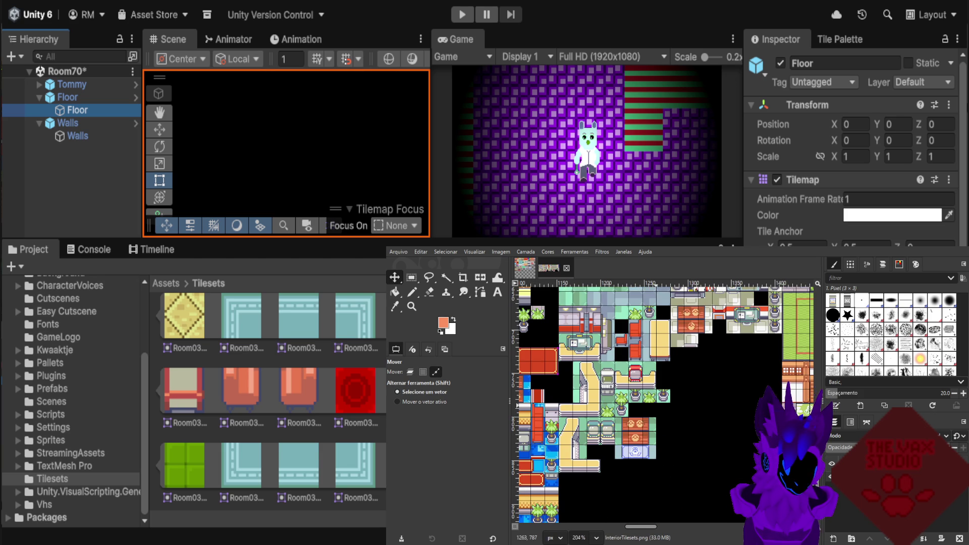
scroll(587, 403, "down", 2, "ctrl")
scroll(587, 403, "down", 2, "ctrl")
scroll(587, 403, "down", 2, "ctrl")
scroll(781, 439, "up", 2, "ctrl")
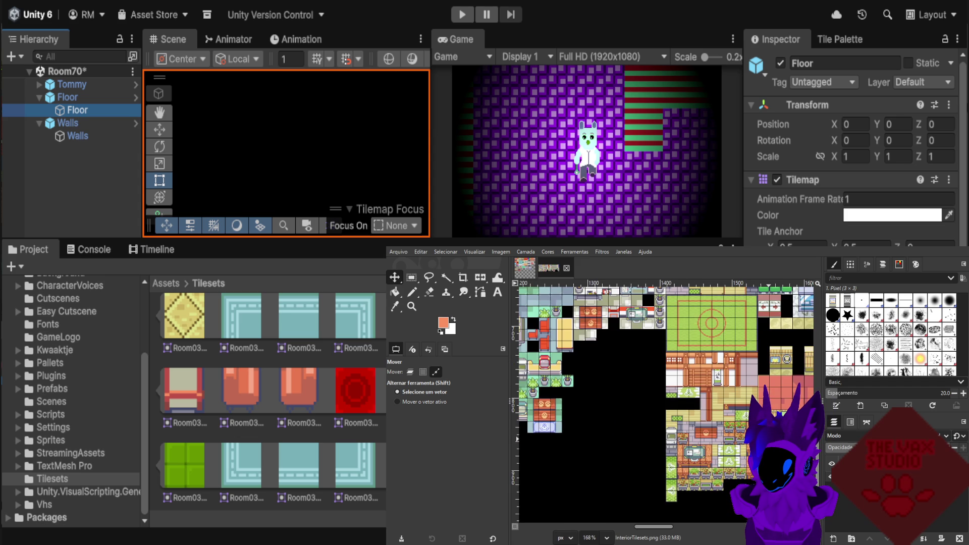
scroll(727, 434, "down", 1, "ctrl")
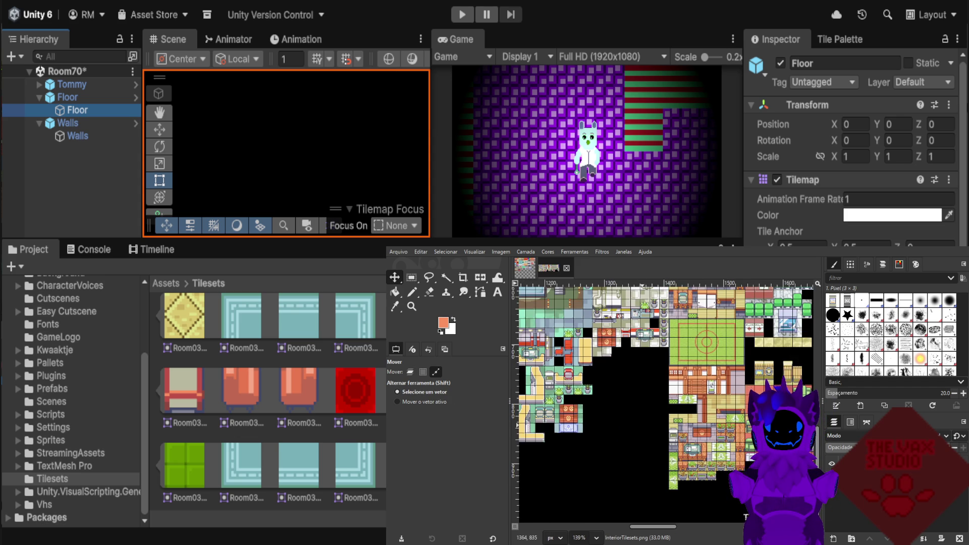
scroll(727, 434, "down", 1, "ctrl")
scroll(727, 434, "up", 2, "ctrl")
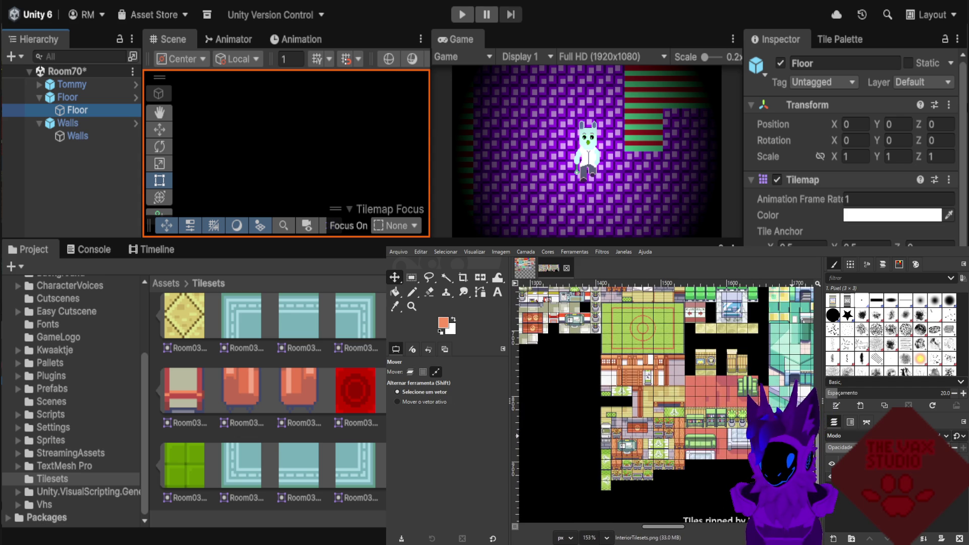
scroll(726, 434, "down", 2, "ctrl")
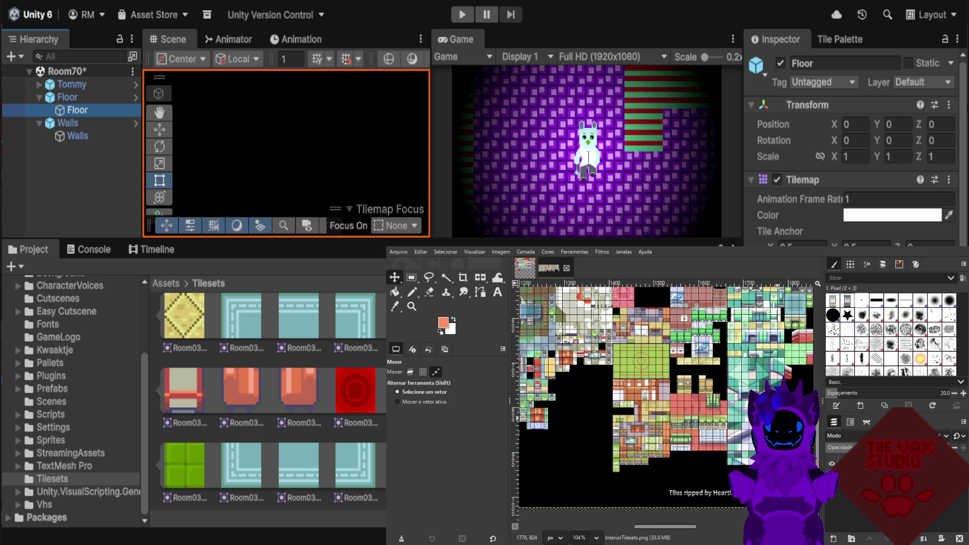
scroll(781, 434, "up", 3)
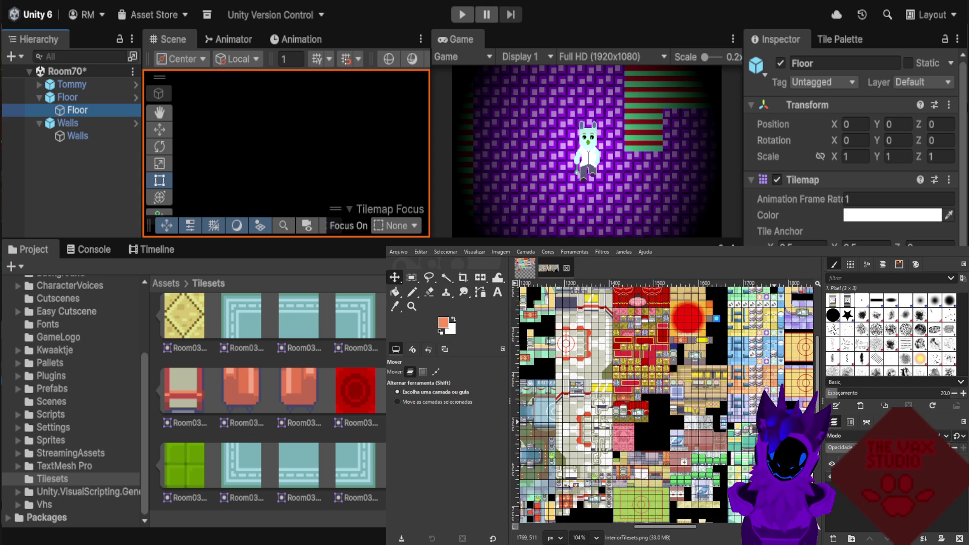
scroll(786, 434, "up", 1)
scroll(786, 434, "down", 2, "ctrl")
scroll(692, 416, "down", 1, "ctrl")
scroll(795, 376, "up", 2, "ctrl")
scroll(794, 376, "up", 2, "ctrl")
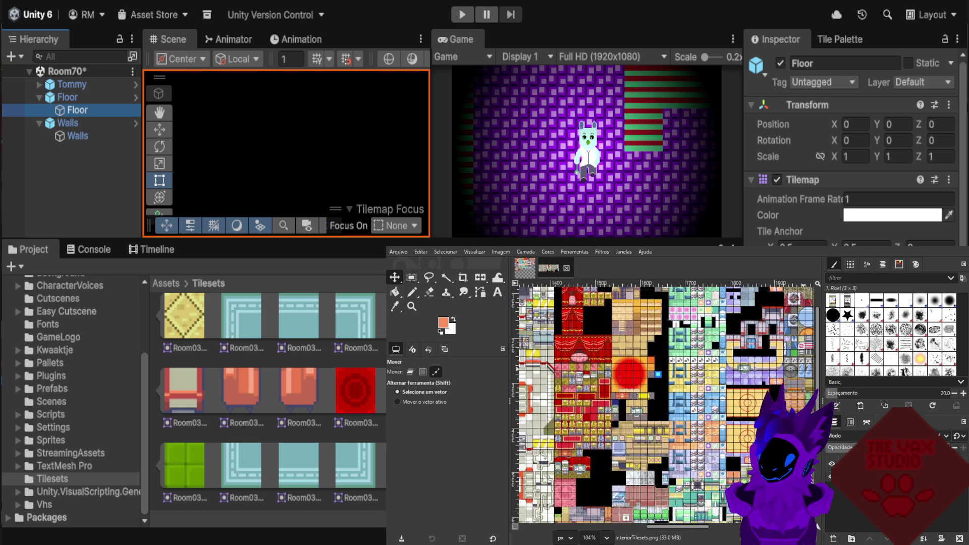
scroll(795, 376, "up", 2, "ctrl")
scroll(712, 366, "down", 2, "ctrl")
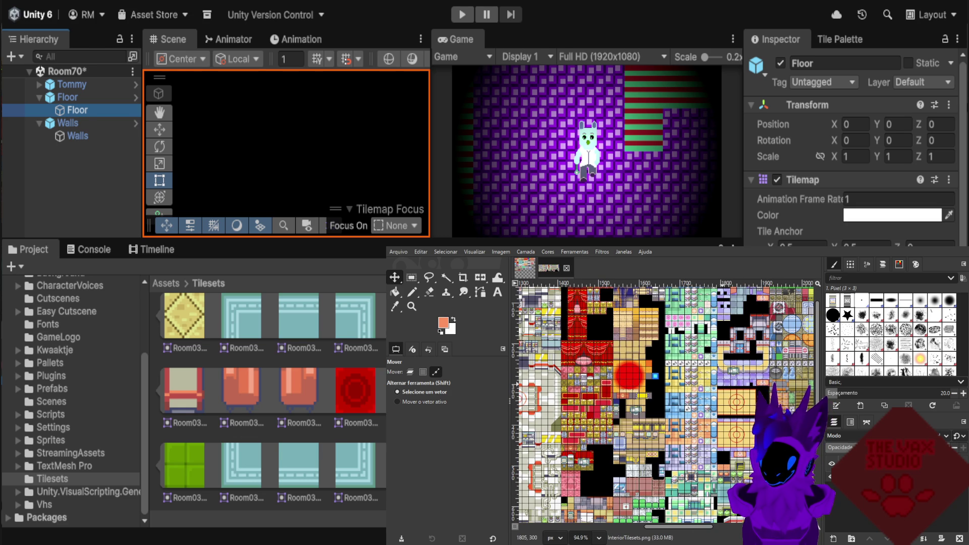
scroll(728, 391, "up", 1)
scroll(727, 336, "down", 1, "ctrl")
scroll(728, 330, "up", 2, "ctrl")
scroll(722, 318, "up", 1, "ctrl")
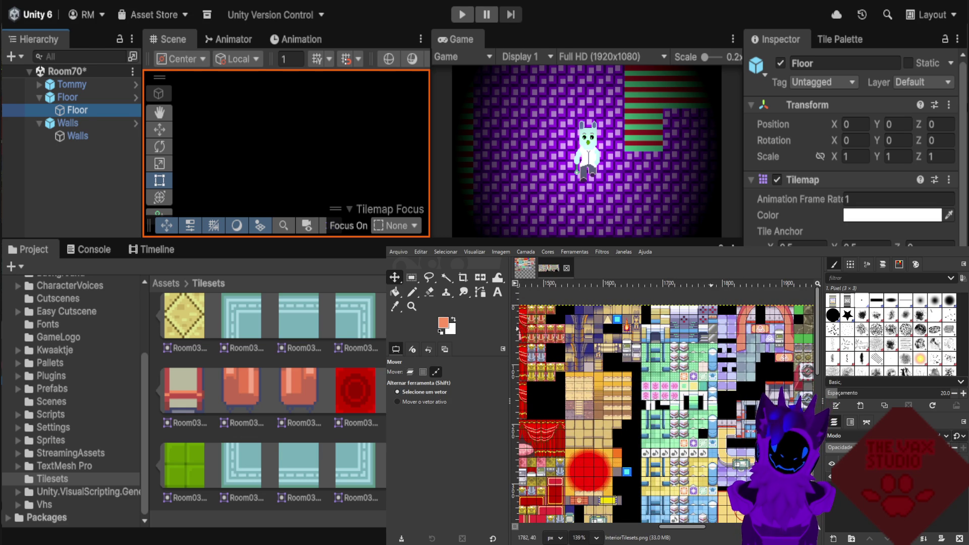
scroll(600, 333, "down", 1, "ctrl")
scroll(600, 333, "down", 1, "ctrl")
scroll(601, 333, "down", 1, "ctrl")
scroll(600, 333, "down", 1, "ctrl")
scroll(747, 419, "up", 1, "ctrl")
scroll(747, 419, "up", 1, "ctrl")
scroll(747, 419, "up", 1, "ctrl")
scroll(747, 419, "up", 1, "ctrl")
scroll(743, 410, "up", 1, "ctrl")
scroll(743, 410, "up", 2, "ctrl")
scroll(742, 411, "up", 2, "ctrl")
scroll(742, 411, "up", 1, "ctrl")
scroll(679, 374, "up", 1, "ctrl")
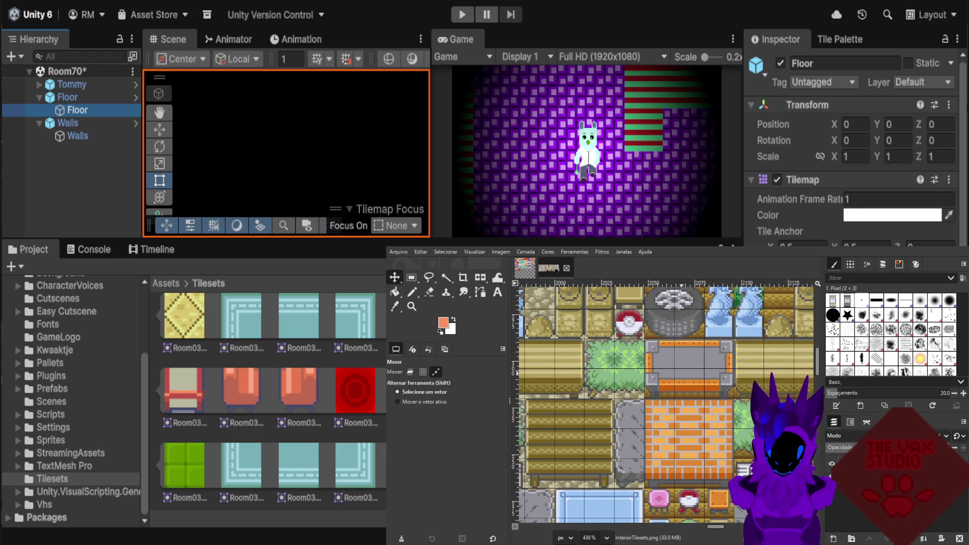
scroll(679, 374, "up", 1, "ctrl")
scroll(636, 394, "down", 2, "ctrl")
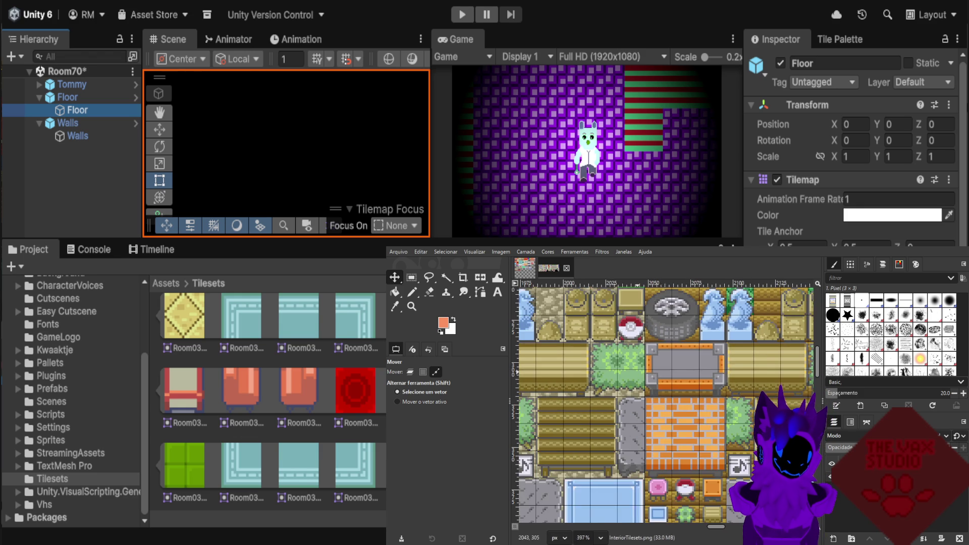
scroll(635, 394, "down", 2, "ctrl")
scroll(636, 394, "down", 2, "ctrl")
scroll(636, 394, "down", 1, "ctrl")
scroll(667, 309, "down", 1, "ctrl")
scroll(668, 309, "down", 1, "ctrl")
scroll(667, 309, "down", 1, "ctrl")
scroll(667, 308, "down", 1, "ctrl")
scroll(668, 309, "down", 3)
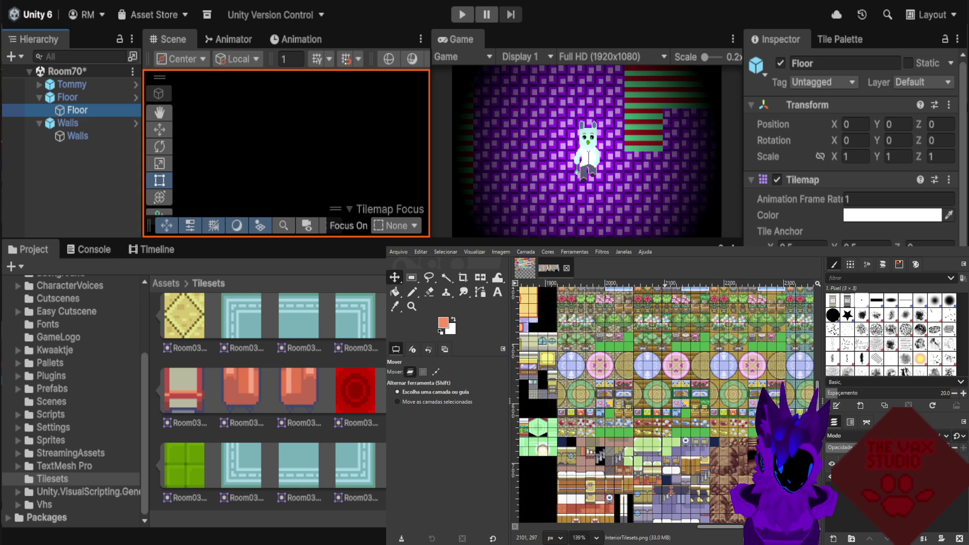
scroll(667, 309, "down", 2)
scroll(669, 404, "up", 1, "ctrl")
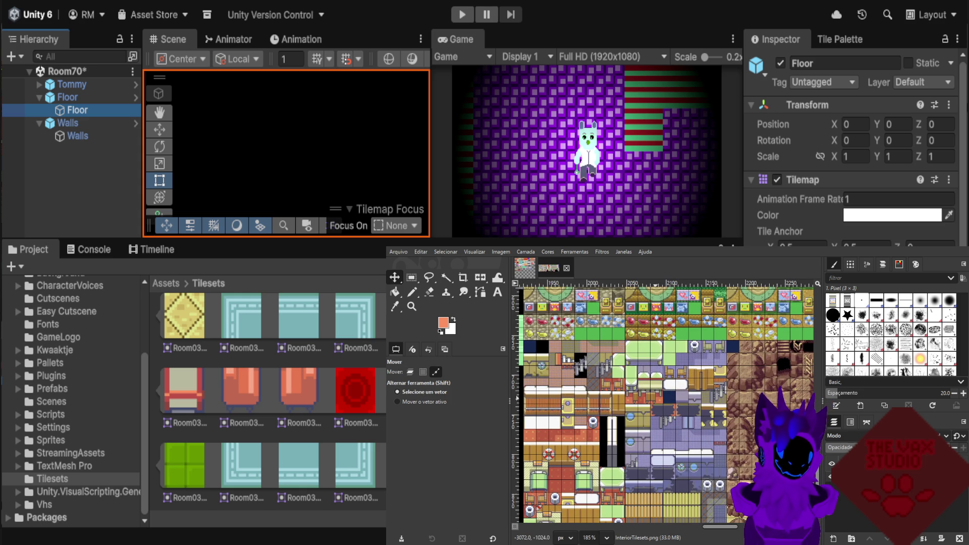
scroll(733, 379, "up", 1, "ctrl")
scroll(727, 381, "up", 1, "ctrl")
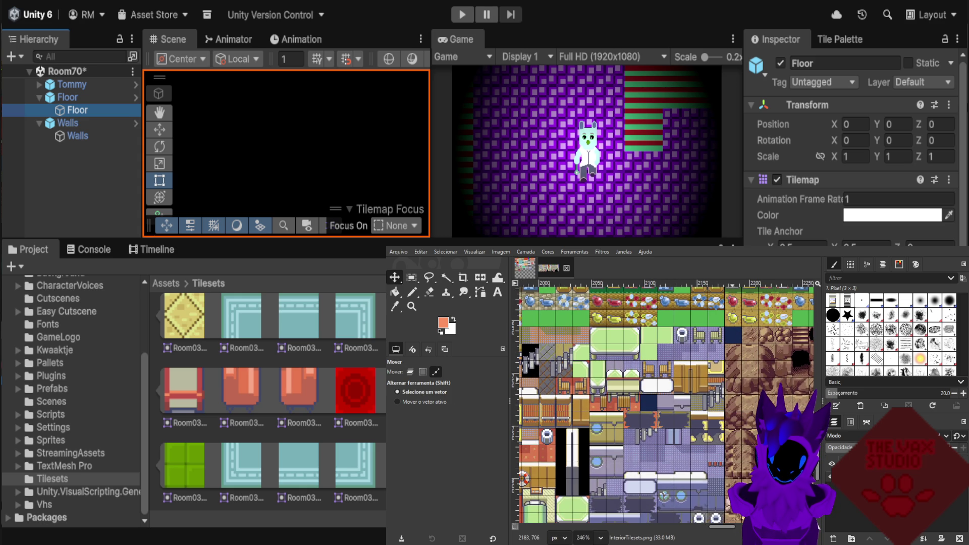
scroll(654, 404, "down", 3, "ctrl")
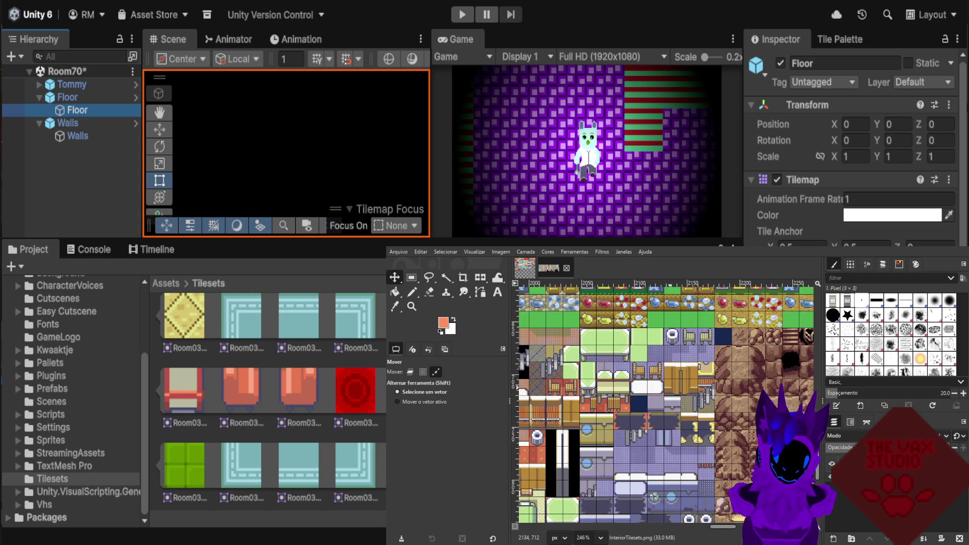
scroll(766, 393, "down", 2, "ctrl")
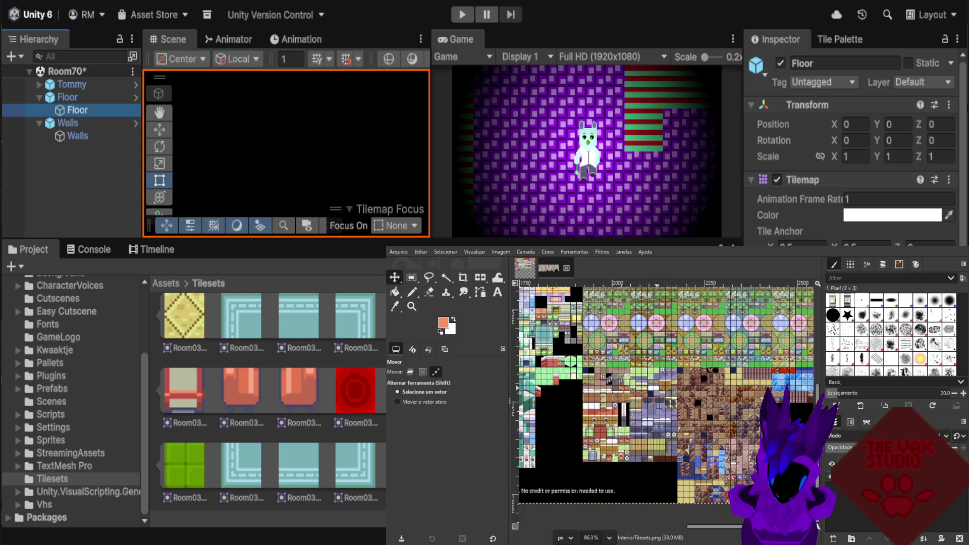
scroll(766, 393, "up", 2, "ctrl")
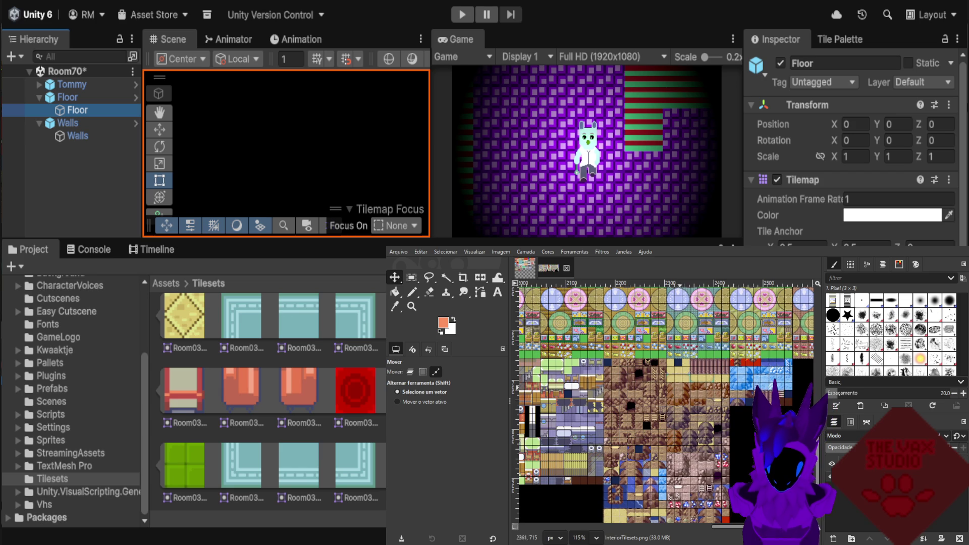
scroll(699, 392, "down", 4, "ctrl")
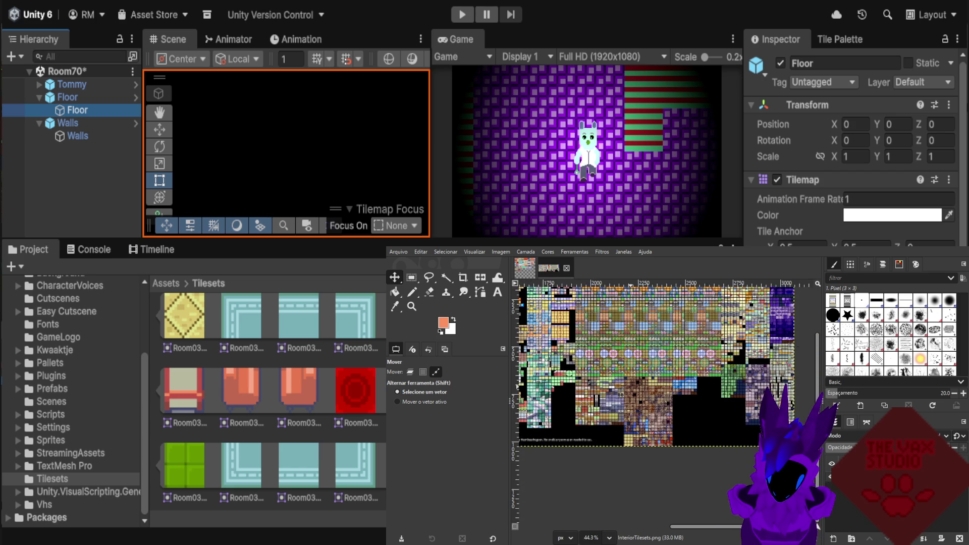
scroll(699, 392, "up", 1, "ctrl")
scroll(766, 389, "up", 1)
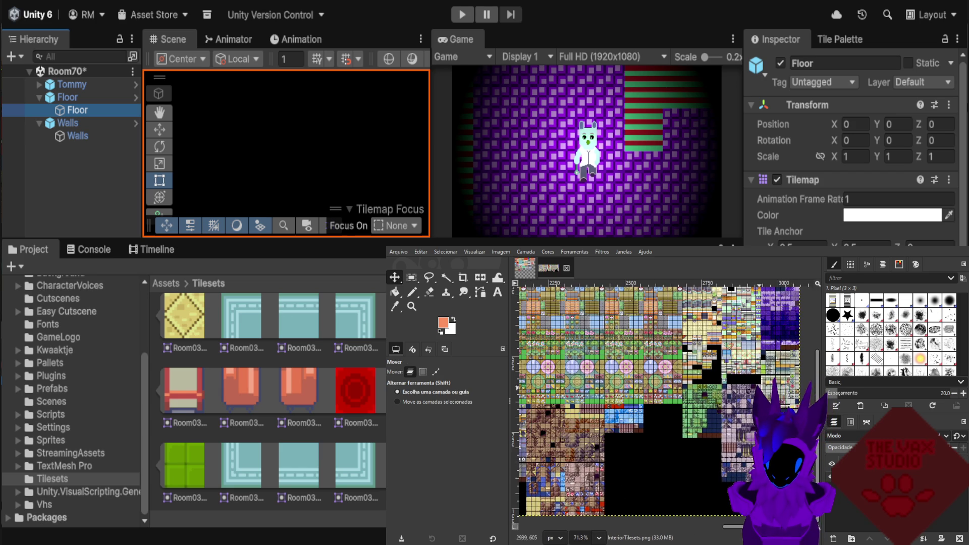
scroll(766, 383, "up", 1)
scroll(765, 373, "up", 1)
scroll(764, 360, "up", 1)
scroll(757, 389, "up", 4)
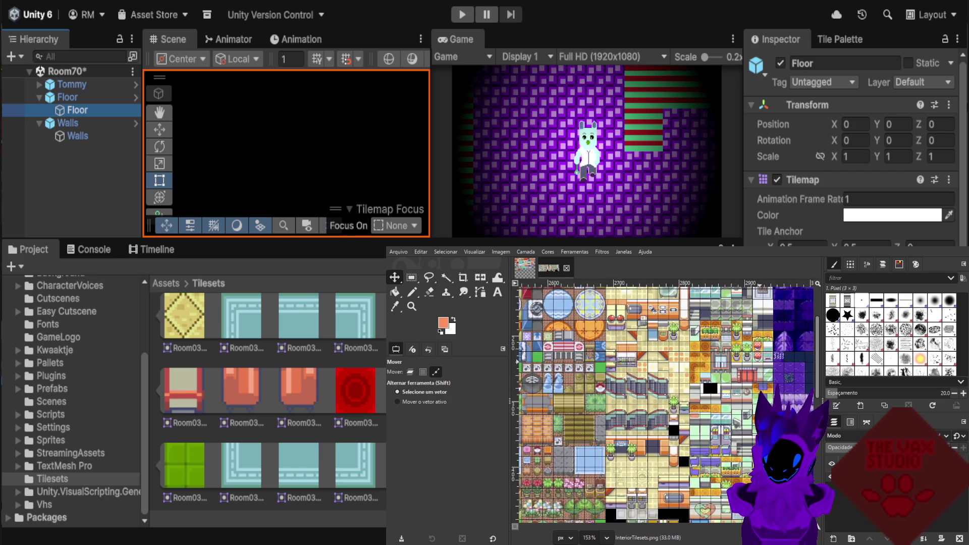
scroll(757, 389, "up", 3)
scroll(759, 391, "up", 2)
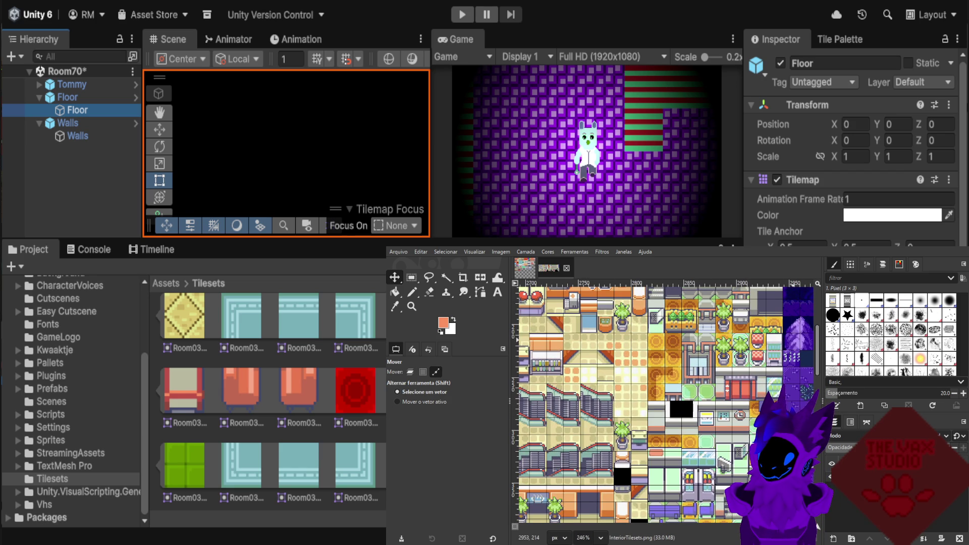
scroll(791, 343, "up", 2)
scroll(791, 343, "up", 2)
scroll(792, 343, "up", 1)
scroll(767, 399, "right", 1)
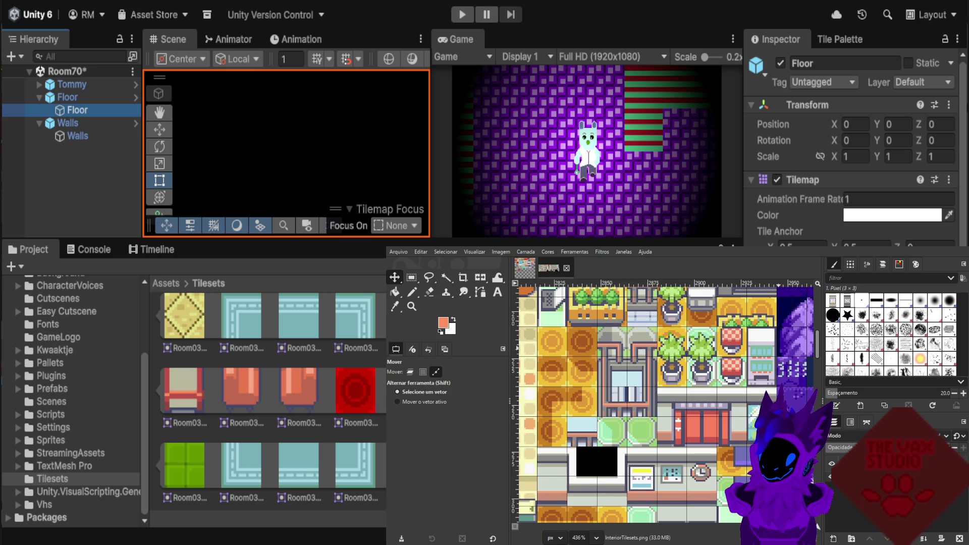
scroll(742, 429, "up", 1)
scroll(727, 433, "up", 2)
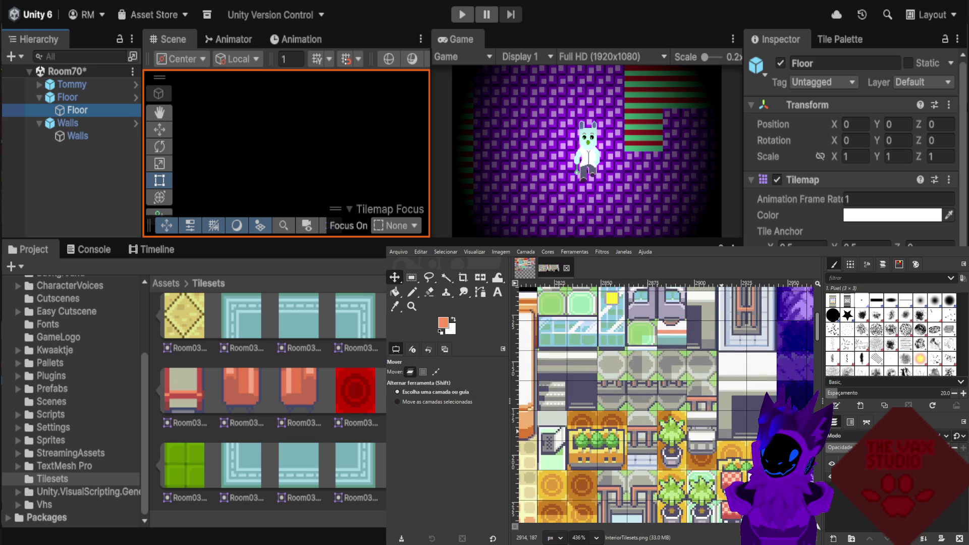
scroll(727, 432, "up", 1)
scroll(727, 433, "up", 2)
scroll(727, 433, "up", 1)
scroll(722, 429, "up", 1)
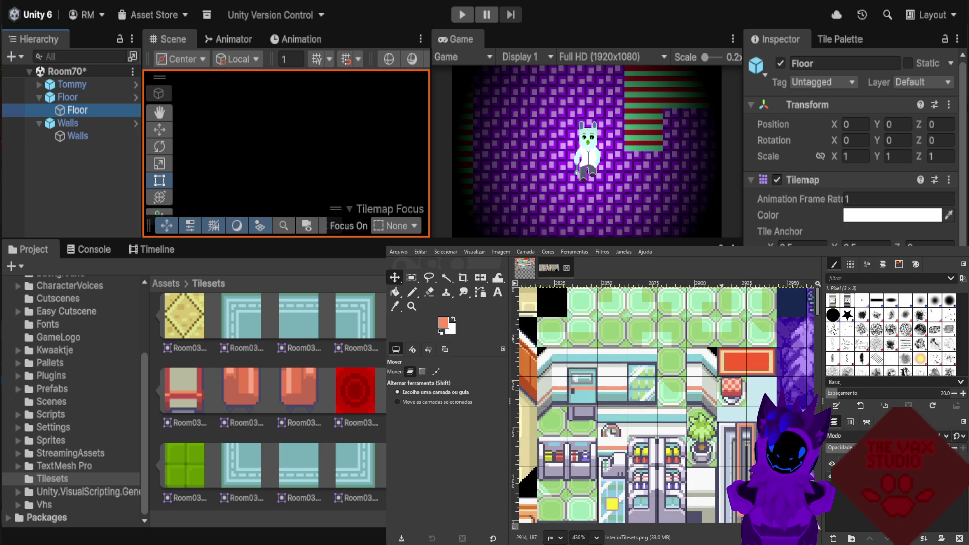
scroll(722, 429, "down", 5)
scroll(625, 429, "down", 4)
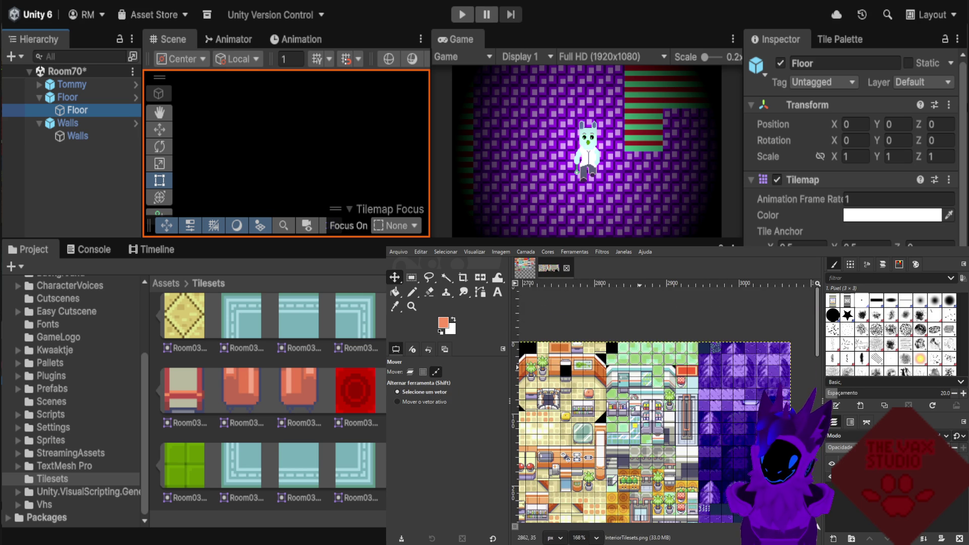
scroll(625, 429, "up", 2)
scroll(626, 429, "down", 2)
scroll(626, 429, "up", 3)
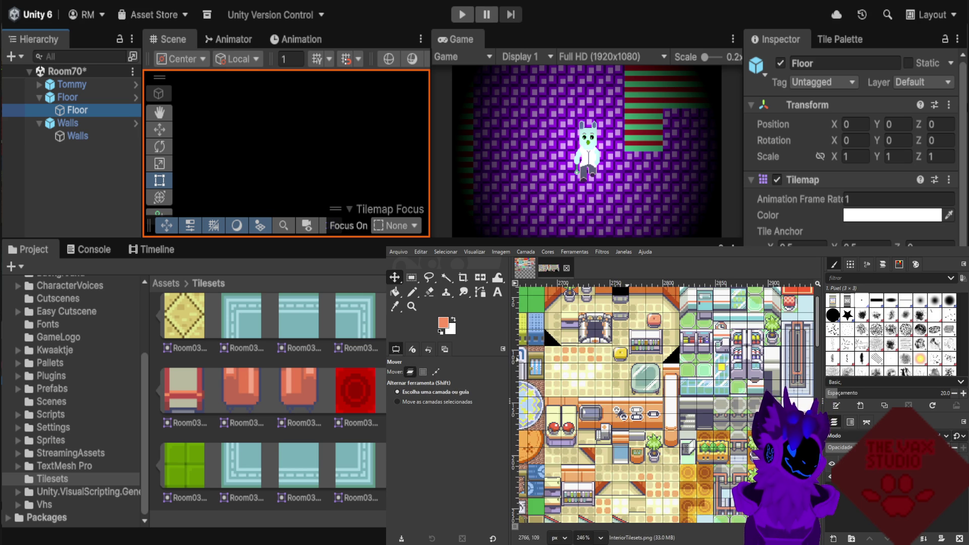
scroll(626, 429, "down", 1)
scroll(626, 429, "down", 1)
scroll(625, 429, "down", 1)
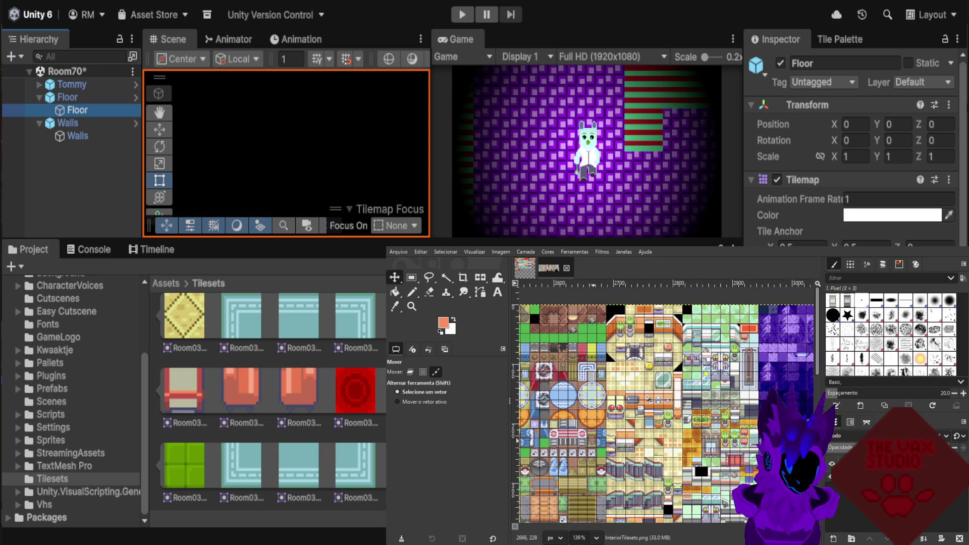
scroll(578, 352, "left", 2)
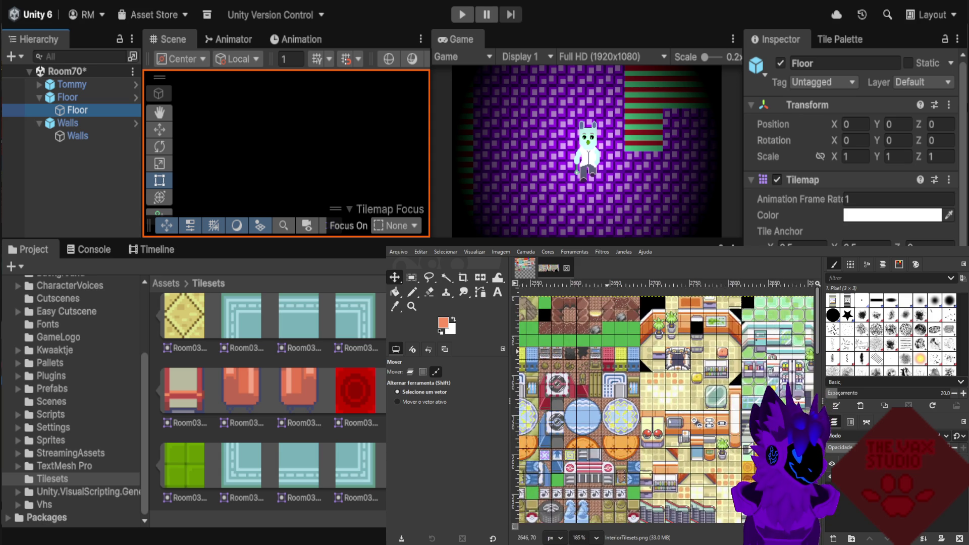
scroll(609, 354, "up", 4)
scroll(618, 358, "up", 1)
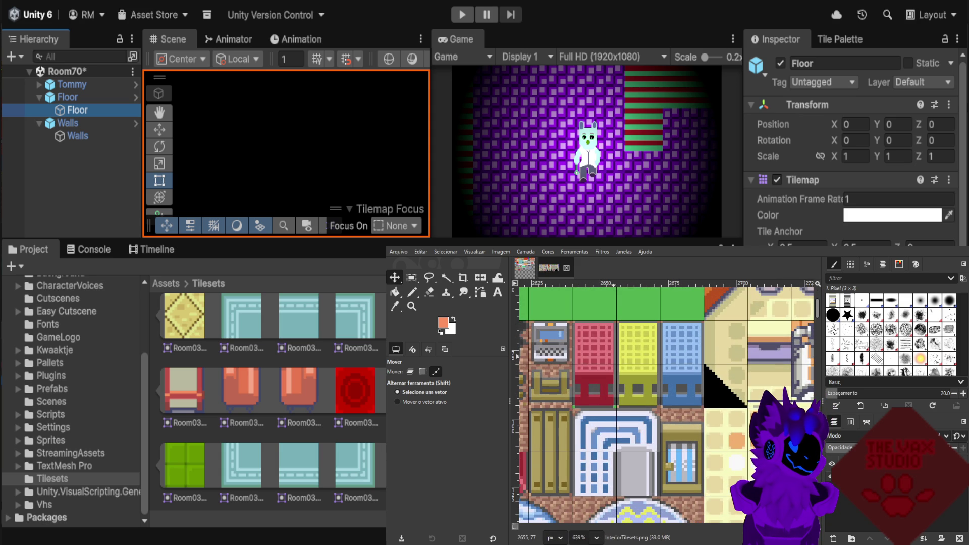
scroll(613, 353, "down", 2)
scroll(621, 353, "down", 2)
scroll(636, 353, "down", 2)
scroll(649, 383, "down", 1)
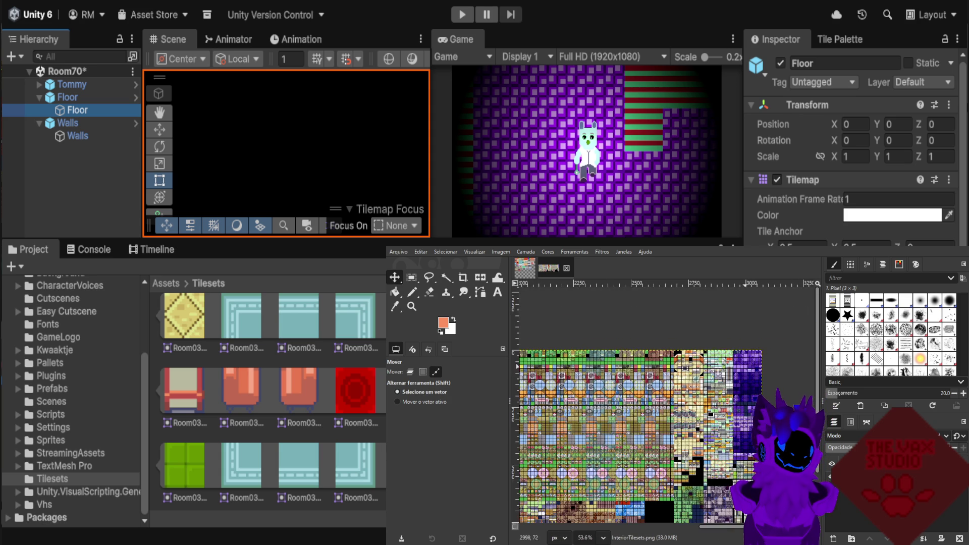
scroll(569, 383, "left", 3)
scroll(575, 359, "down", 2)
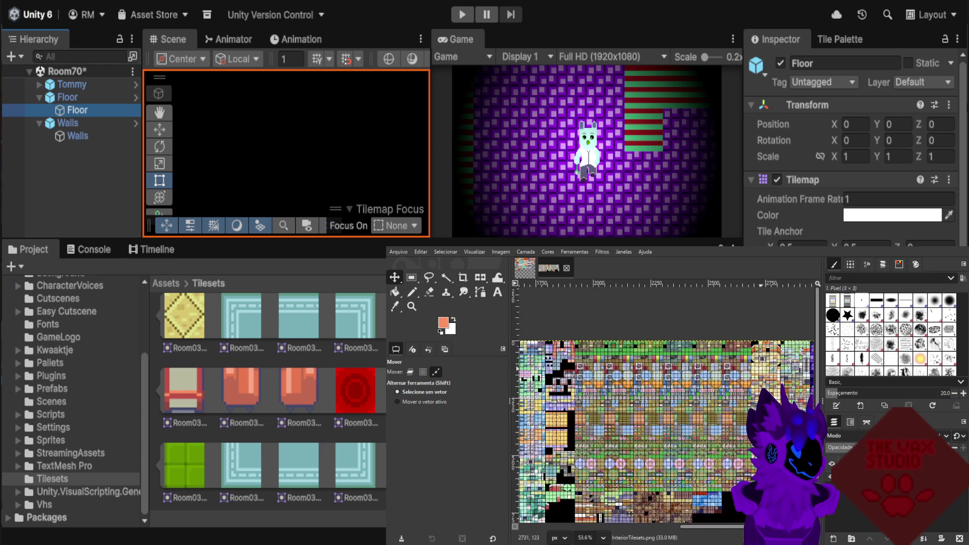
scroll(619, 347, "up", 2)
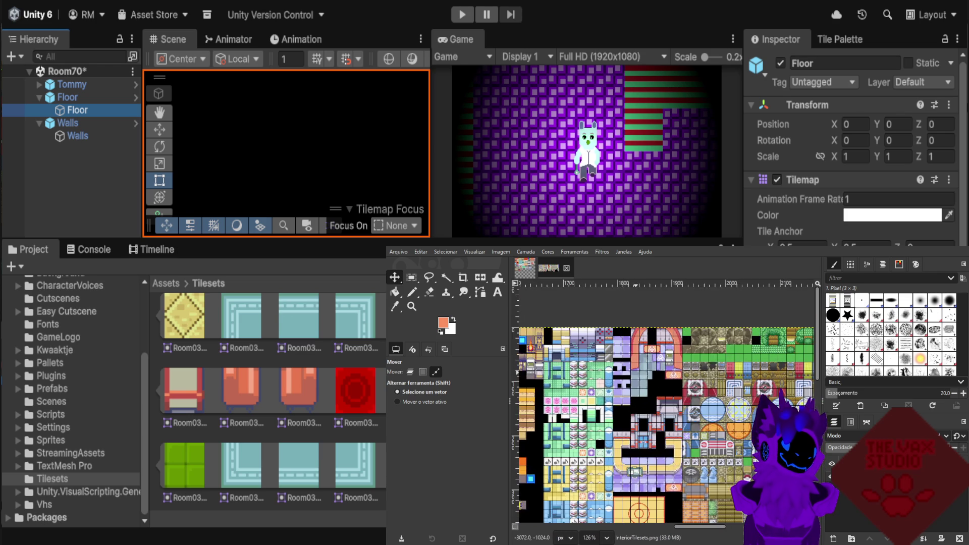
scroll(618, 347, "up", 2)
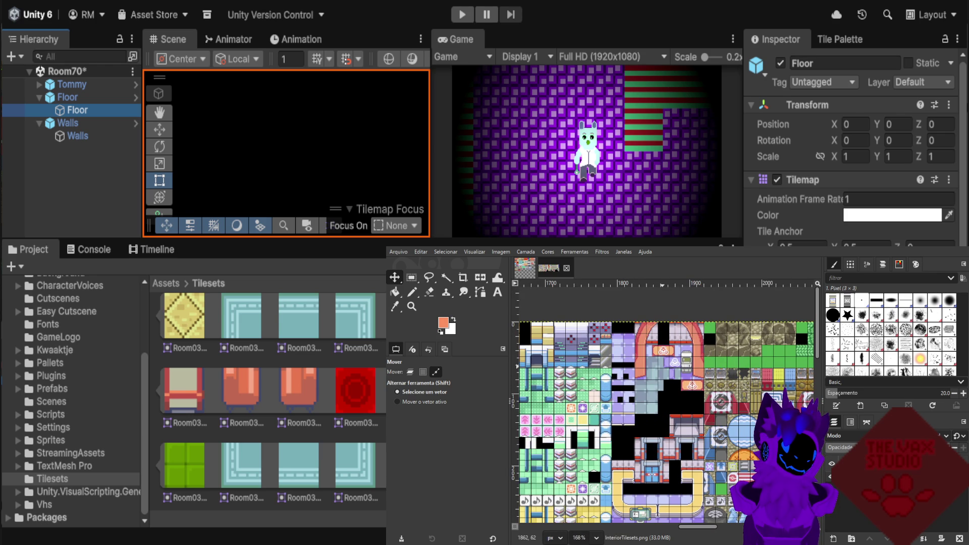
scroll(663, 367, "down", 1)
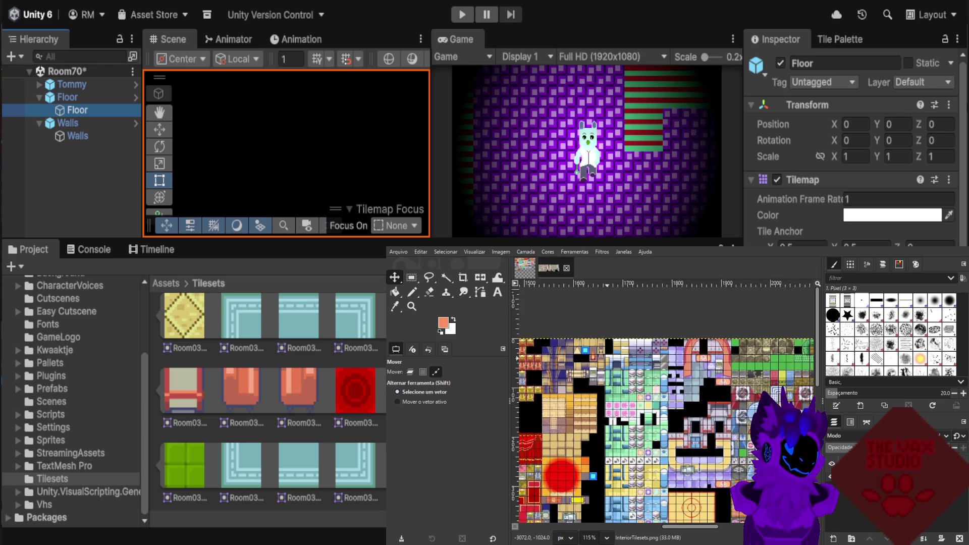
scroll(652, 364, "down", 1)
scroll(652, 364, "down", 1)
scroll(652, 364, "down", 1)
scroll(600, 359, "up", 1)
scroll(601, 360, "up", 2)
scroll(601, 360, "up", 1)
scroll(601, 359, "up", 2)
scroll(560, 372, "left", 5)
scroll(561, 373, "up", 1)
scroll(560, 372, "left", 2)
scroll(561, 372, "up", 1)
scroll(560, 372, "left", 2)
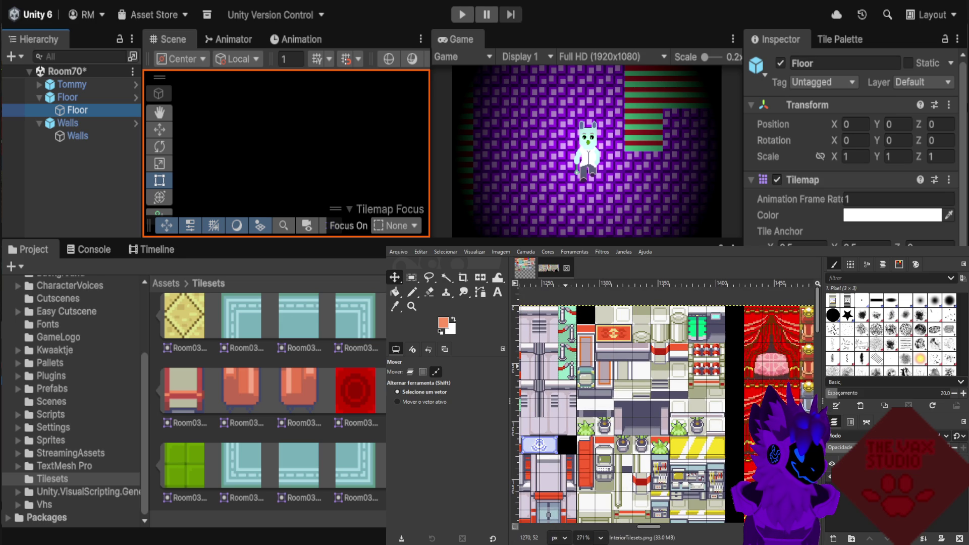
scroll(567, 369, "down", 1)
scroll(568, 369, "down", 1)
scroll(562, 349, "down", 1)
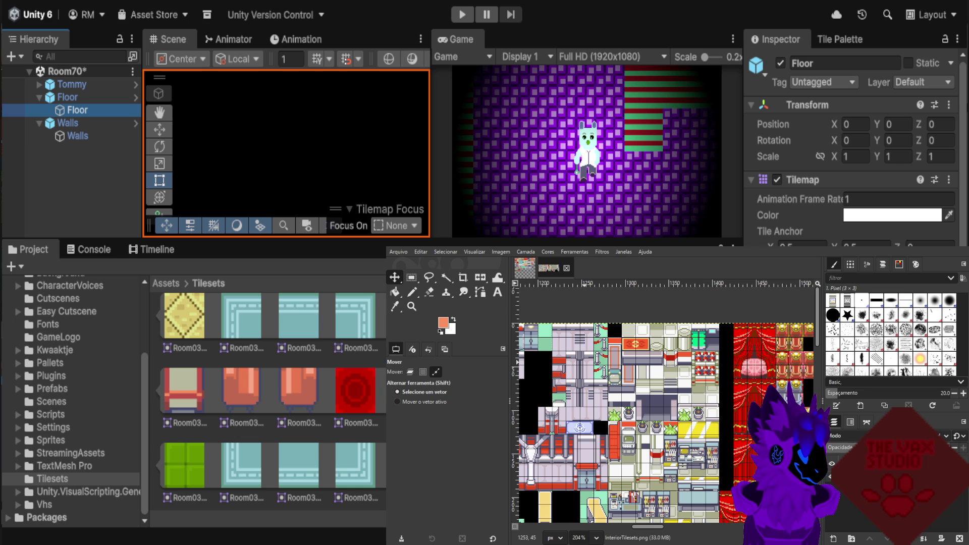
scroll(585, 368, "up", 1)
left_click(410, 372)
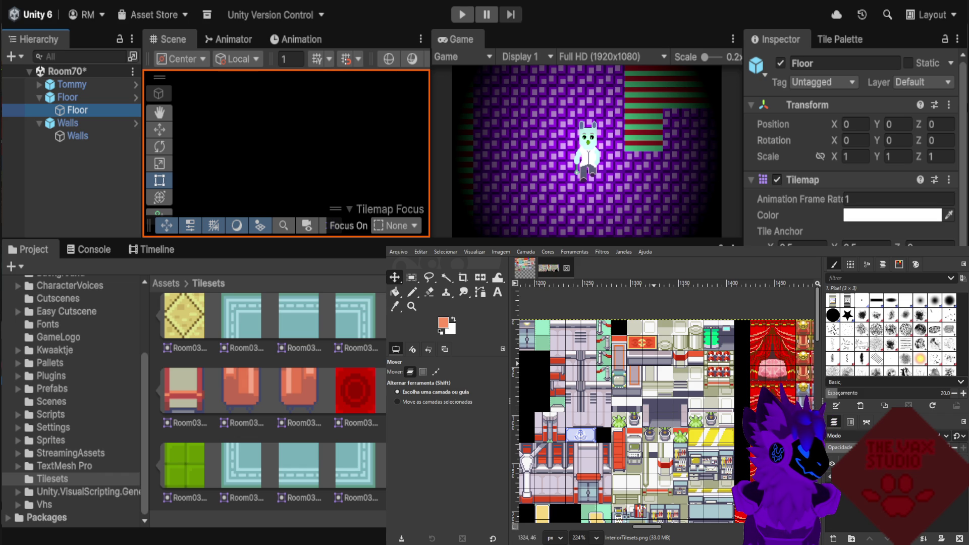
left_click(436, 372)
scroll(666, 424, "left", 5)
scroll(580, 337, "up", 1)
scroll(581, 337, "up", 1)
scroll(580, 337, "down", 1)
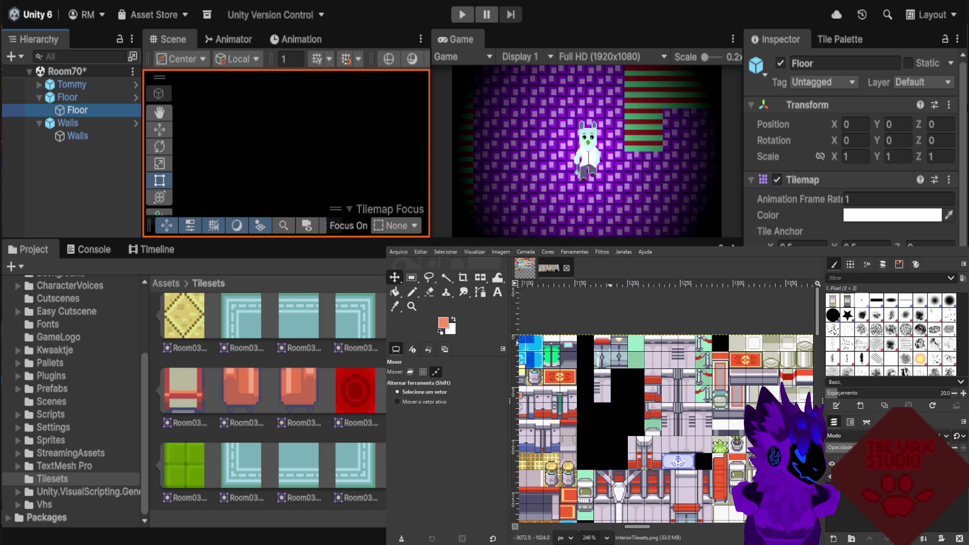
scroll(580, 337, "down", 1)
left_click(410, 372)
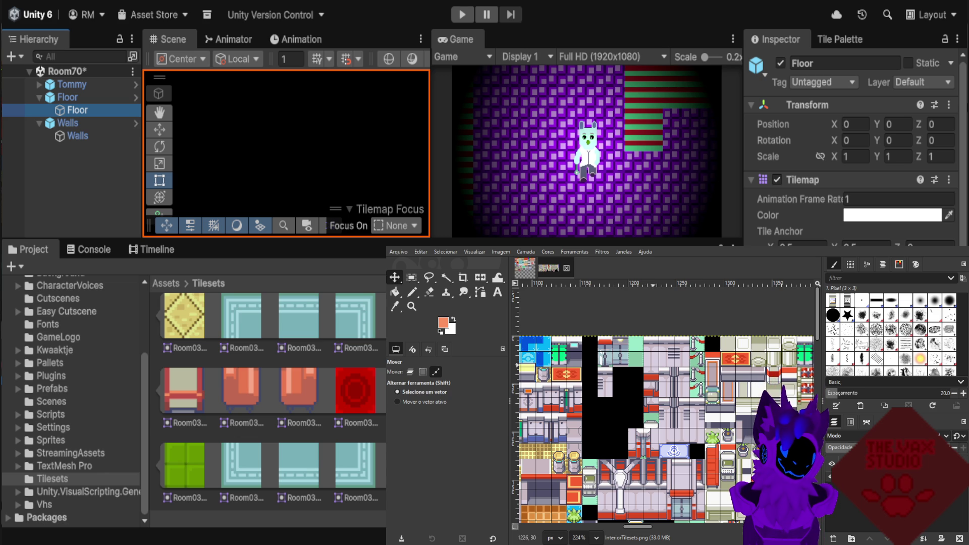
scroll(656, 341, "up", 2)
scroll(666, 343, "up", 2)
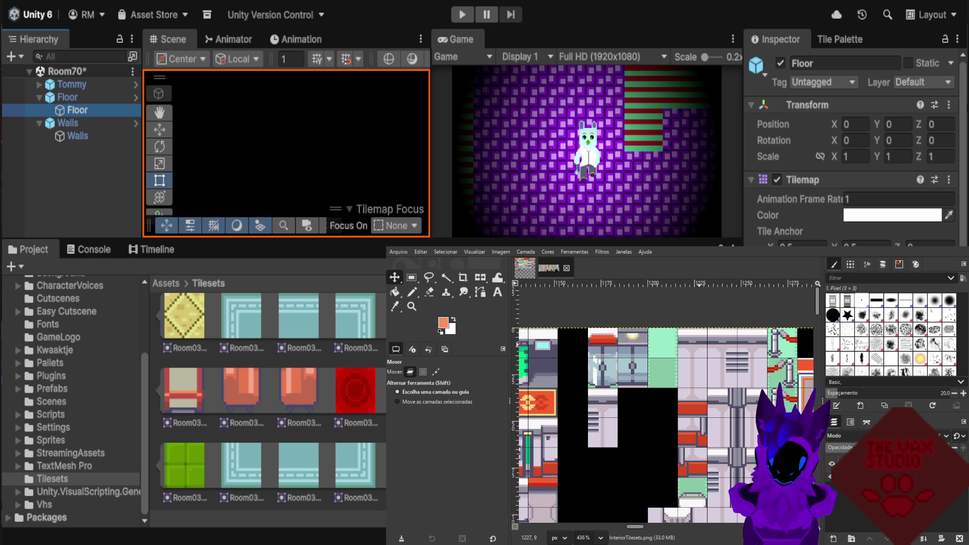
scroll(703, 346, "down", 1)
scroll(703, 346, "down", 1)
left_click(435, 372)
scroll(599, 367, "up", 1)
scroll(599, 367, "up", 1)
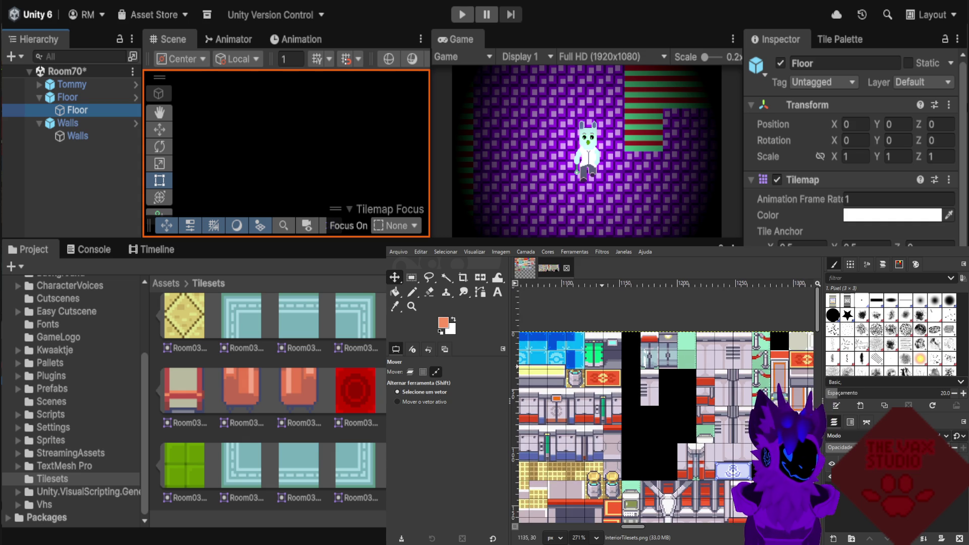
scroll(700, 355, "down", 1)
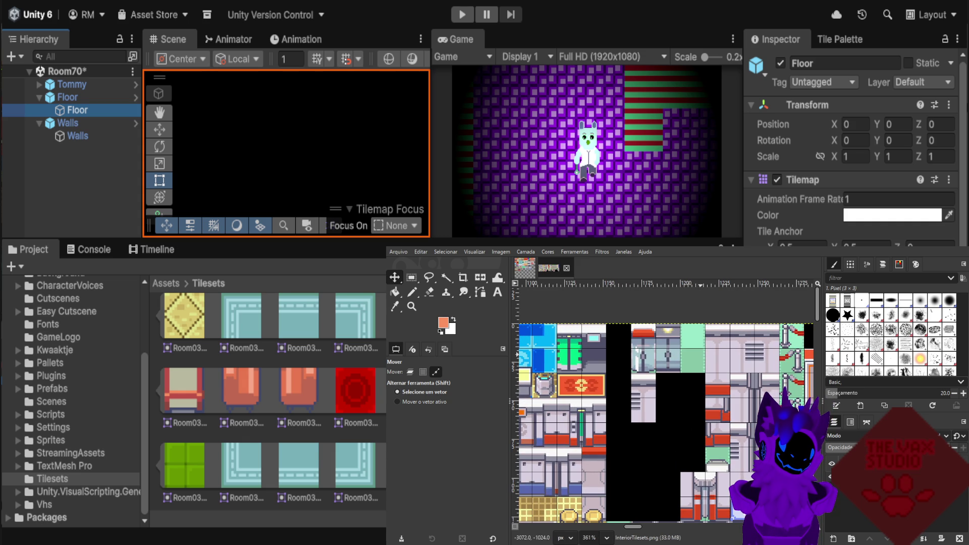
scroll(684, 356, "down", 1)
scroll(682, 354, "down", 1)
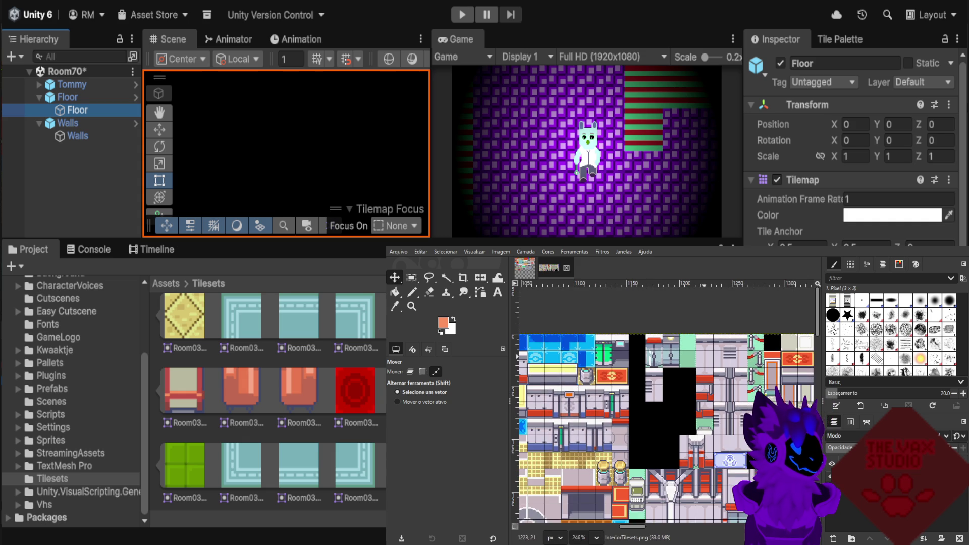
scroll(549, 432, "down", 1)
scroll(547, 432, "up", 4)
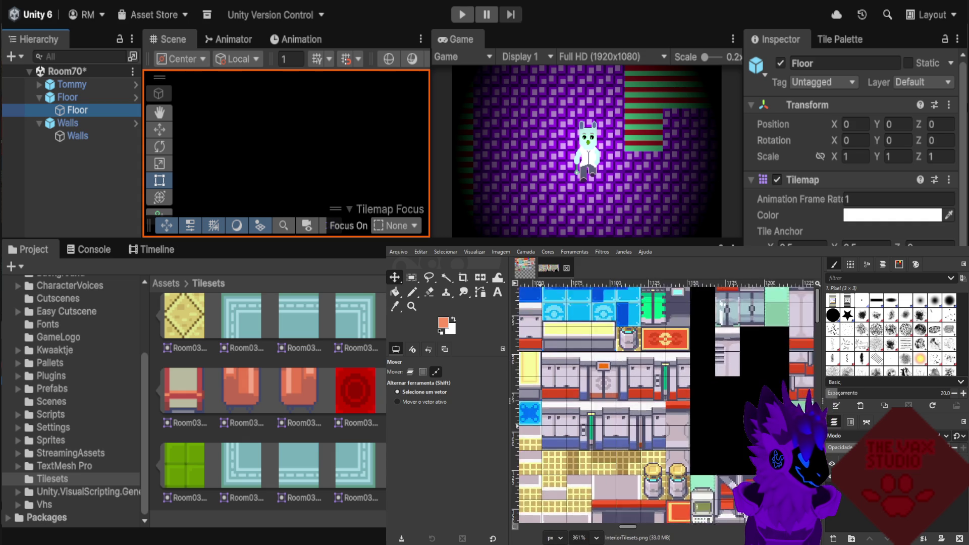
scroll(547, 432, "up", 3)
left_click(410, 371)
left_click(435, 372)
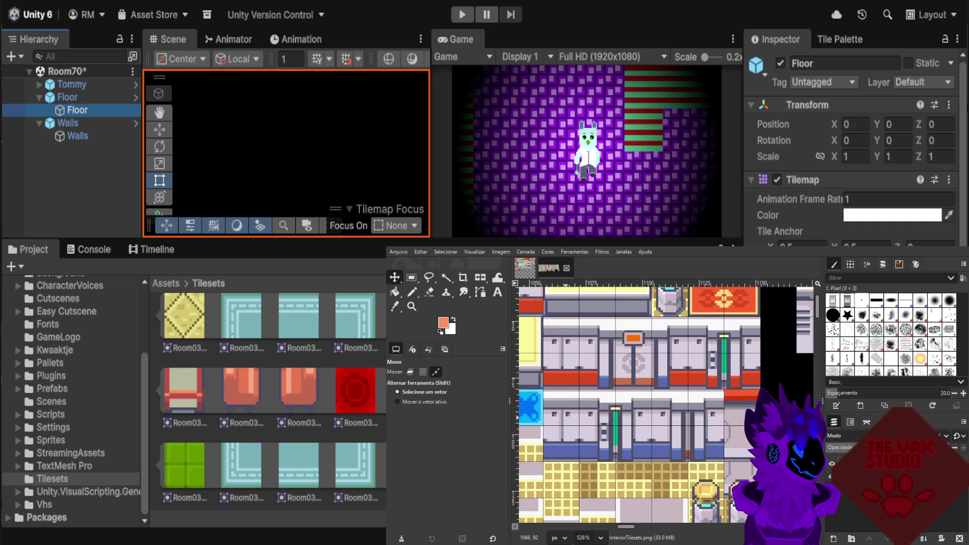
scroll(576, 409, "down", 2)
left_click(410, 371)
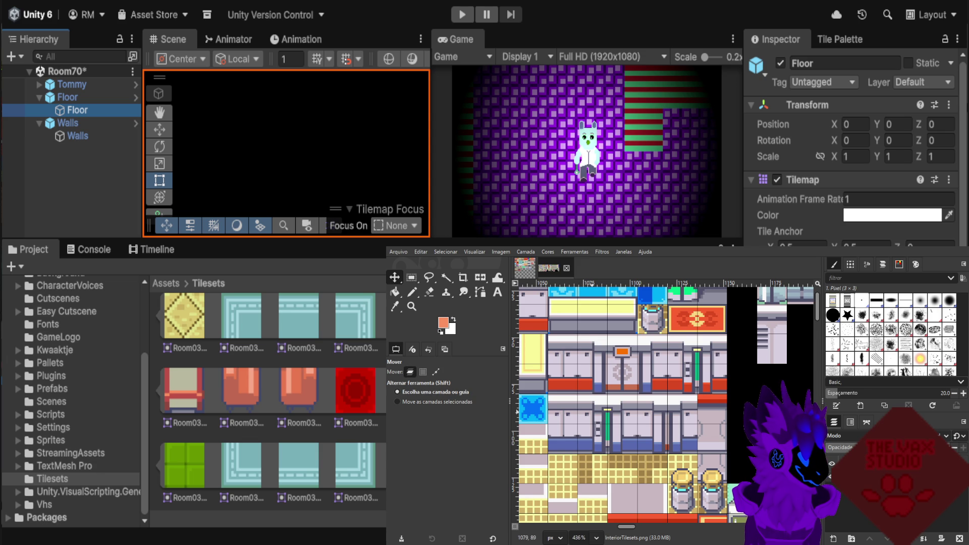
scroll(596, 408, "down", 1)
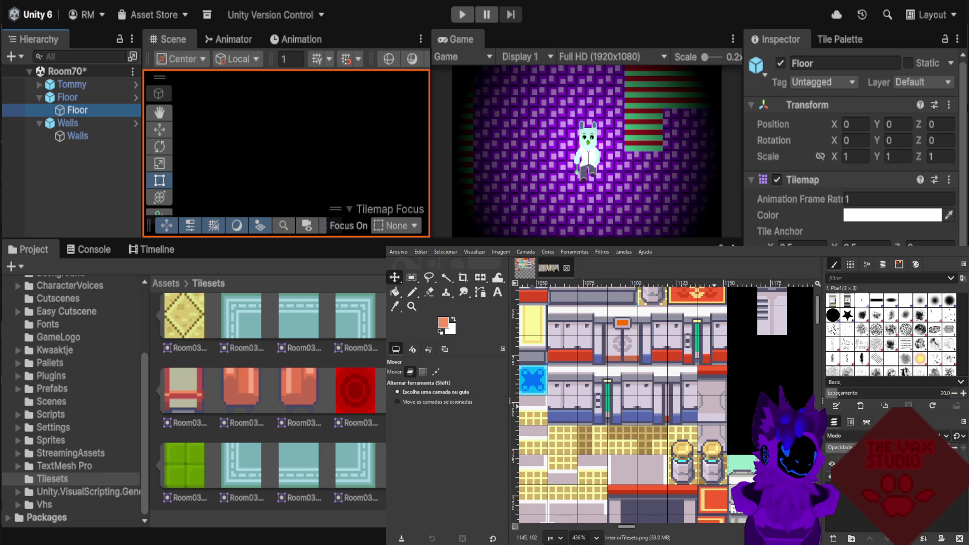
scroll(620, 404, "up", 1)
left_click(435, 371)
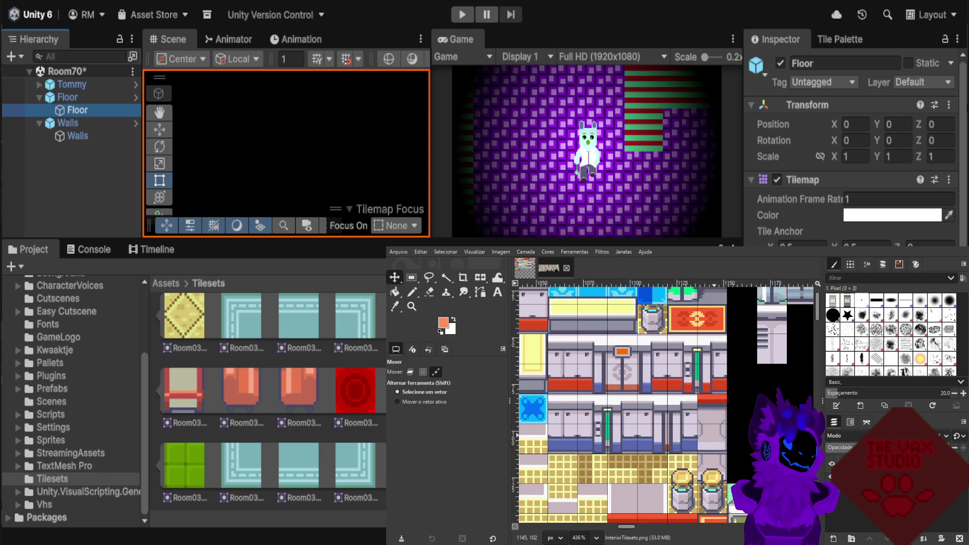
scroll(682, 388, "down", 2)
scroll(682, 388, "down", 2)
scroll(681, 389, "down", 1)
scroll(656, 403, "up", 3)
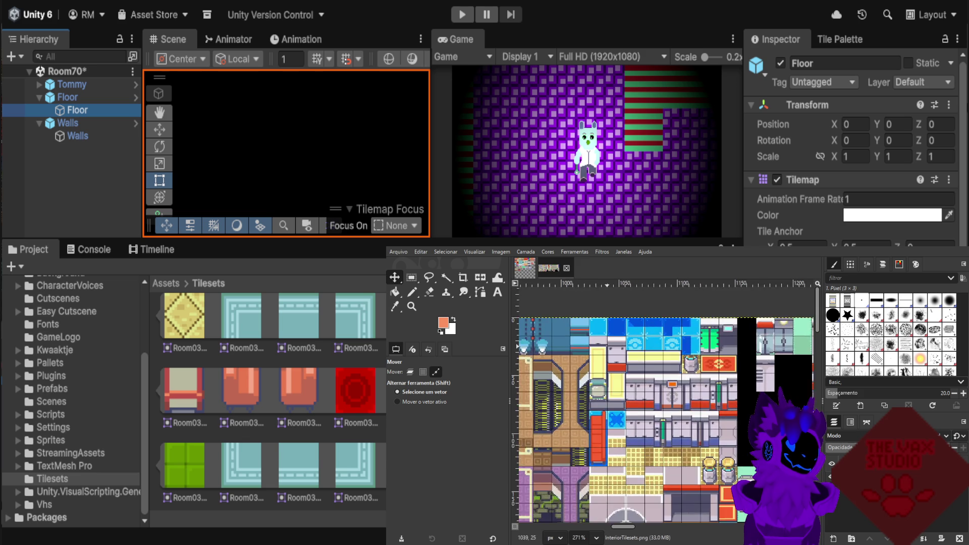
scroll(656, 404, "up", 2)
left_click(409, 372)
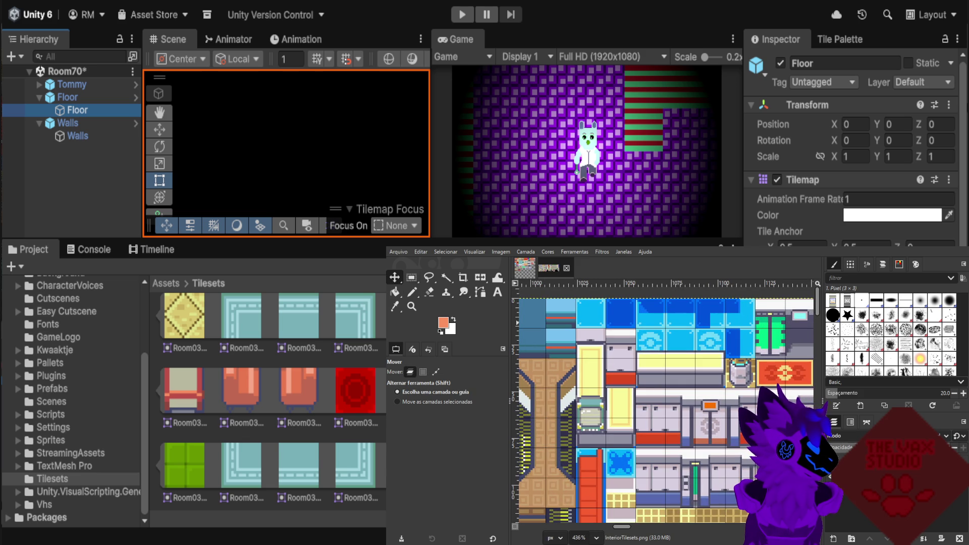
left_click(411, 277)
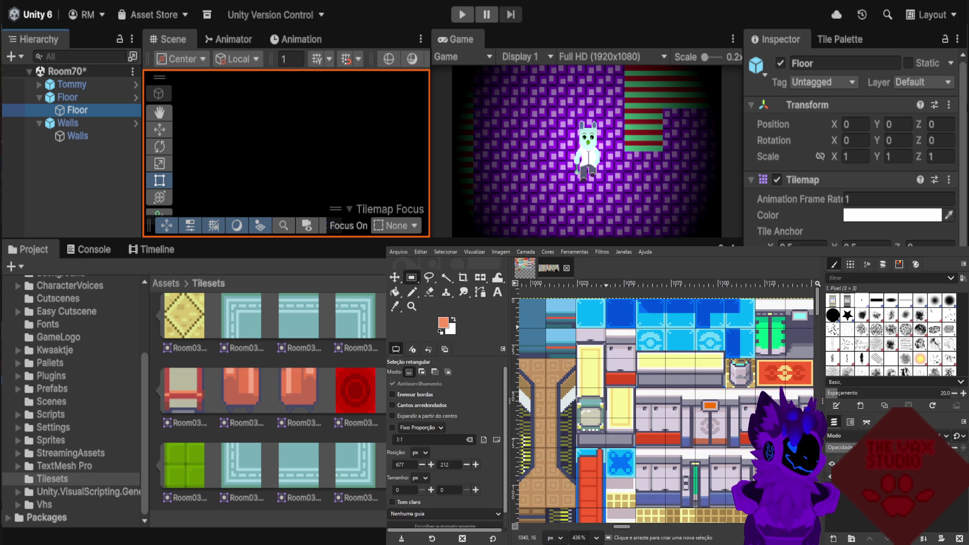
Select an exact 16×32 grey-and-red tile in the source sheet and copy it.
left_click_drag(605, 328, 635, 386)
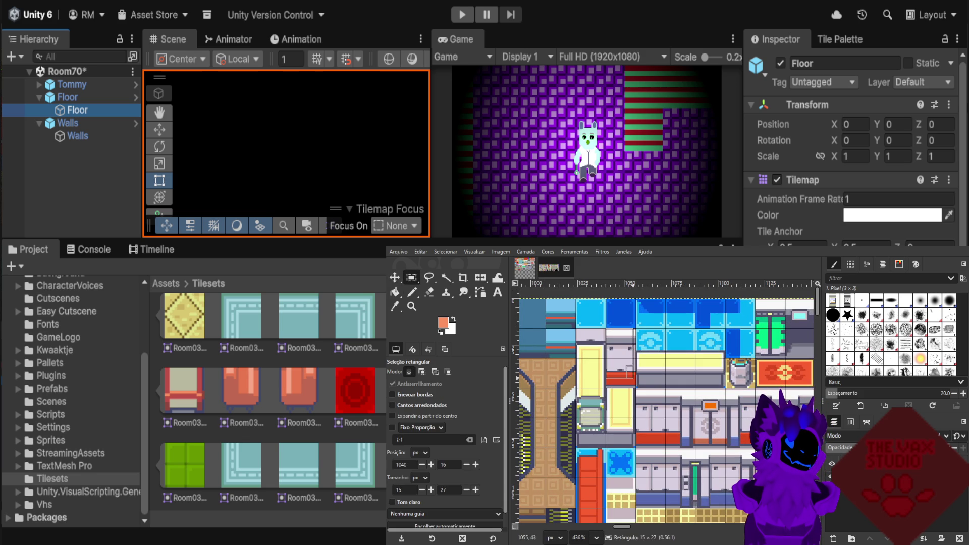
left_click_drag(640, 390, 636, 387)
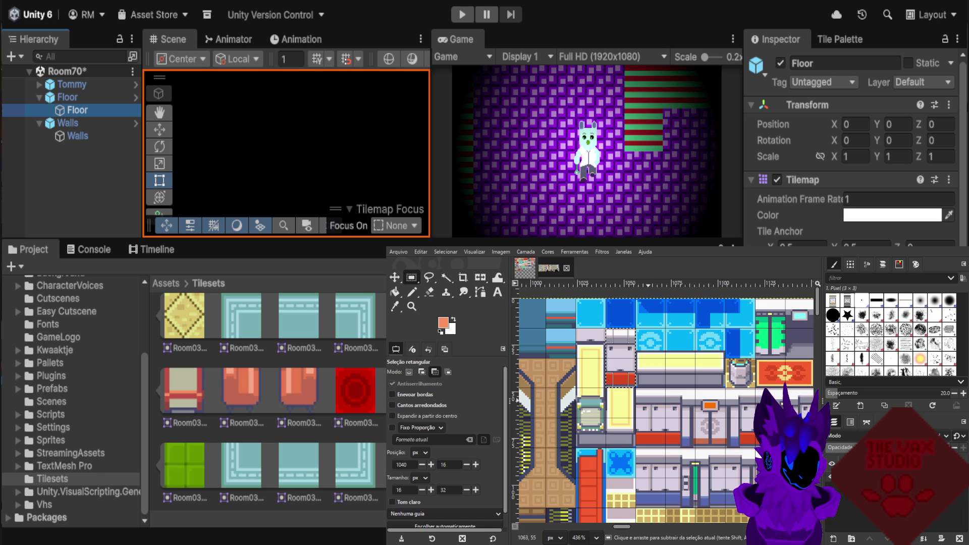
key("ctrl+c")
Paste the tile into the tileset copy and align it pixel-exactly below the purple tile.
left_click(525, 268)
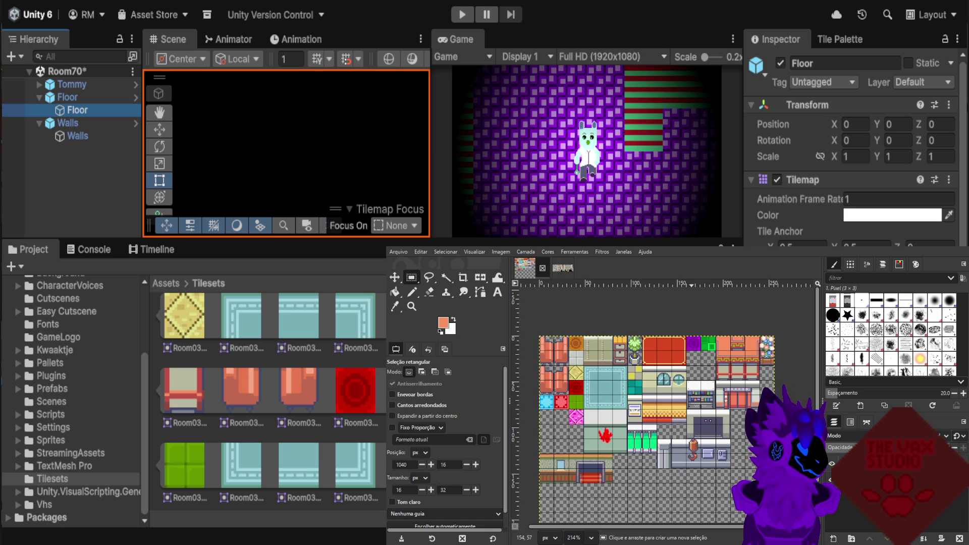
key("ctrl+v")
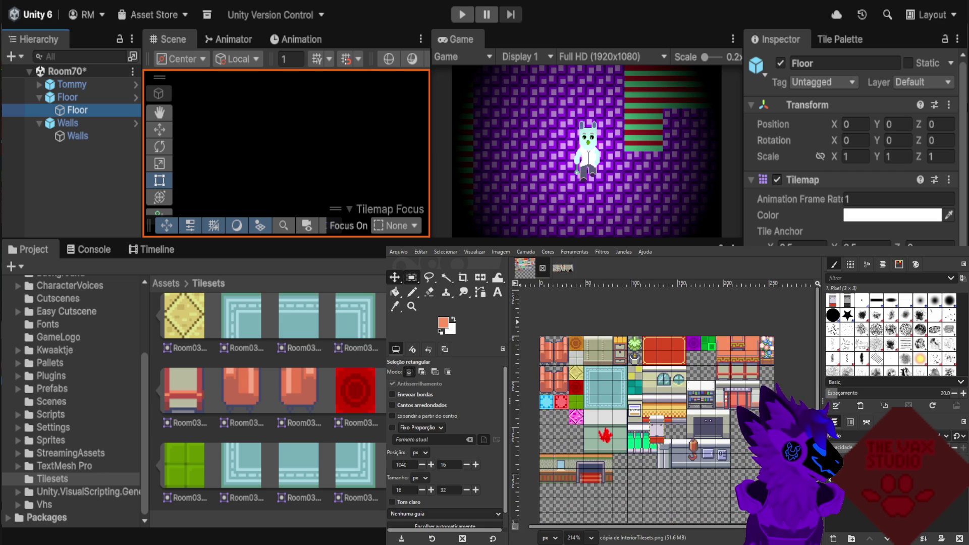
key("m")
left_click_drag(656, 433, 697, 370)
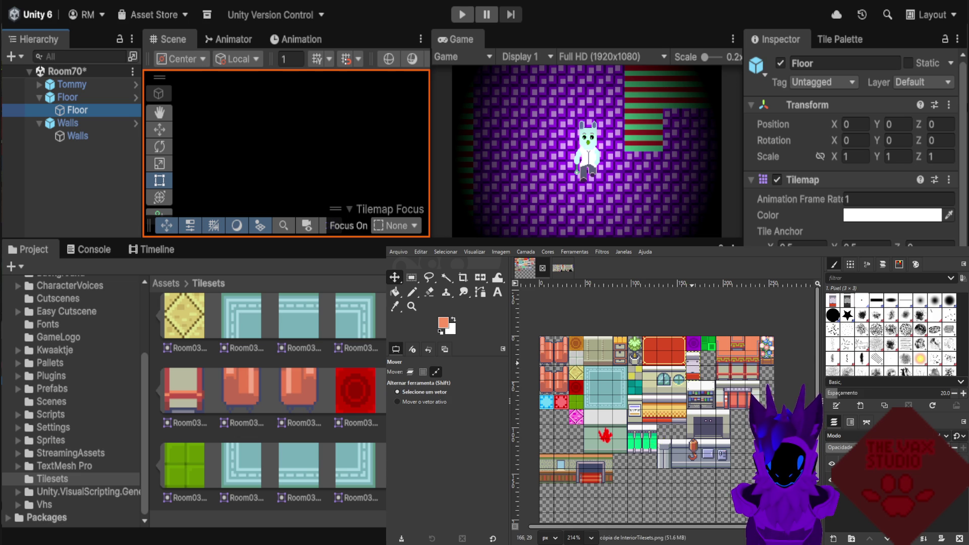
scroll(697, 370, "up", 10)
left_click_drag(684, 376, 688, 371)
left_click_drag(687, 371, 690, 369)
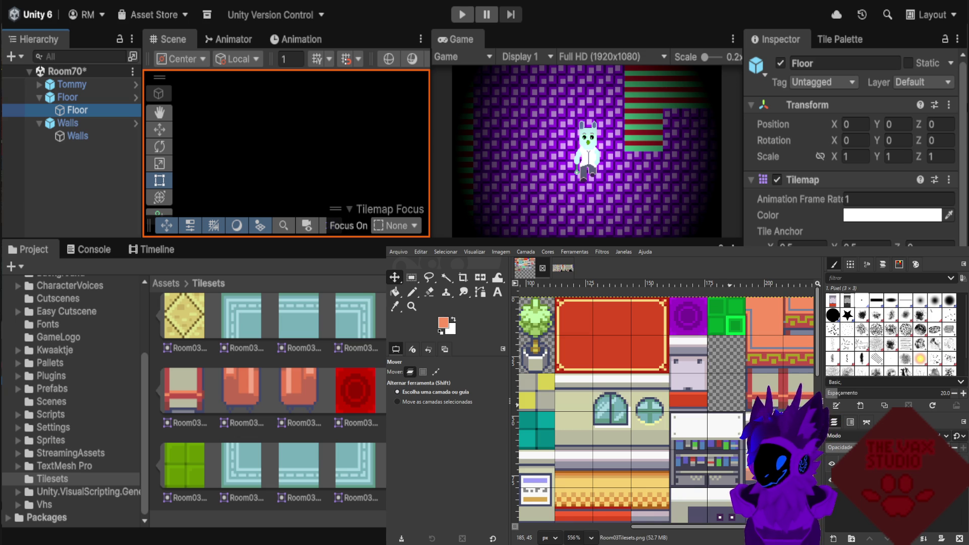
Paste a second grey-and-red tile beside the first, trying a green recolour then undoing it.
key("ctrl+Tab")
key("ctrl+Tab")
key("ctrl+v")
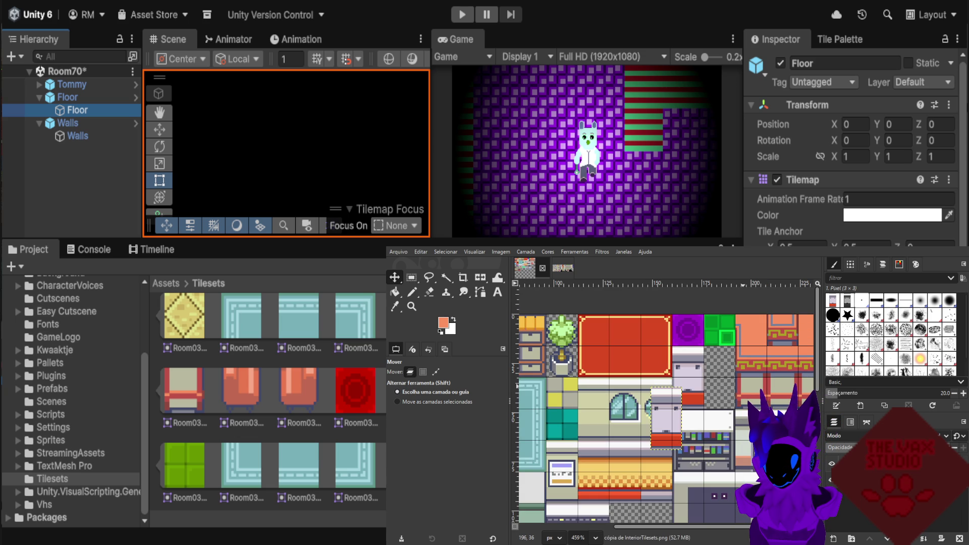
left_click_drag(657, 423, 720, 377)
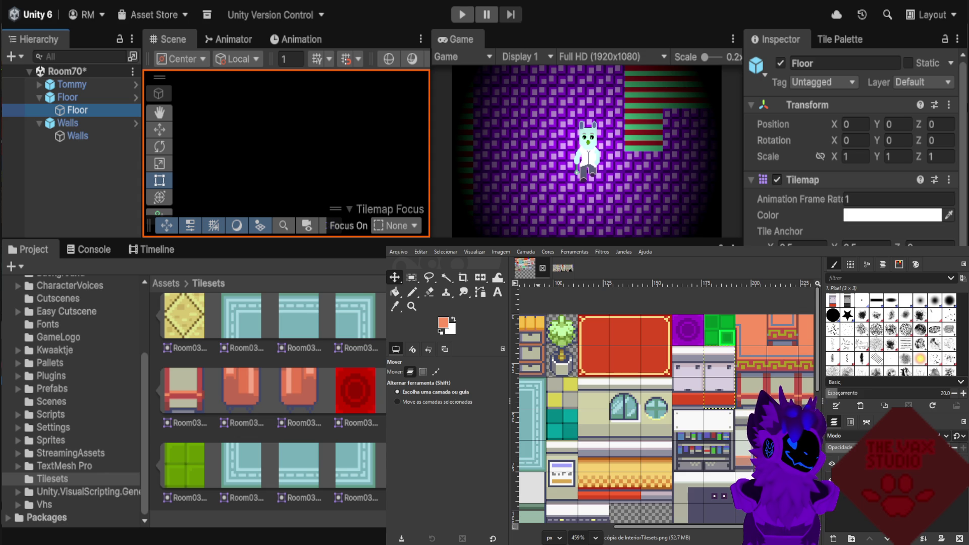
key("ctrl+f")
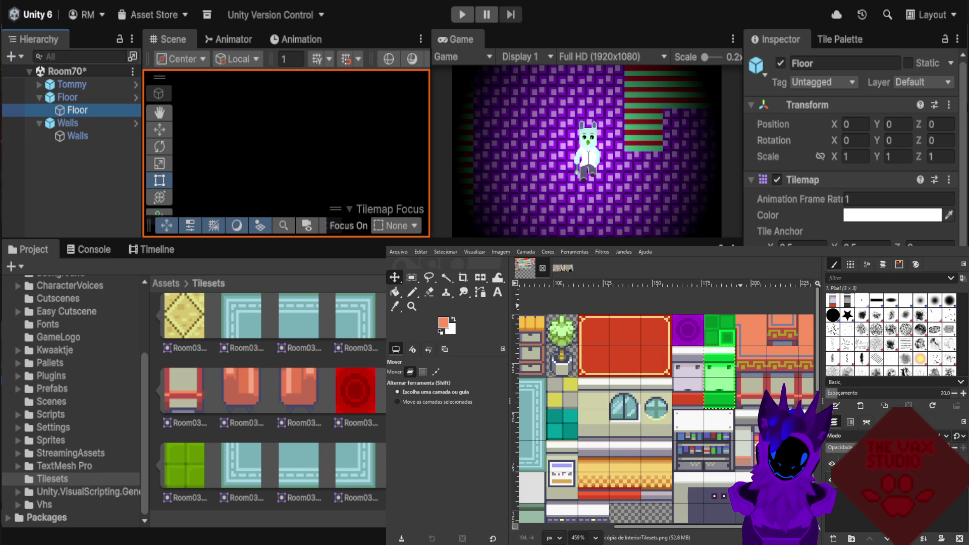
key("ctrl+z")
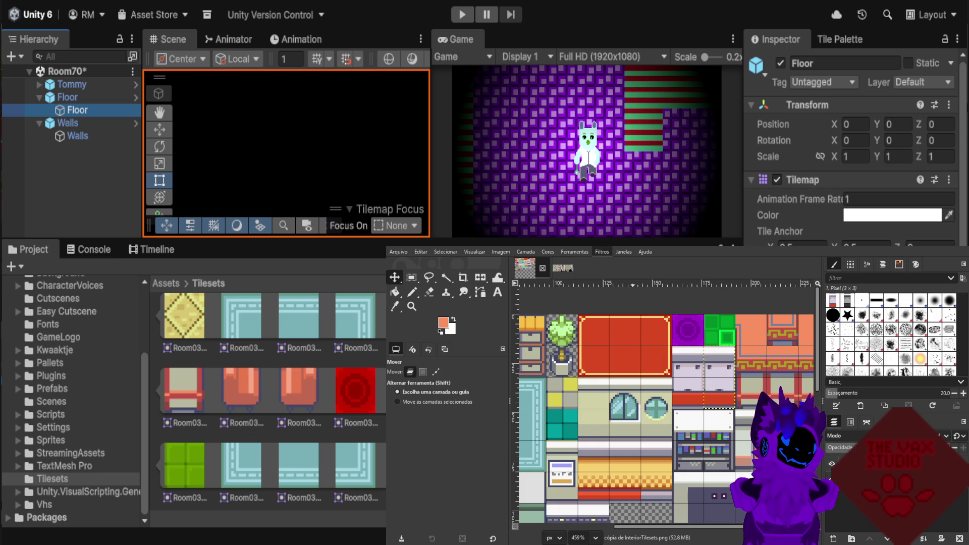
Recolour the second tile pink with a dark red base, then zoom Room03Tilesets.png onto the counter tiles.
key("ctrl+f")
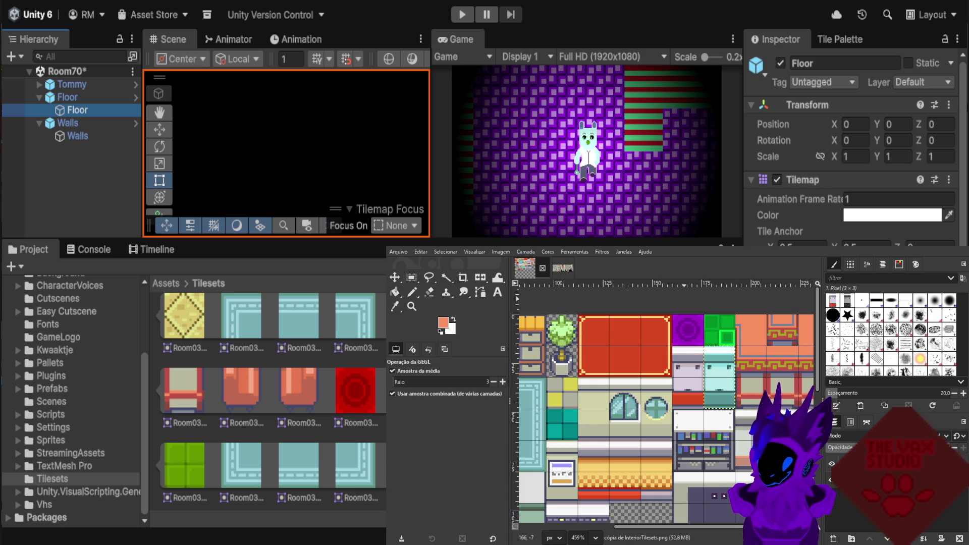
key("ctrl+f")
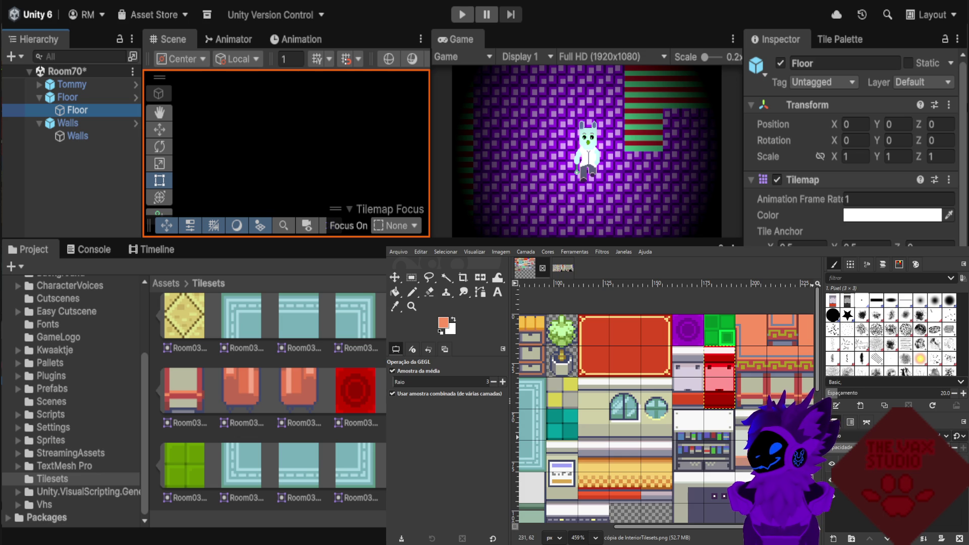
key("ctrl+Page_Down")
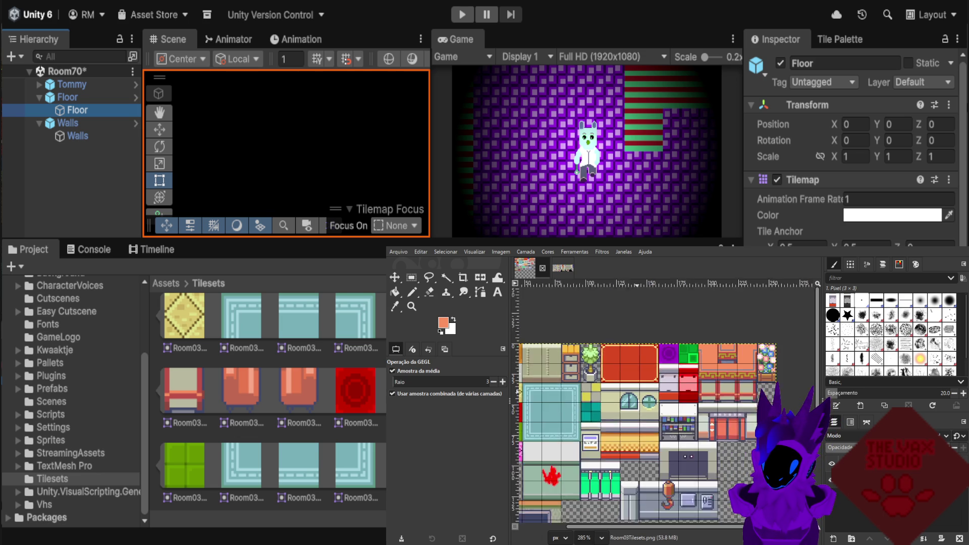
scroll(707, 419, "up", 3)
scroll(711, 421, "up", 3)
scroll(715, 422, "up", 3)
scroll(677, 414, "up", 3)
scroll(676, 414, "up", 2)
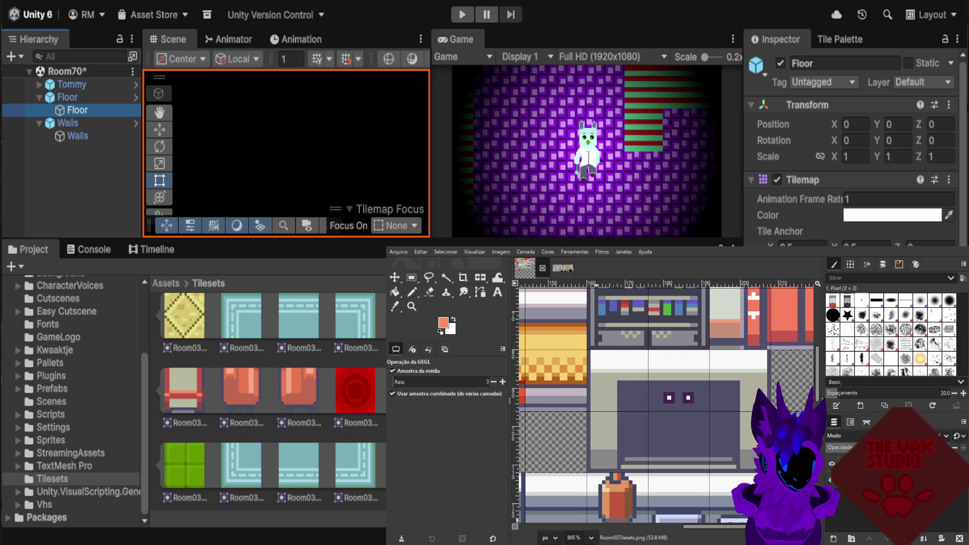
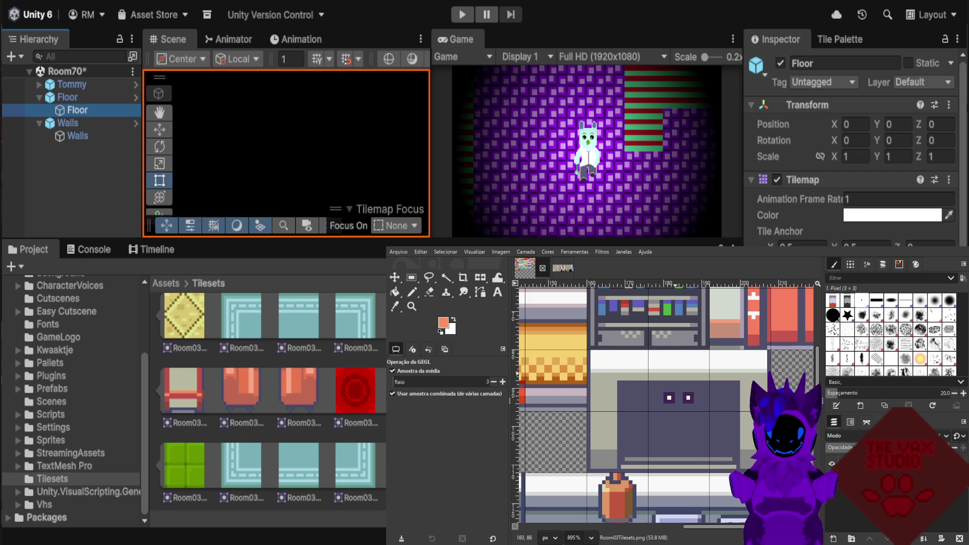
Switch to the InteriorTilesets.png image.
scroll(676, 386, "down", 2)
scroll(676, 387, "down", 2)
scroll(676, 387, "down", 1)
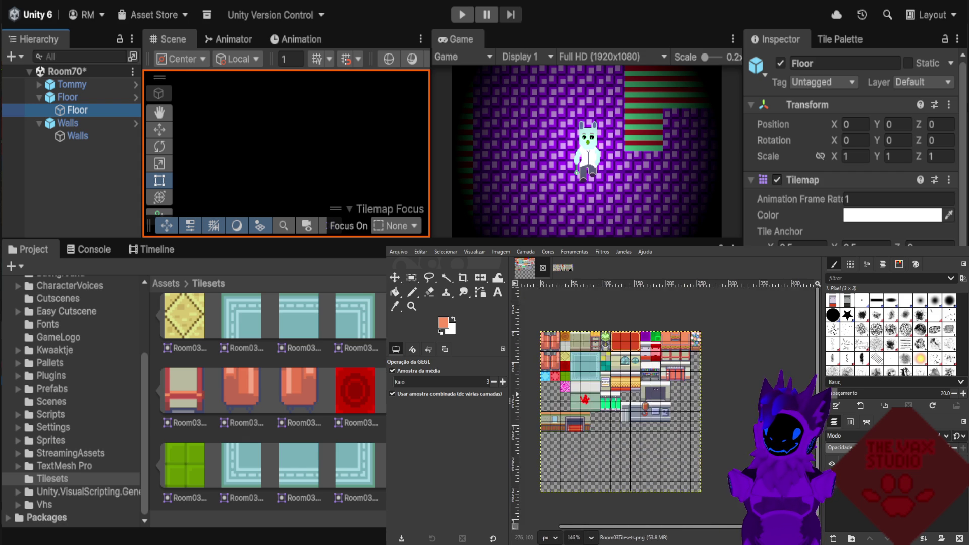
scroll(677, 403, "up", 1)
scroll(676, 403, "up", 1)
scroll(676, 403, "up", 1)
scroll(677, 403, "up", 1)
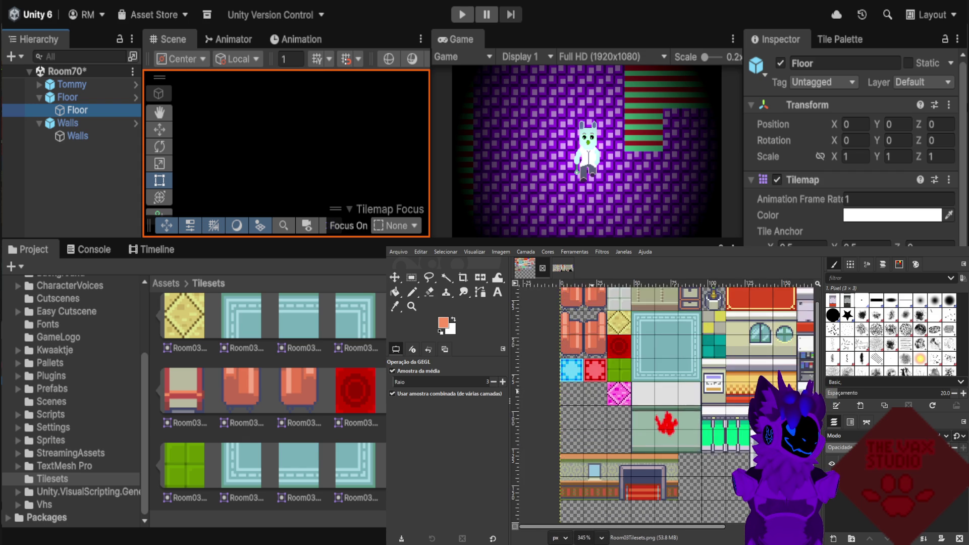
scroll(590, 393, "up", 1)
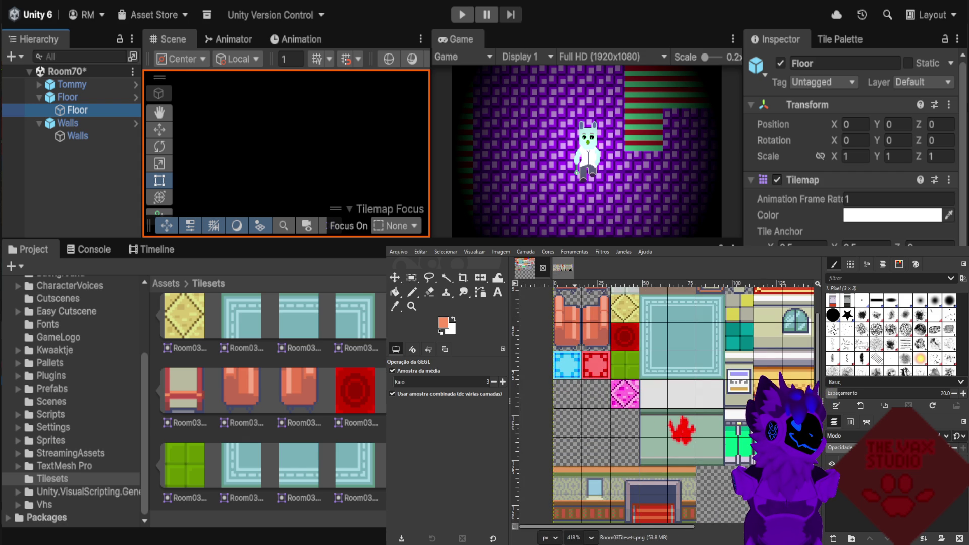
key("alt+2")
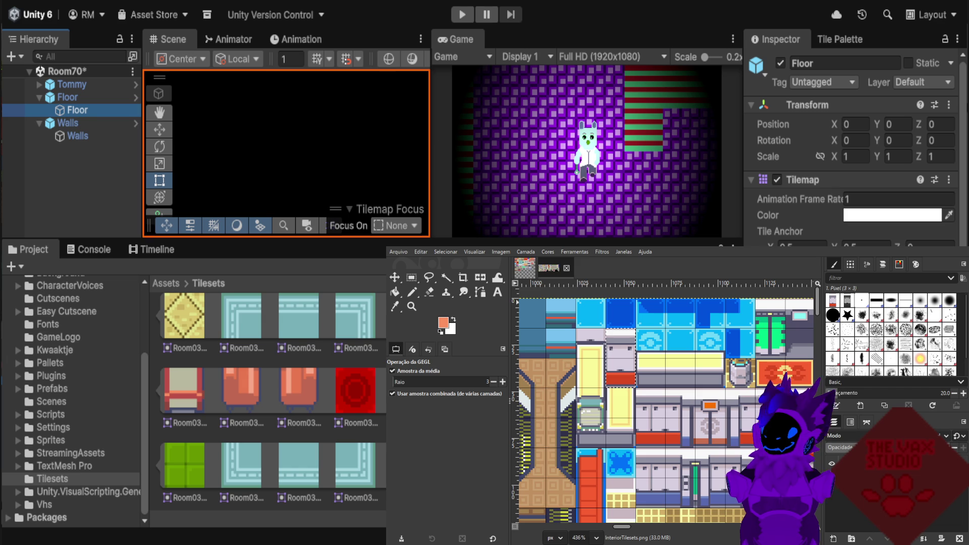
Select and copy the 16×16 olive striped tile, then return to Room03Tilesets.png.
left_click(411, 277)
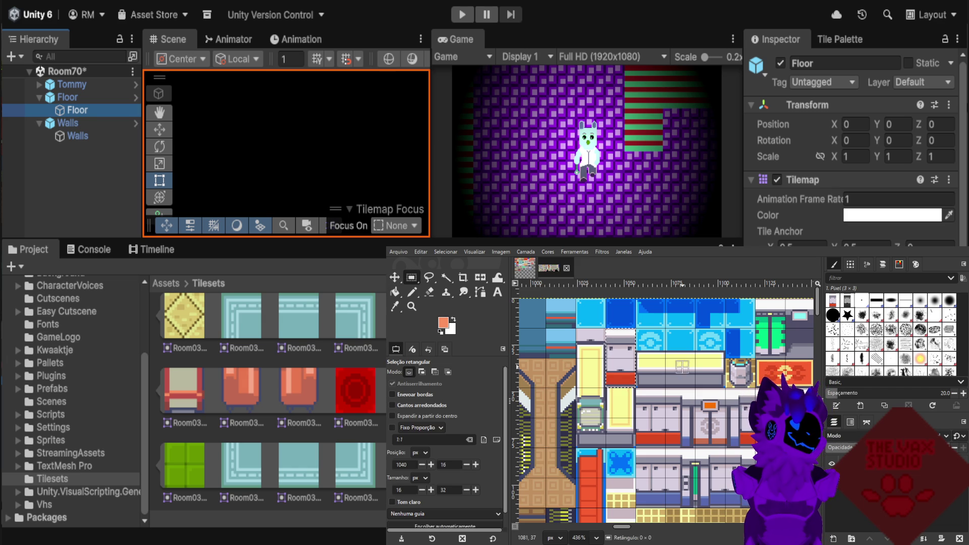
scroll(682, 367, "down", 1)
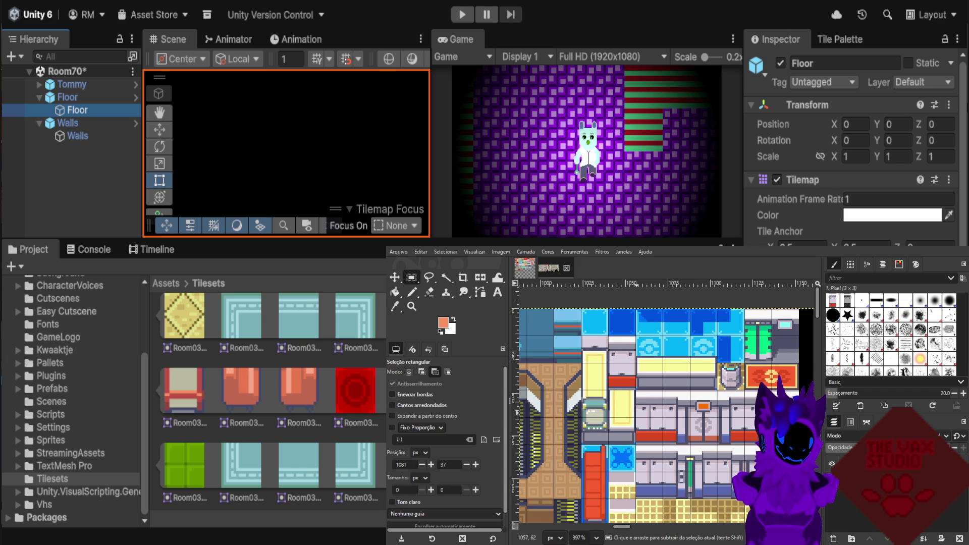
scroll(641, 403, "down", 1)
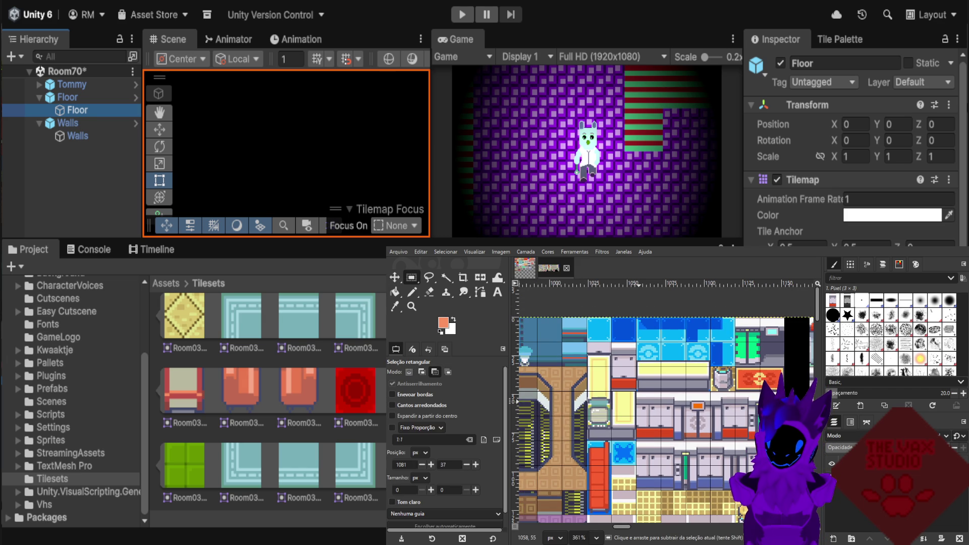
scroll(689, 398, "up", 3)
scroll(694, 399, "up", 2)
scroll(705, 399, "up", 2)
scroll(705, 399, "down", 3)
scroll(712, 399, "down", 3)
scroll(722, 399, "down", 2)
scroll(737, 399, "down", 3)
scroll(722, 399, "up", 1)
scroll(712, 399, "up", 2)
scroll(714, 450, "down", 1)
scroll(714, 450, "down", 1)
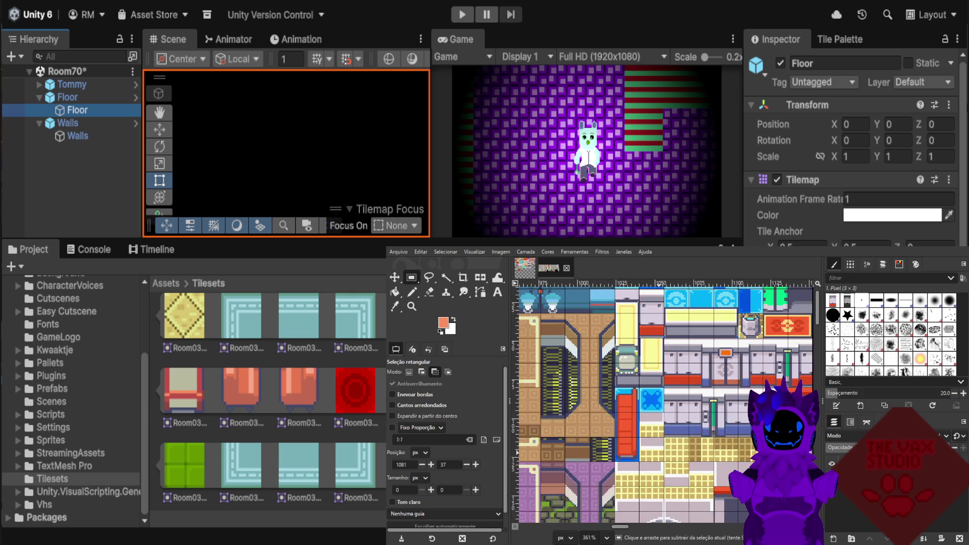
scroll(714, 449, "down", 3)
scroll(707, 448, "down", 3)
scroll(699, 448, "down", 2)
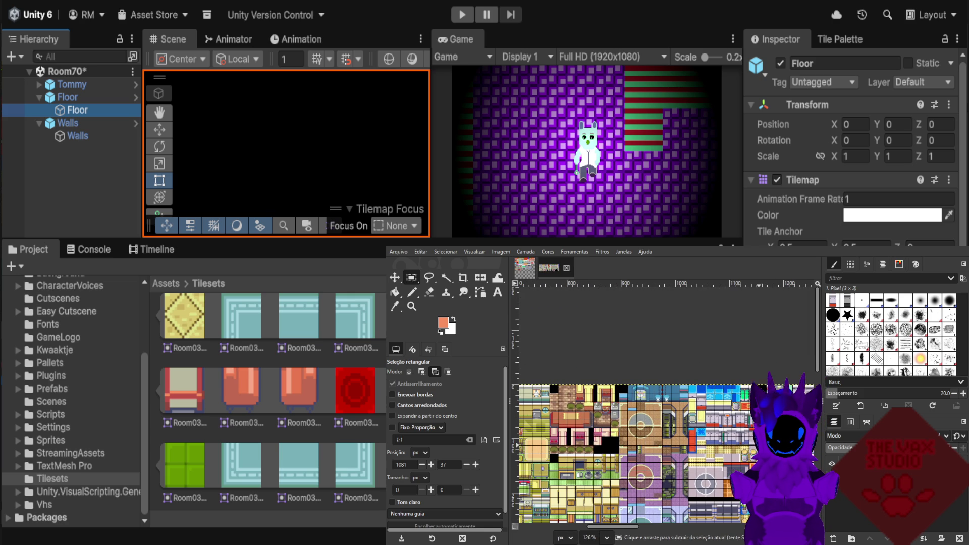
scroll(681, 429, "down", 1)
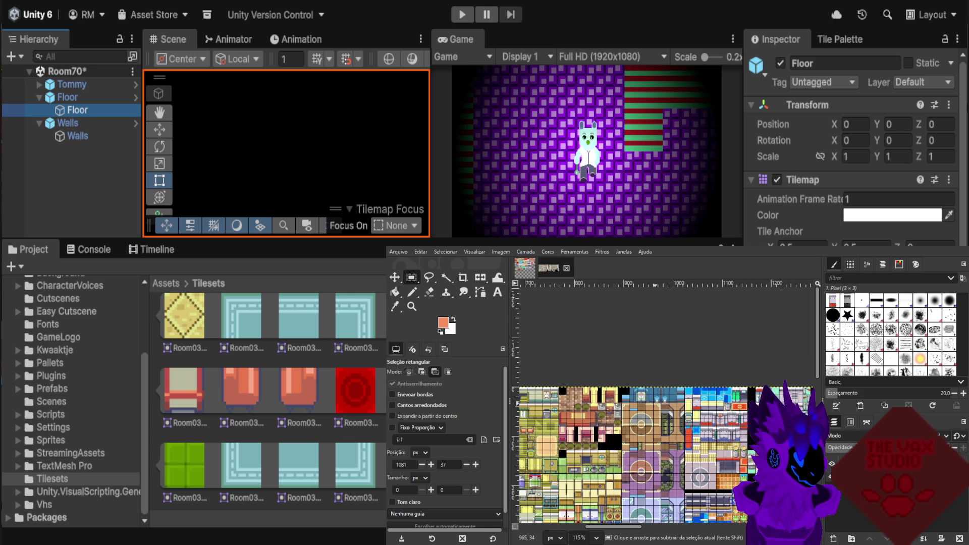
scroll(662, 399, "down", 2)
scroll(661, 399, "up", 1)
scroll(563, 363, "up", 1)
scroll(564, 364, "up", 3)
scroll(585, 374, "up", 3)
scroll(605, 383, "up", 2)
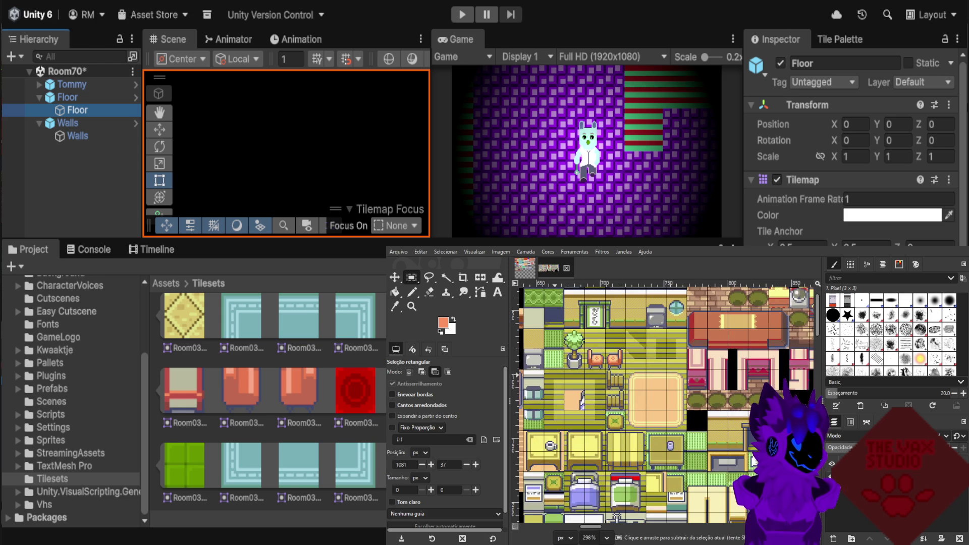
scroll(593, 404, "up", 1)
scroll(593, 404, "up", 1)
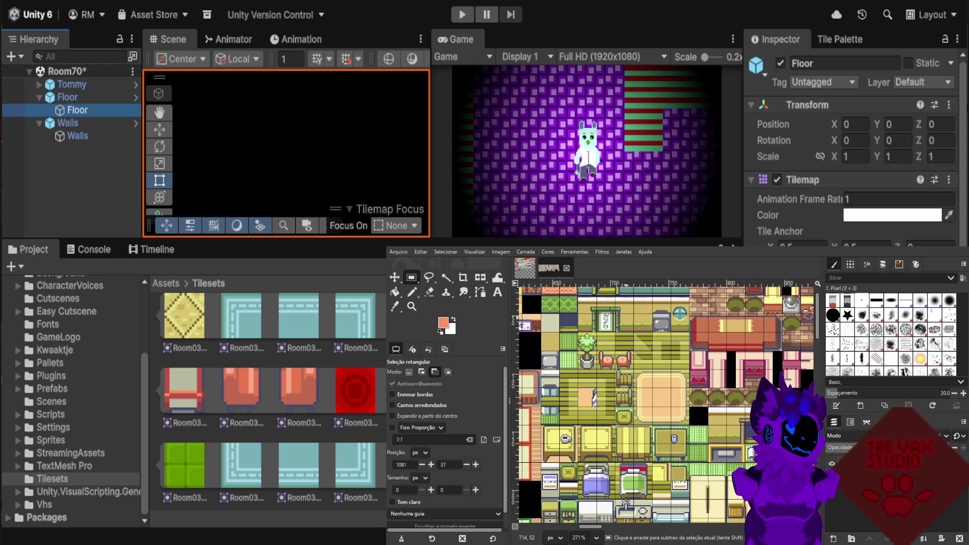
scroll(593, 404, "up", 1)
scroll(618, 333, "up", 4)
scroll(619, 333, "up", 3)
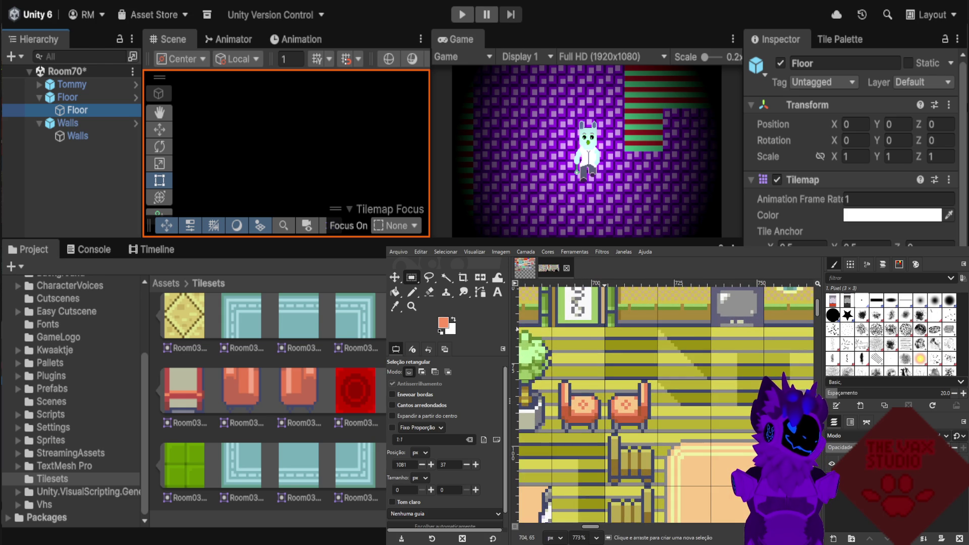
left_click_drag(606, 328, 658, 380)
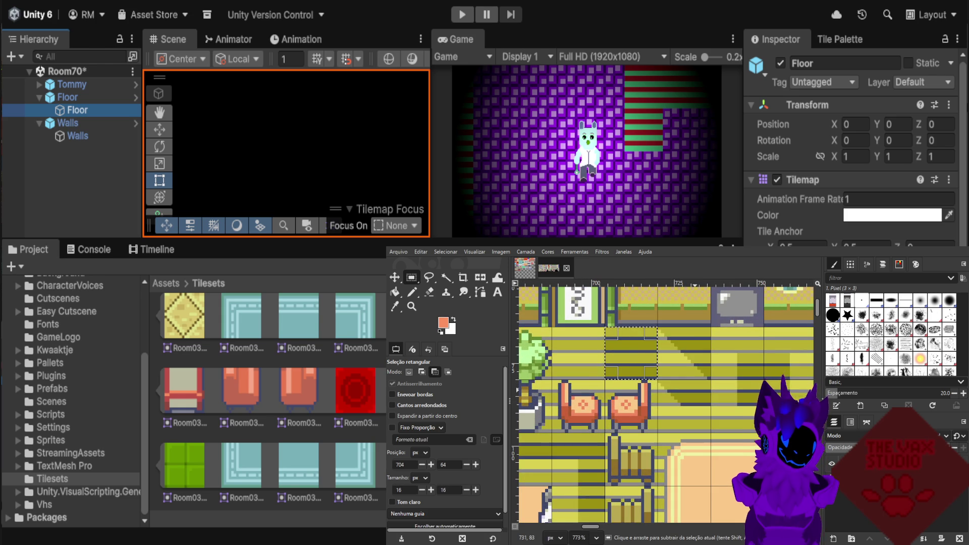
left_click(722, 384)
key("ctrl+c")
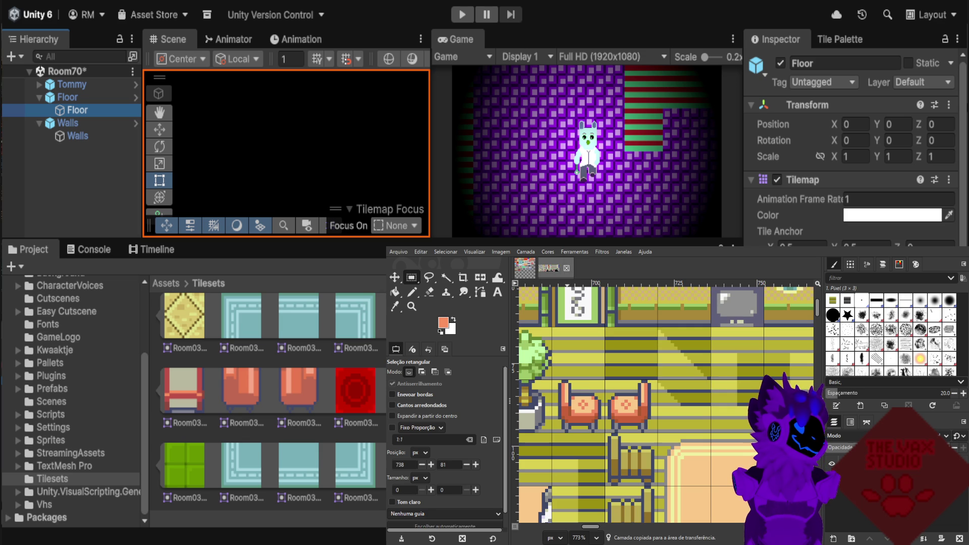
key("ctrl+Page_Up")
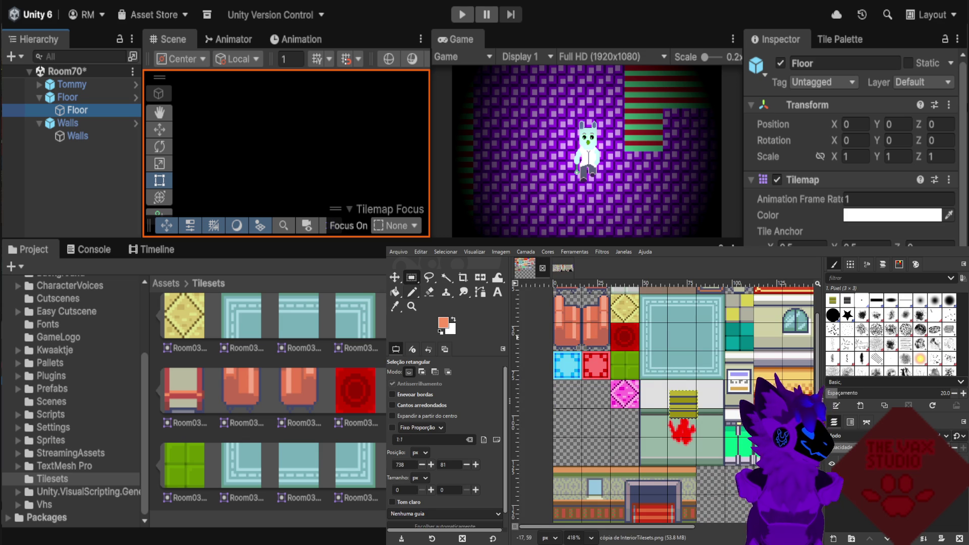
Move the pasted striped tile below the blue tile and recolour it bright yellow.
key("m")
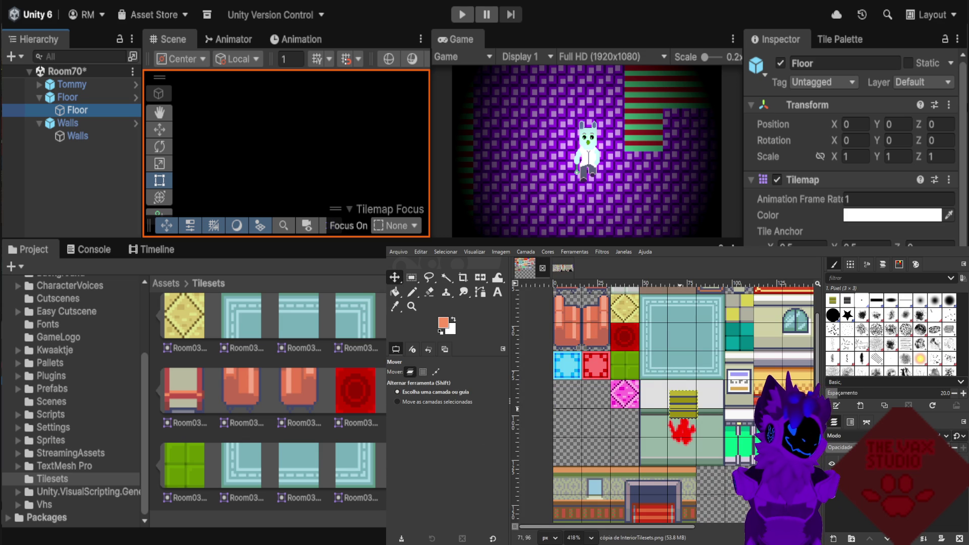
left_click_drag(684, 411, 566, 400)
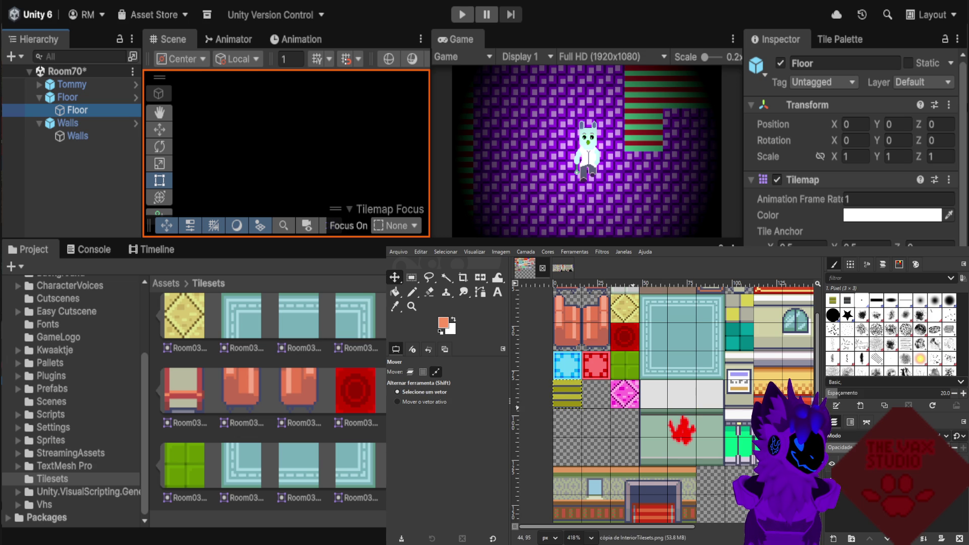
scroll(641, 406, "up", 2)
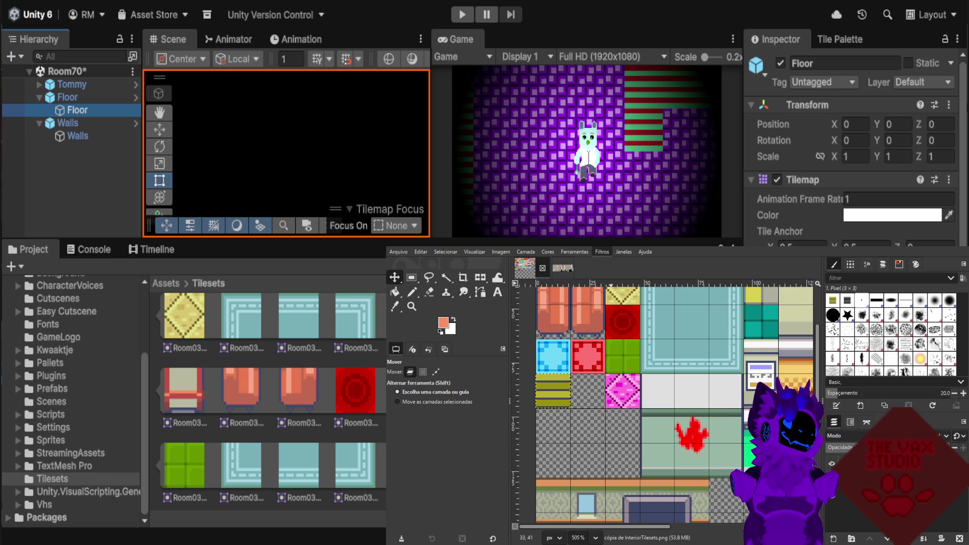
key("shift+ctrl+f")
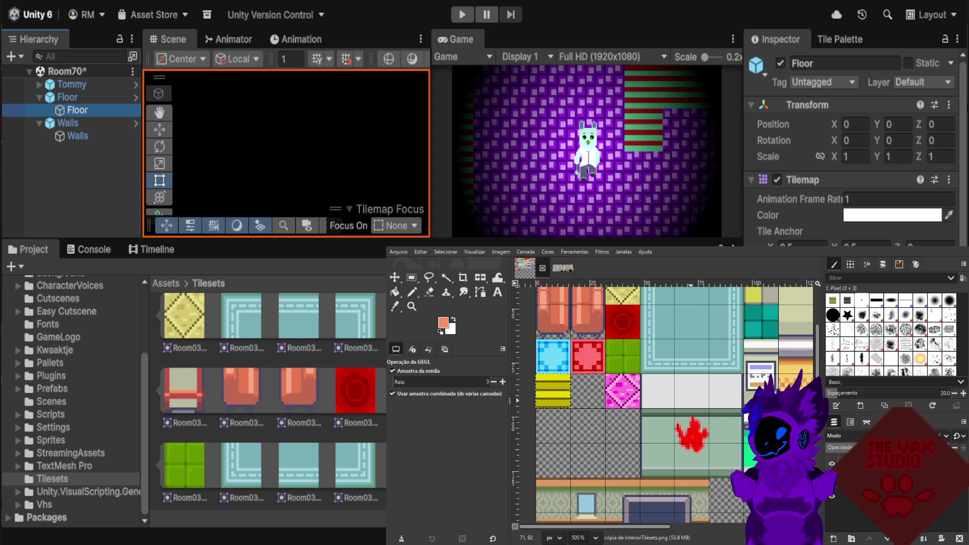
key("r")
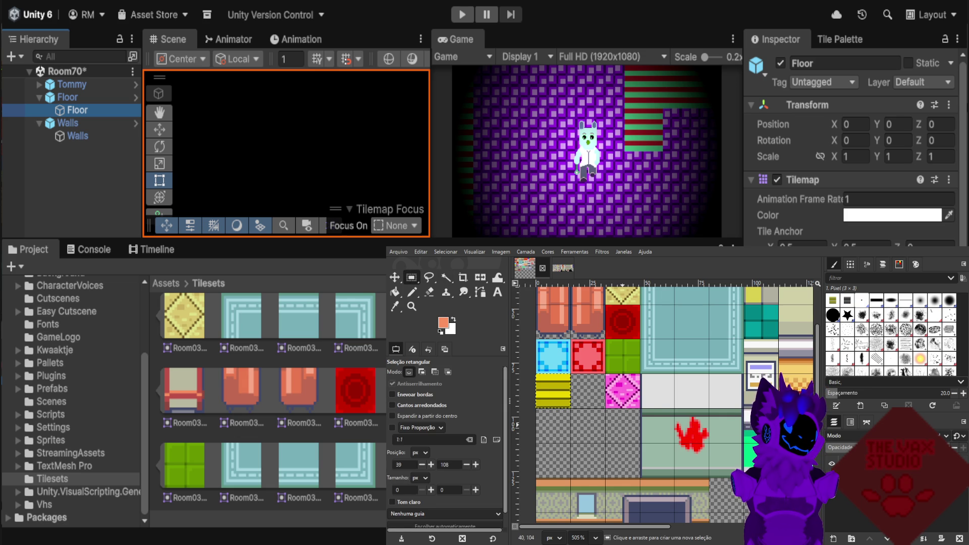
Anchor the pasted yellow striped tile into the Room03 tileset.
scroll(623, 425, "down", 1)
scroll(622, 426, "down", 1)
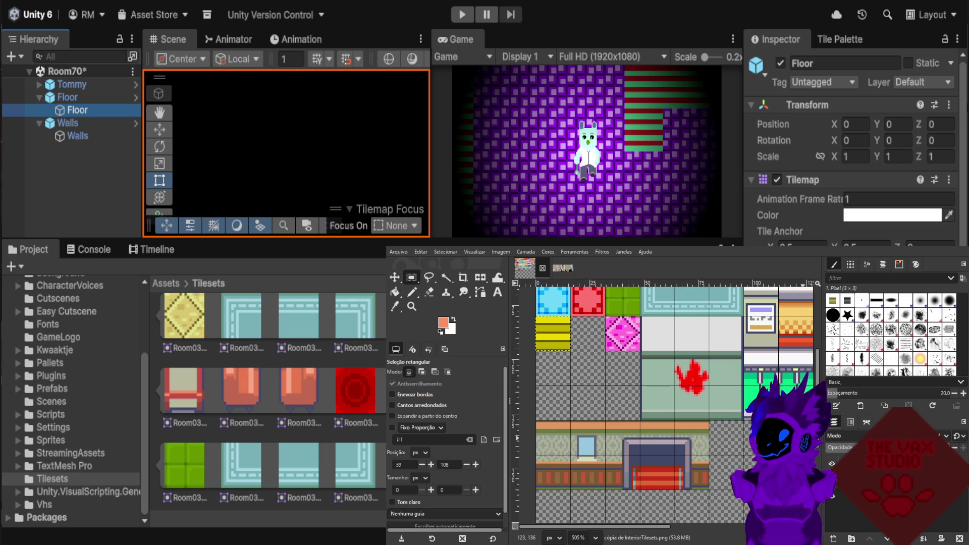
key("ctrl+e")
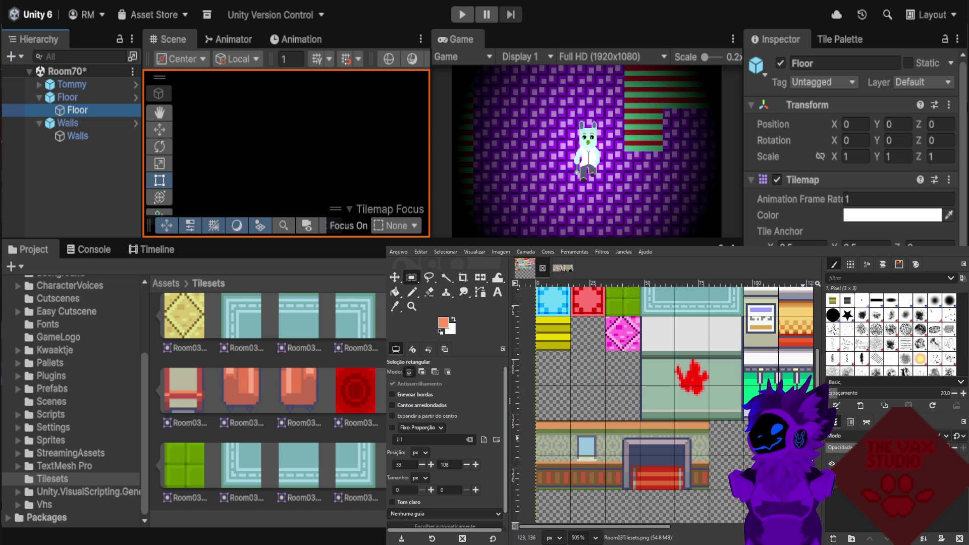
scroll(711, 472, "up", 1)
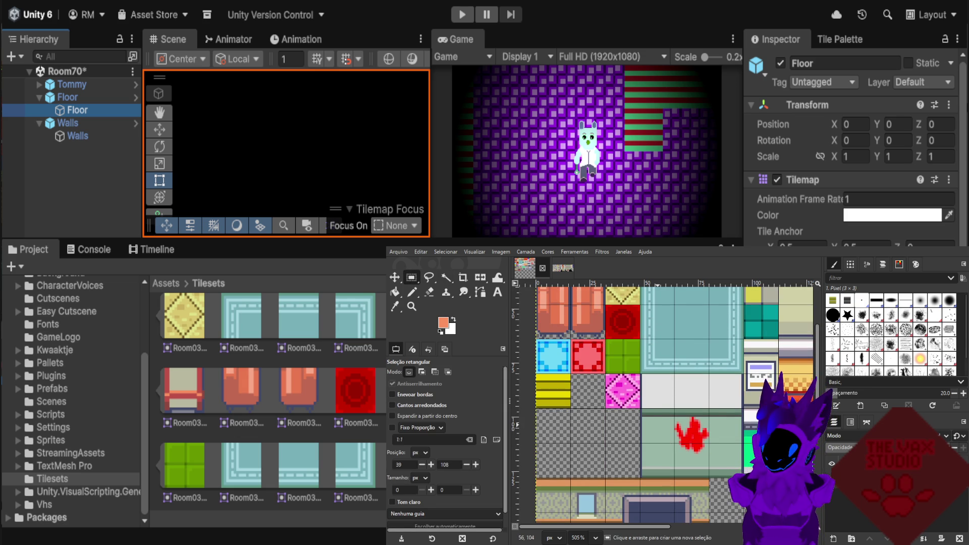
scroll(671, 474, "down", 1)
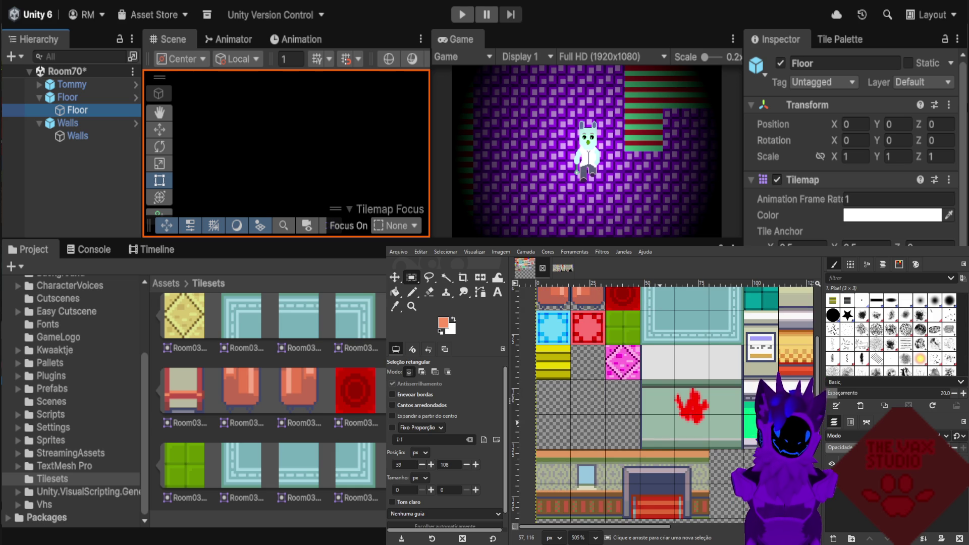
scroll(671, 404, "right", 3)
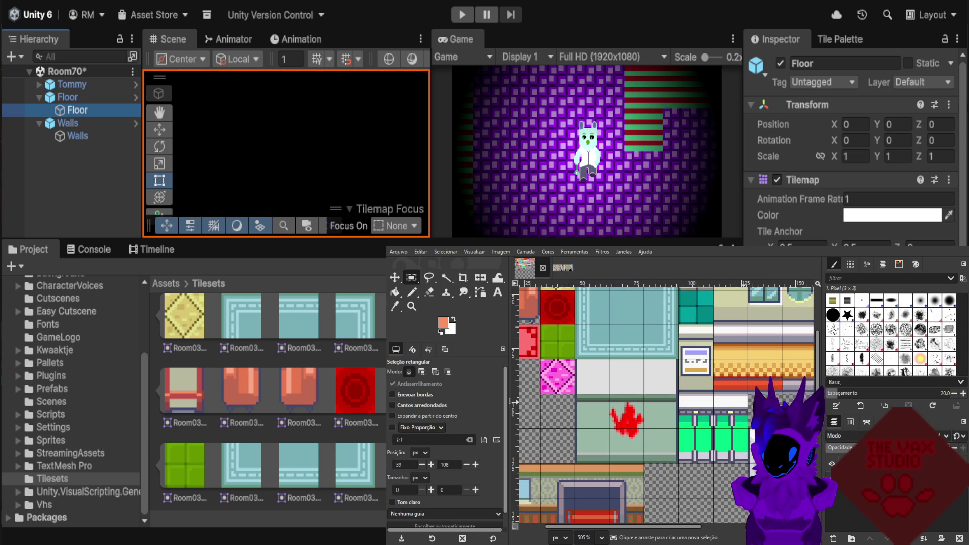
Select a 32×32 block of the green counter tiles and copy it.
left_click_drag(678, 394, 747, 462)
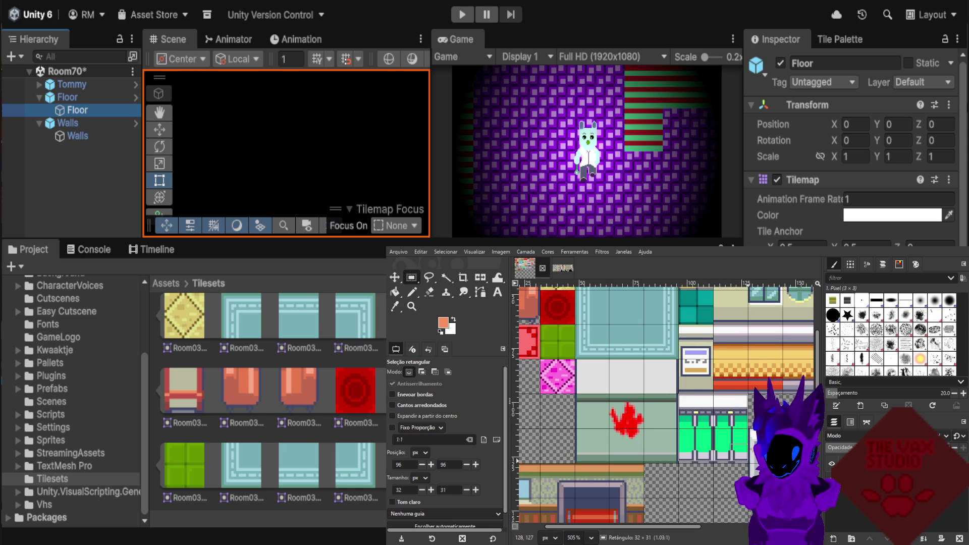
left_click_drag(747, 461, 748, 463)
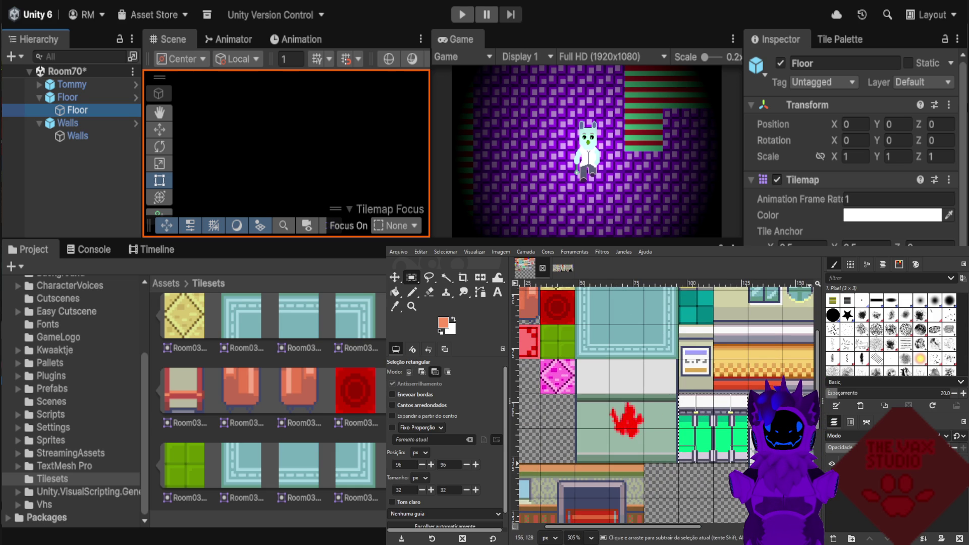
key("ctrl+c")
scroll(673, 494, "down", 3)
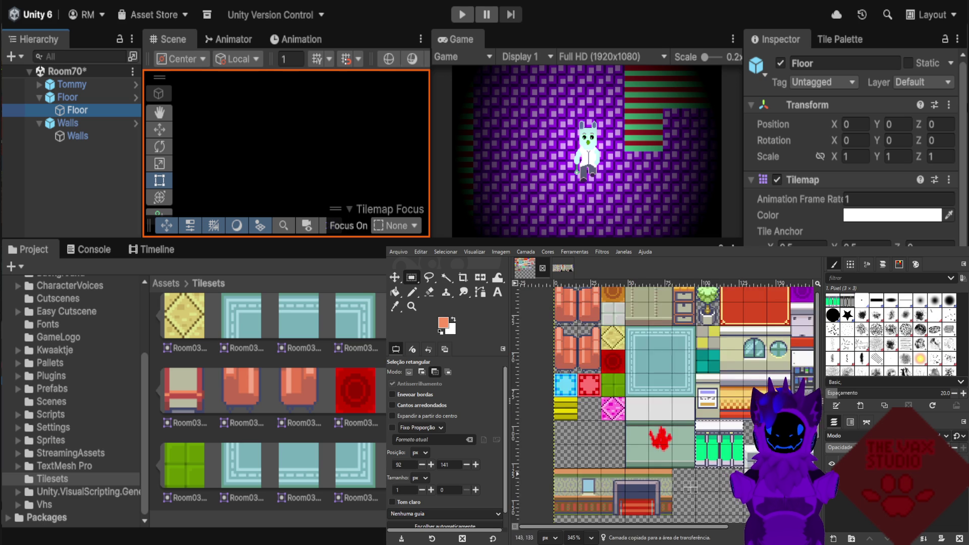
left_click(738, 487)
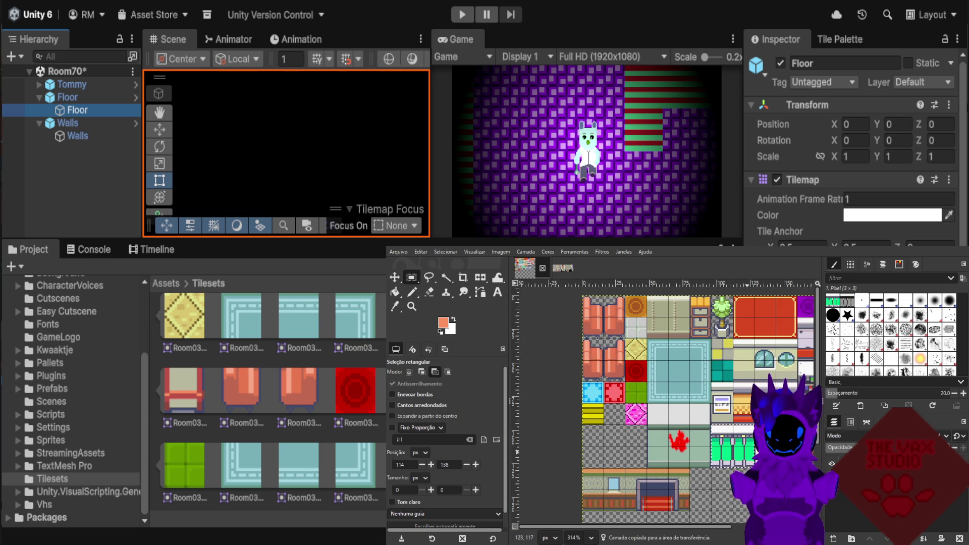
left_click_drag(711, 426, 755, 466)
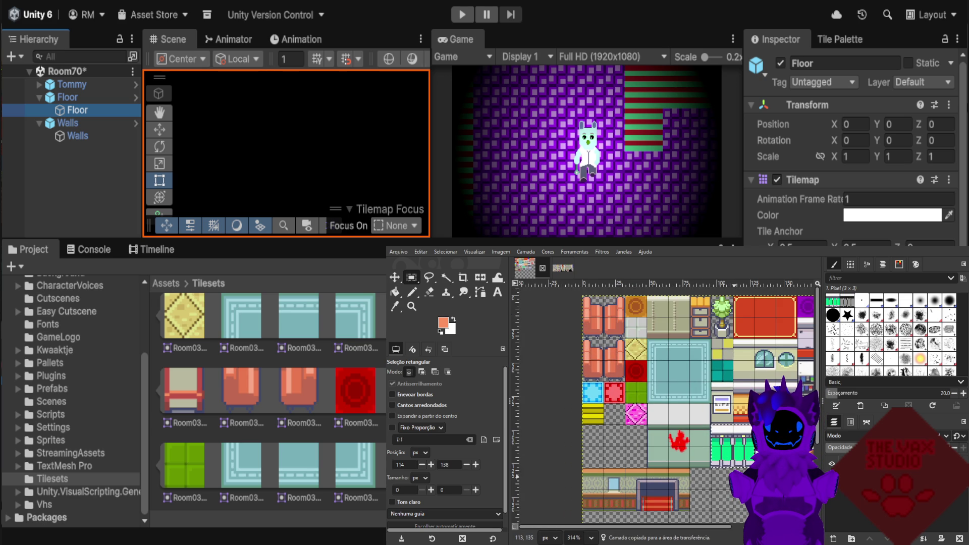
scroll(576, 455, "up", 3)
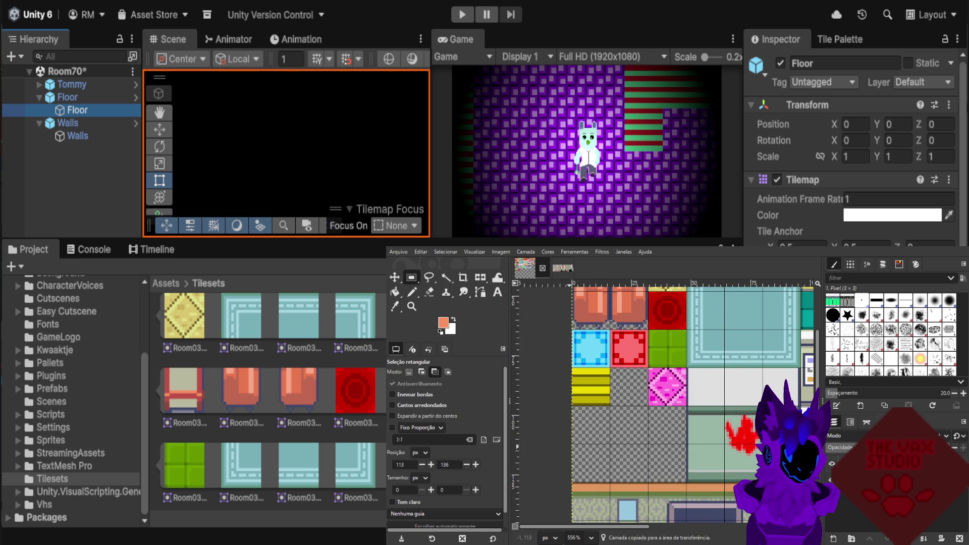
Paste the green counter tiles and move them into the empty slot below the yellow tile.
key("ctrl+v")
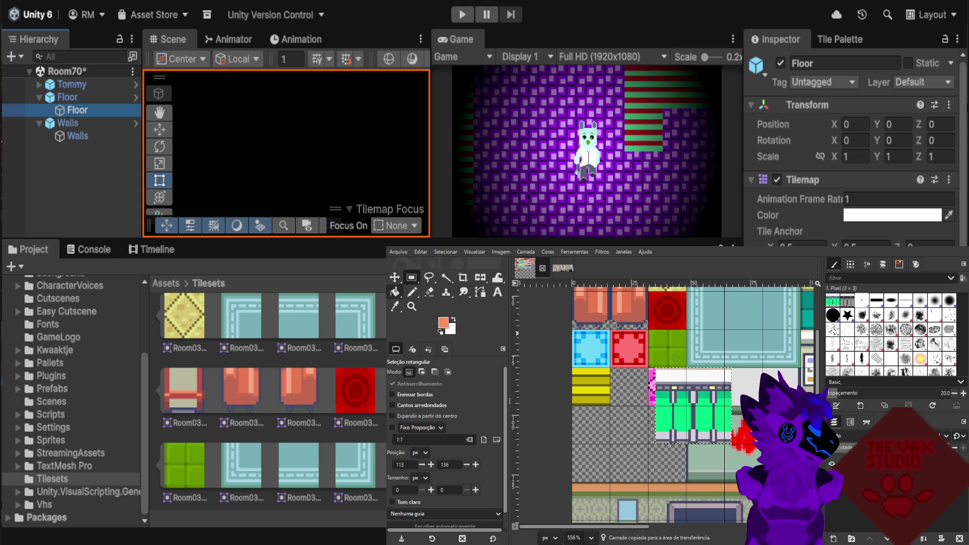
key("m")
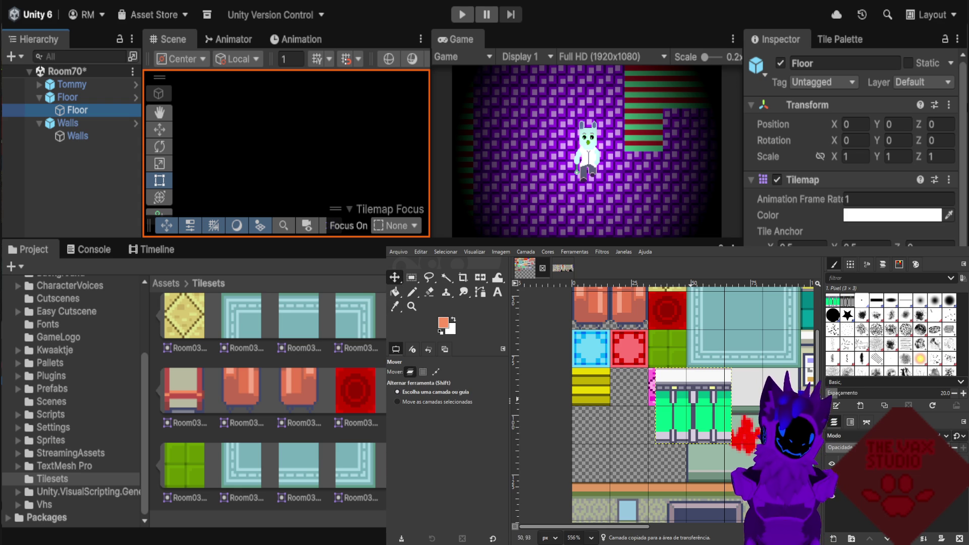
left_click_drag(694, 406, 609, 444)
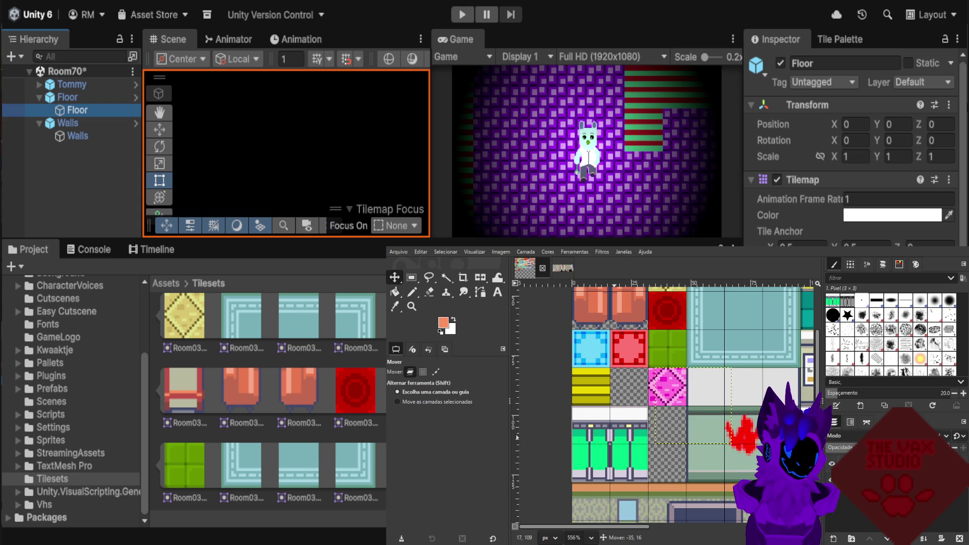
left_click_drag(611, 444, 610, 444)
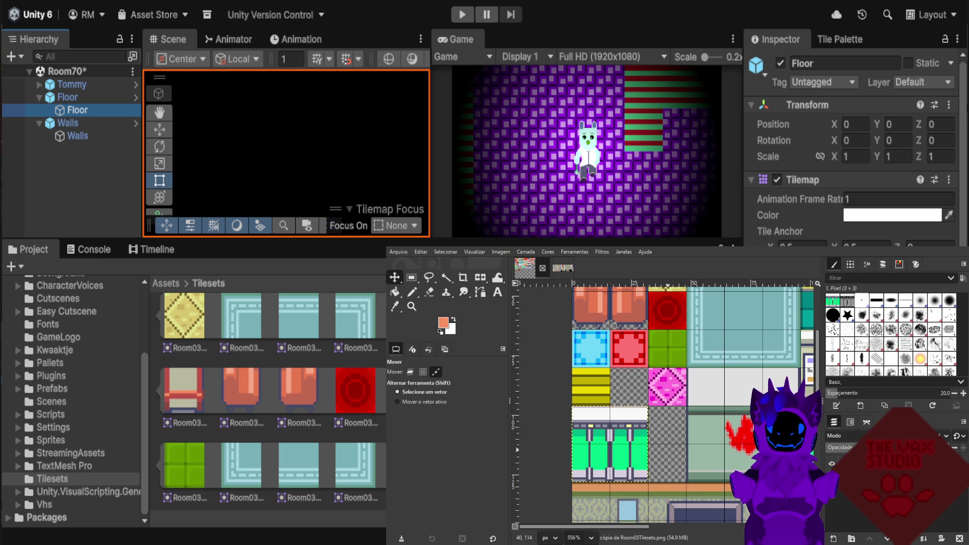
left_click_drag(609, 444, 647, 444)
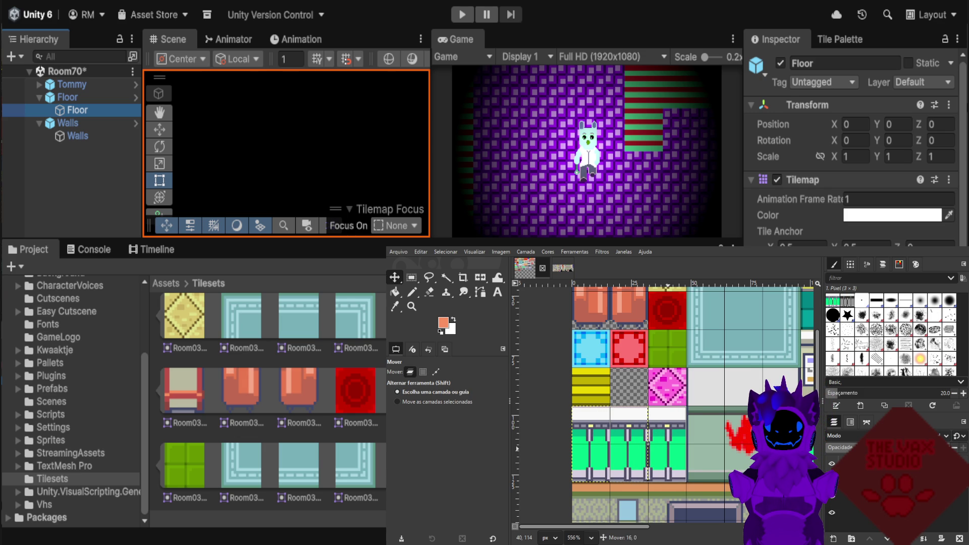
mouse_move(667, 447)
left_mouse_down()
mouse_move(710, 448)
mouse_move(687, 445)
left_mouse_up()
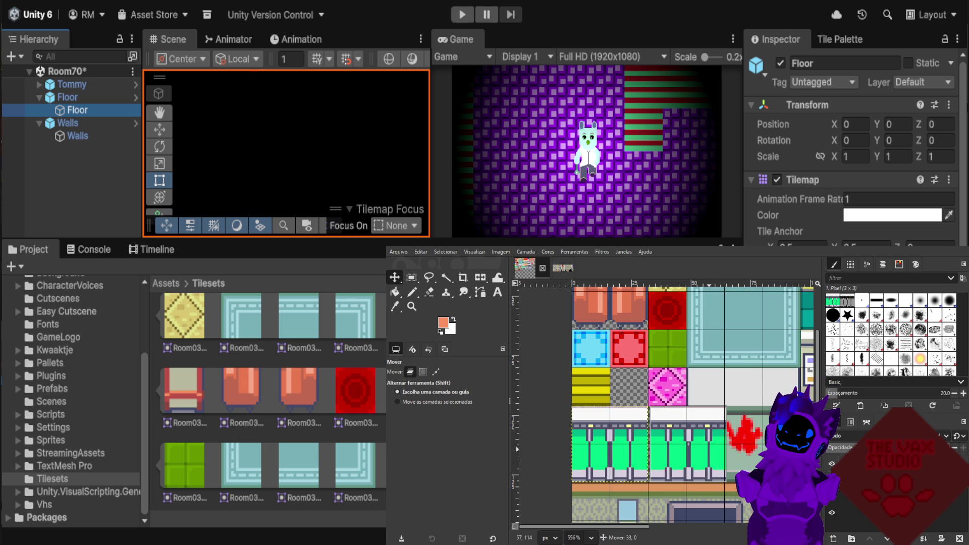
Undo the extra floating copy and return to the original tileset layer.
left_click(435, 372)
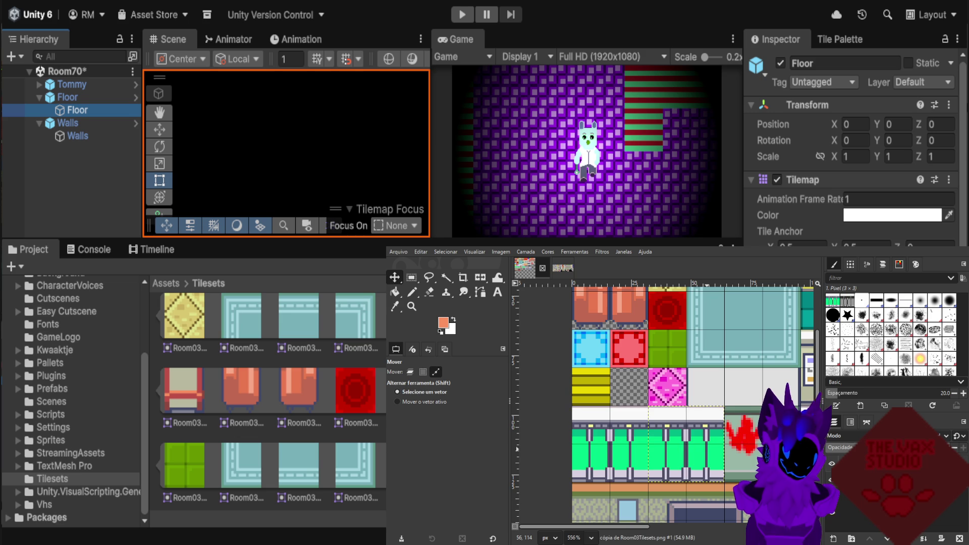
key("ctrl+z")
left_click(410, 372)
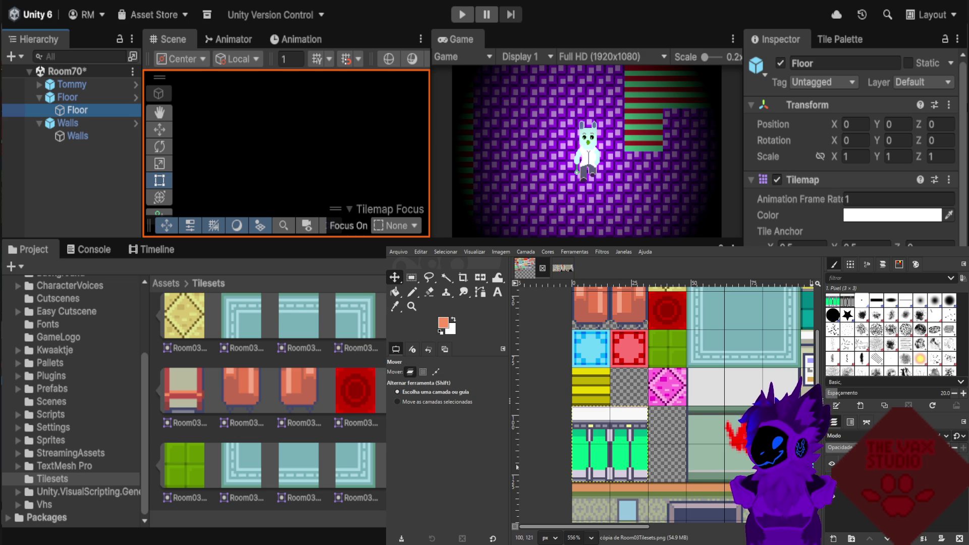
left_click(738, 410)
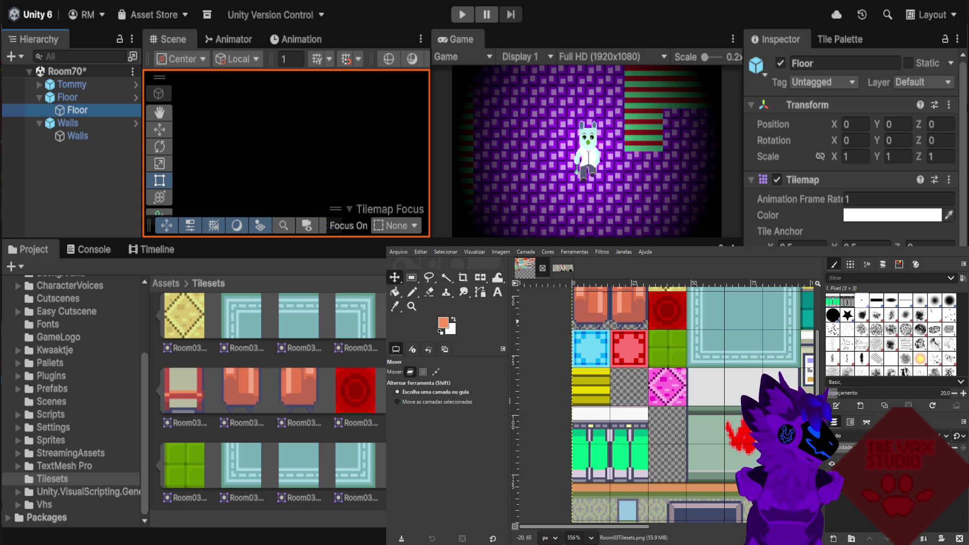
key("r")
scroll(639, 433, "up", 1)
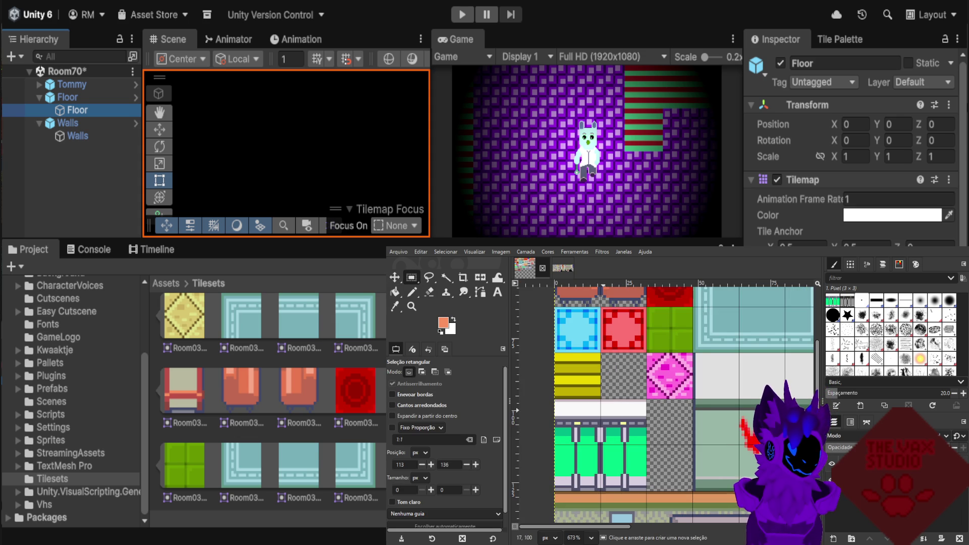
Copy a 17×31 pillar section of the green counter and paste it as a floating piece.
scroll(618, 442, "up", 1)
scroll(619, 441, "up", 1)
scroll(602, 437, "down", 1)
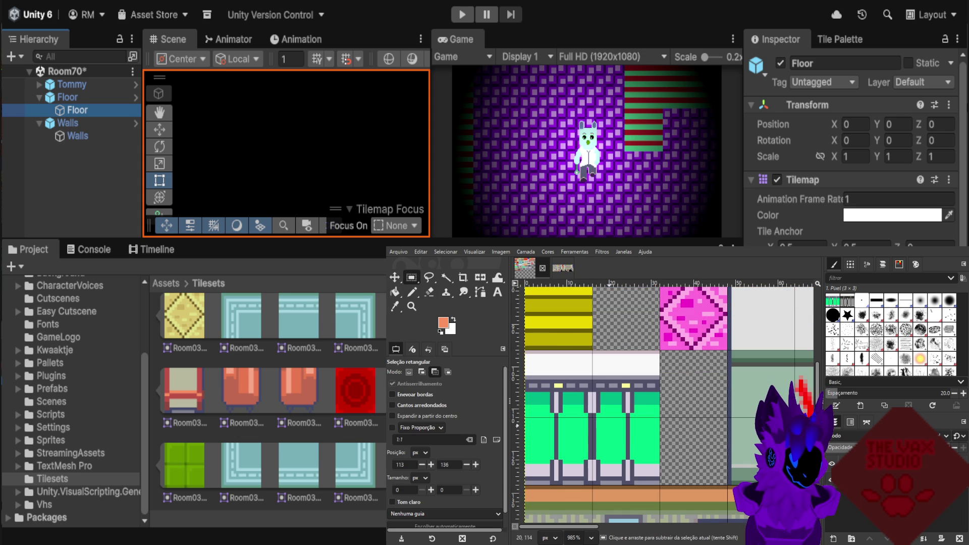
left_click_drag(593, 350, 670, 482)
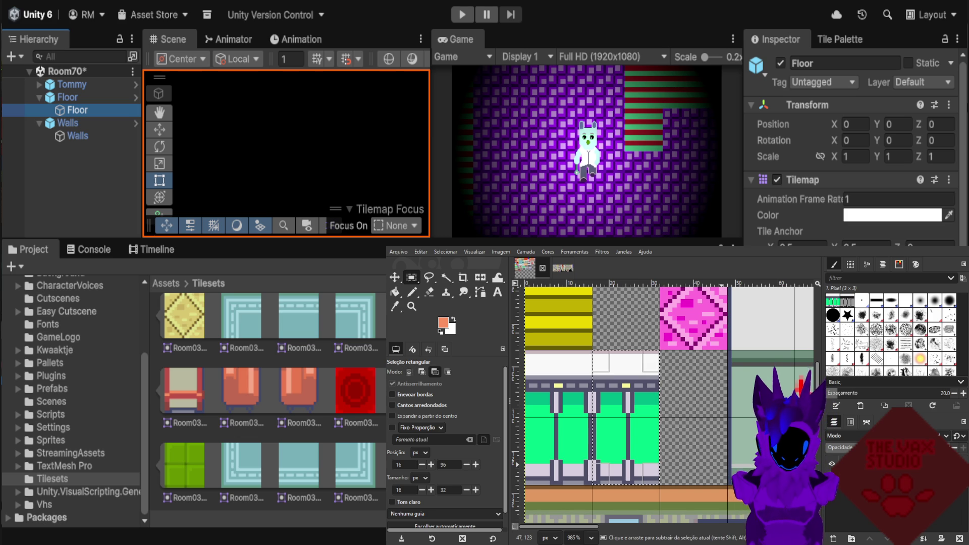
left_click(736, 451)
key("ctrl+c")
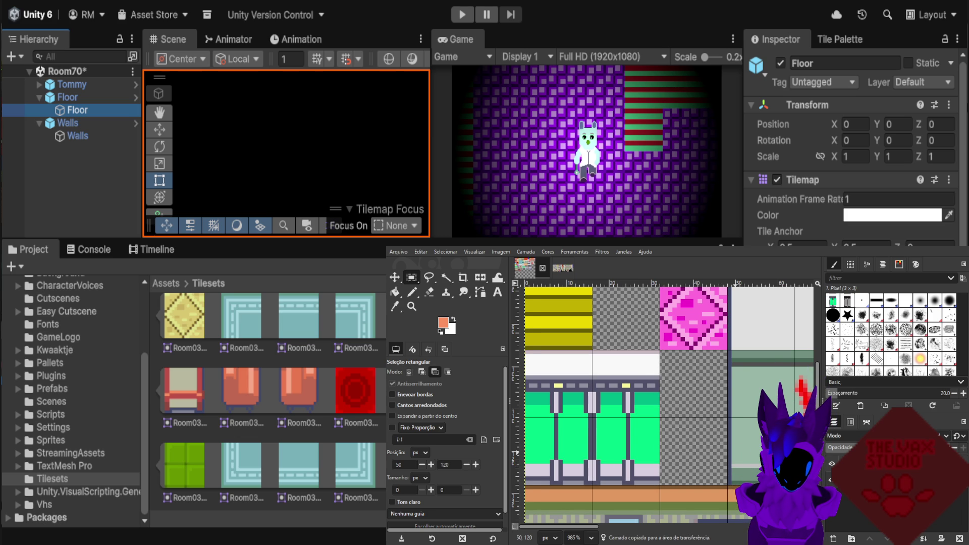
key("ctrl+v")
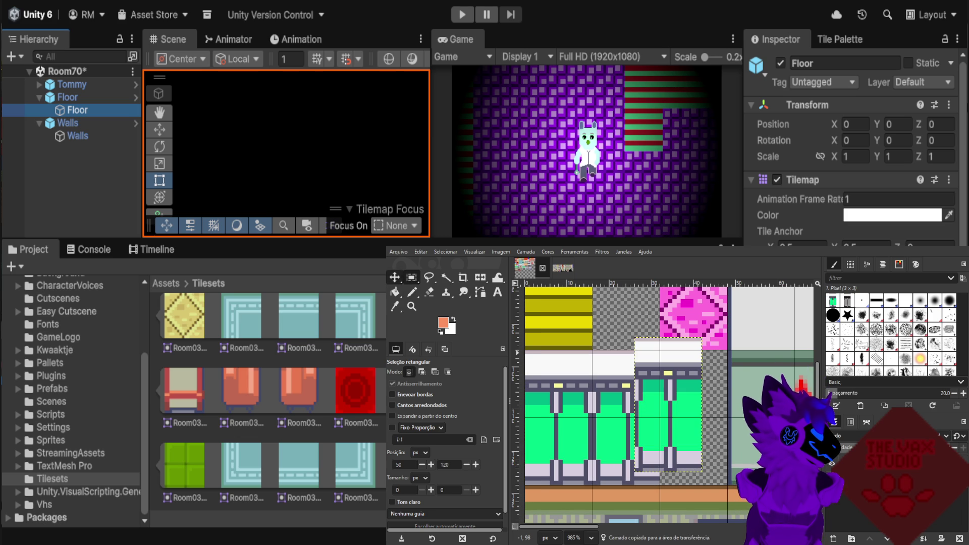
Move the pasted pillar piece right, grid-aligned beside the counter to extend it.
left_click_drag(670, 388, 705, 407)
left_click(676, 366)
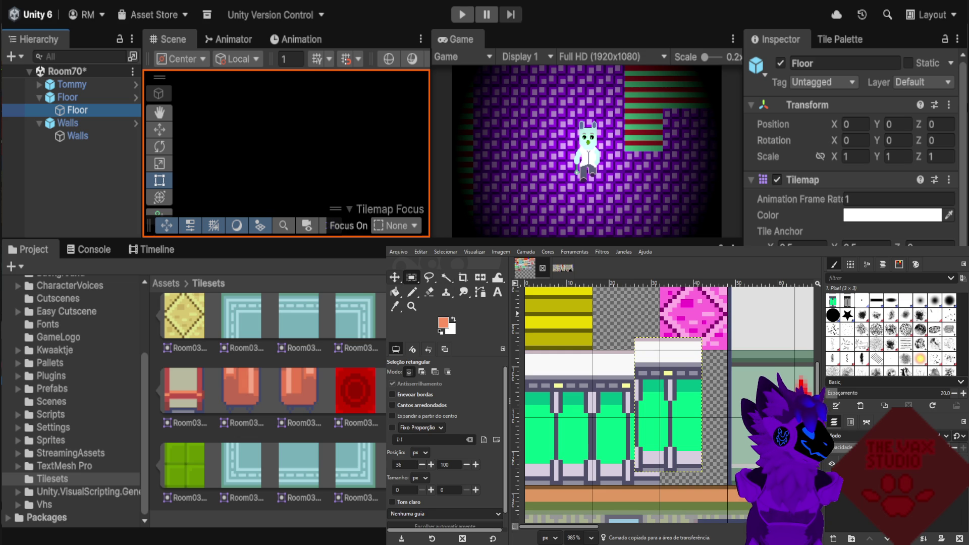
key("m")
left_click_drag(669, 404, 694, 417)
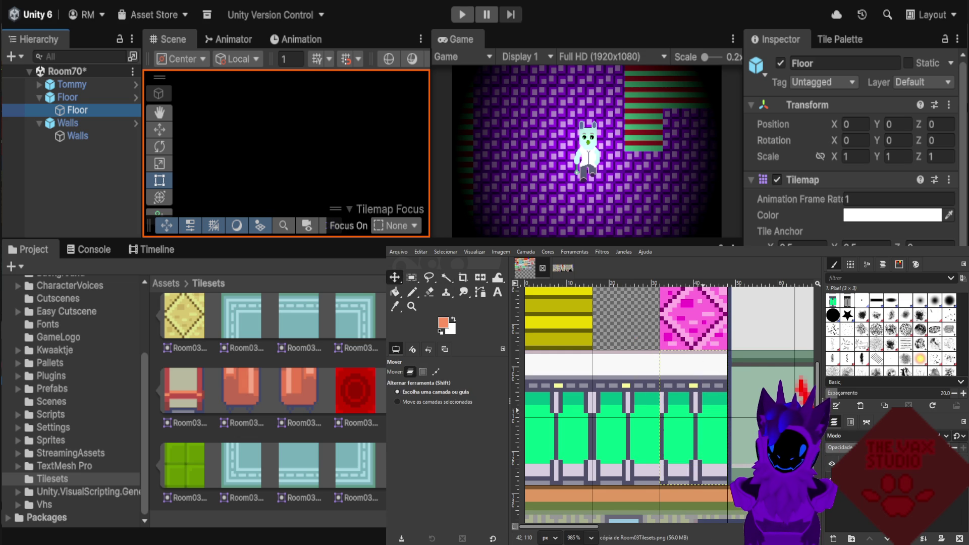
left_click(436, 371)
left_click(410, 372)
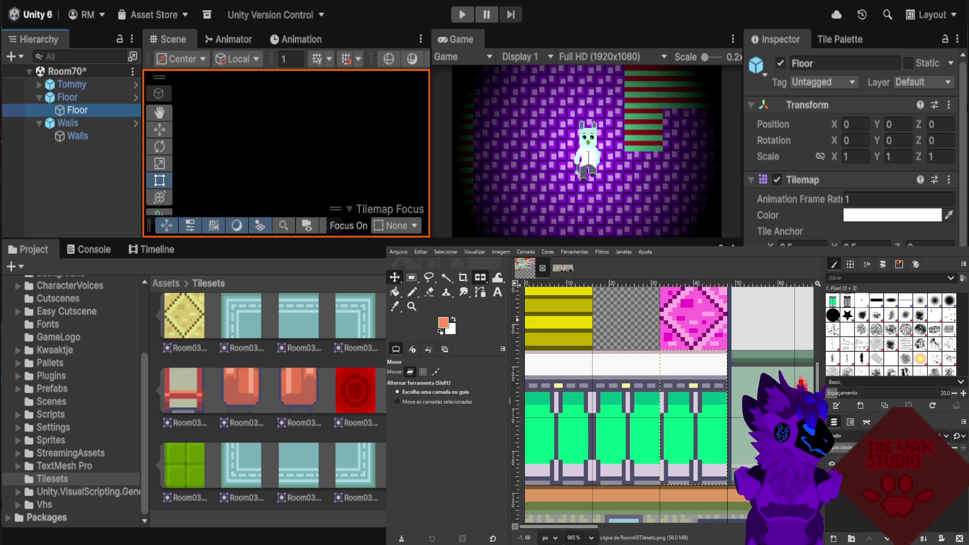
left_click(480, 277)
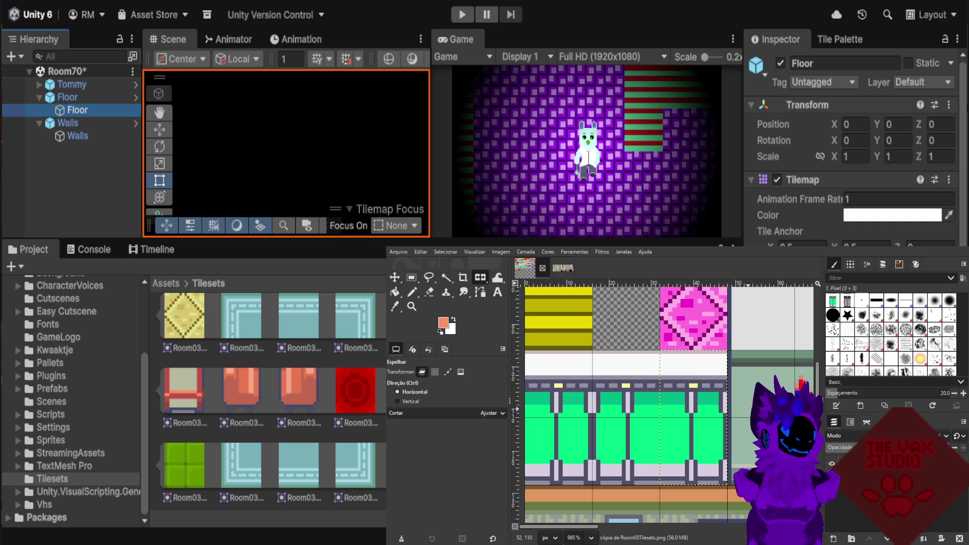
scroll(749, 421, "down", 1)
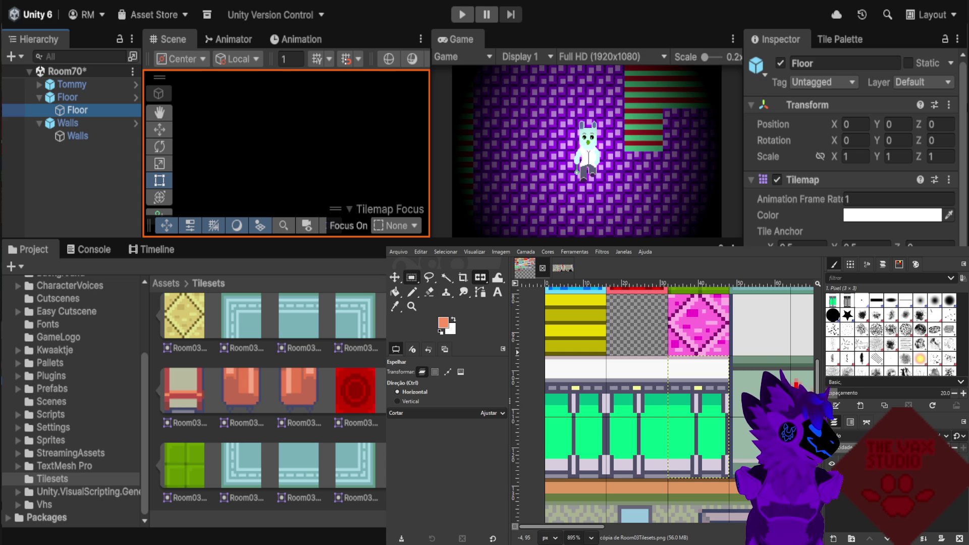
scroll(720, 404, "up", 2)
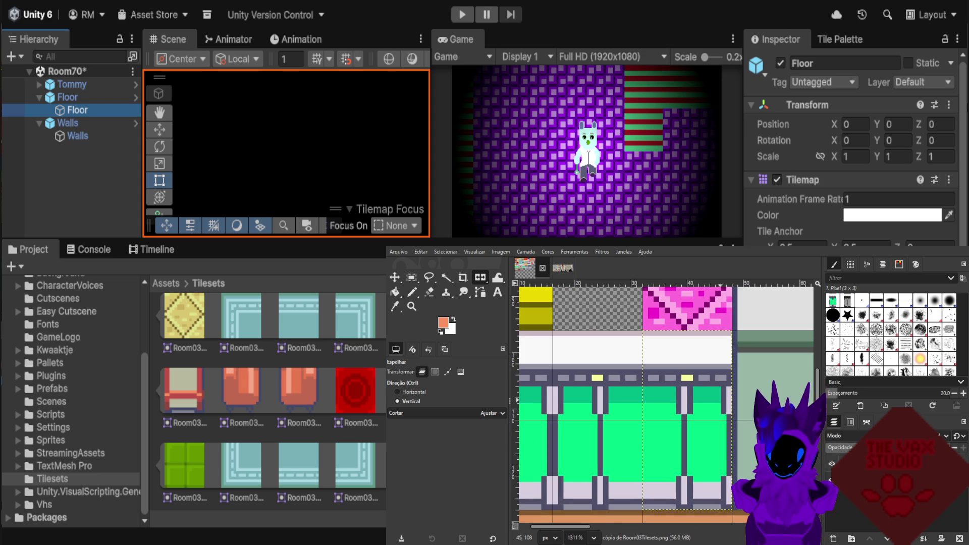
left_click(723, 404, "ctrl")
key("ctrl+z")
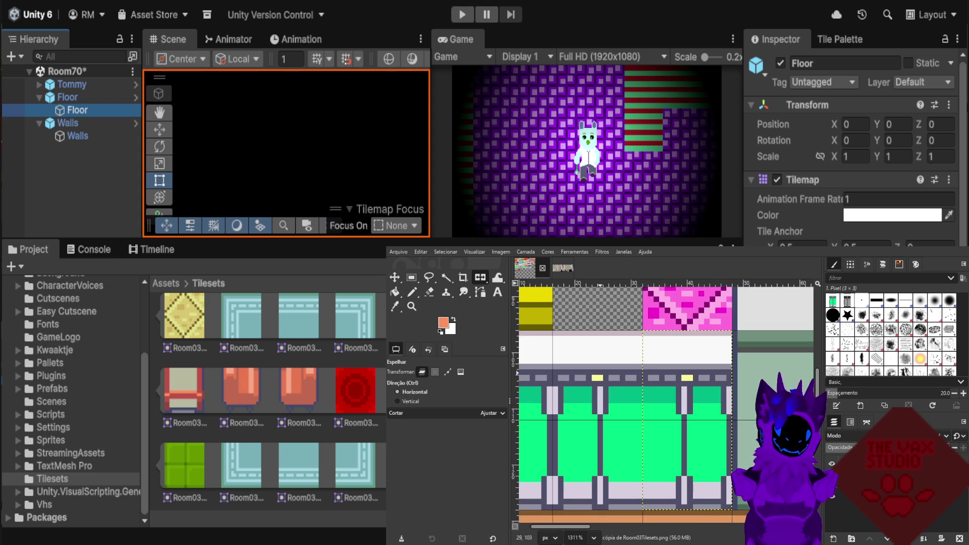
key("n")
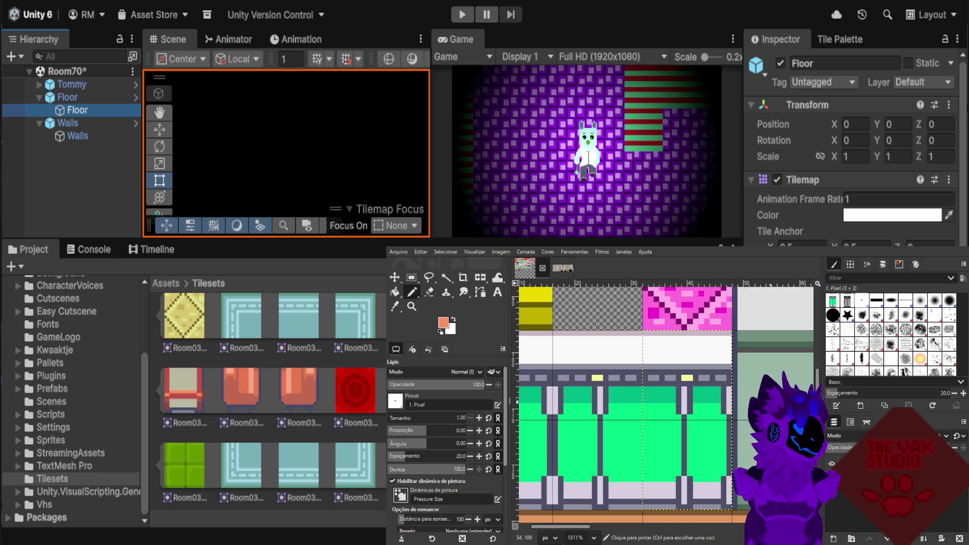
Paint the counter's right-edge seam pixels teal-green with the Pencil.
scroll(727, 398, "up", 2)
left_click(726, 399, "ctrl")
scroll(726, 399, "down", 1)
scroll(732, 396, "up", 2)
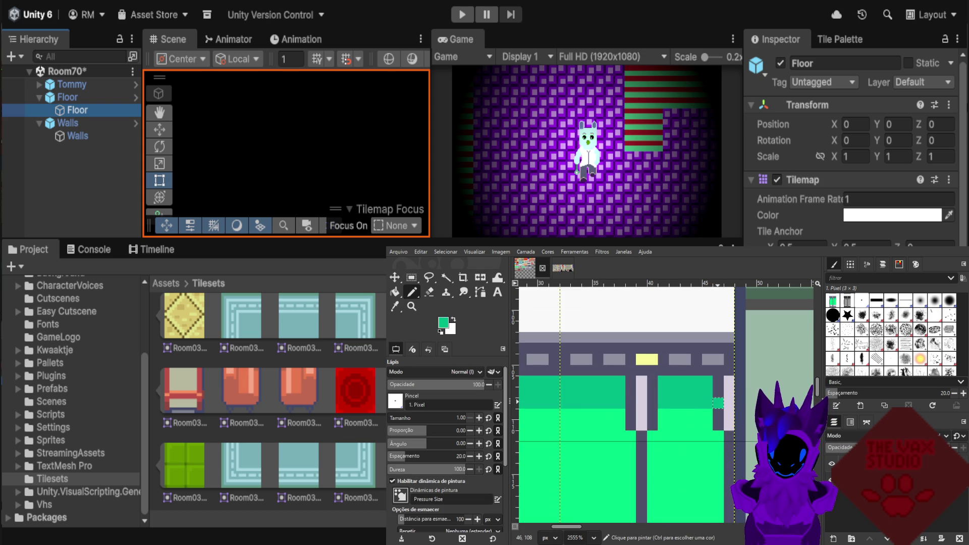
left_click(729, 403)
left_click(729, 392)
left_click(729, 381)
left_click(718, 381)
left_click(717, 392)
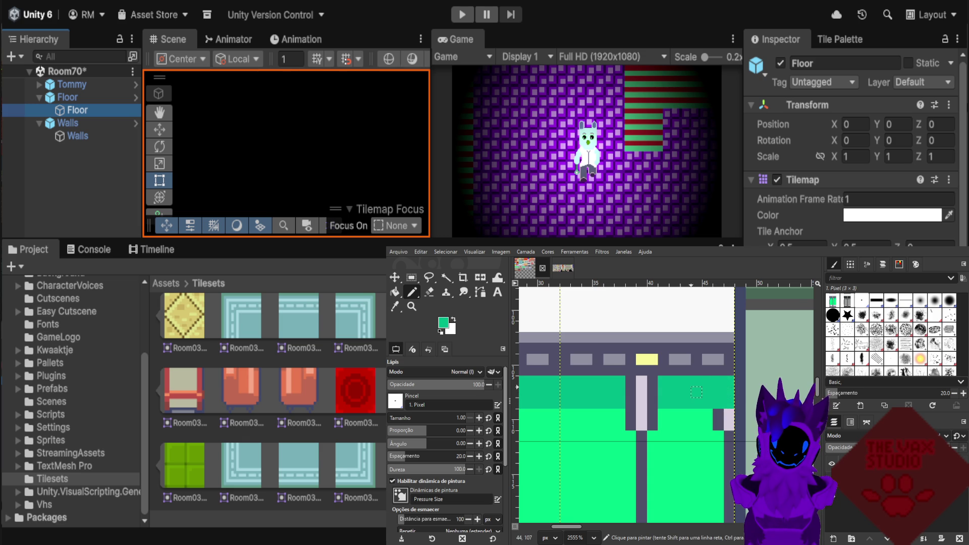
scroll(699, 391, "down", 2)
scroll(707, 387, "down", 1)
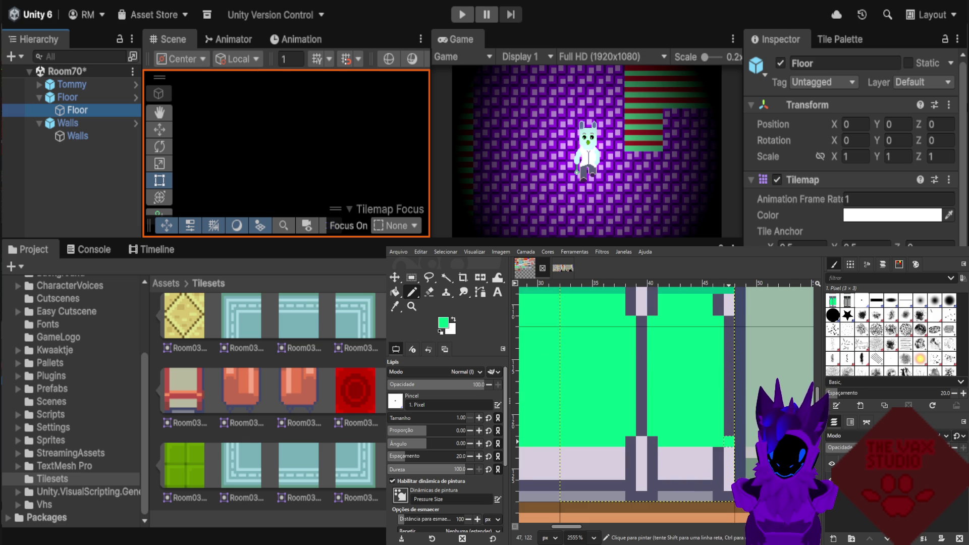
scroll(681, 434, "down", 1)
scroll(710, 320, "right", 1)
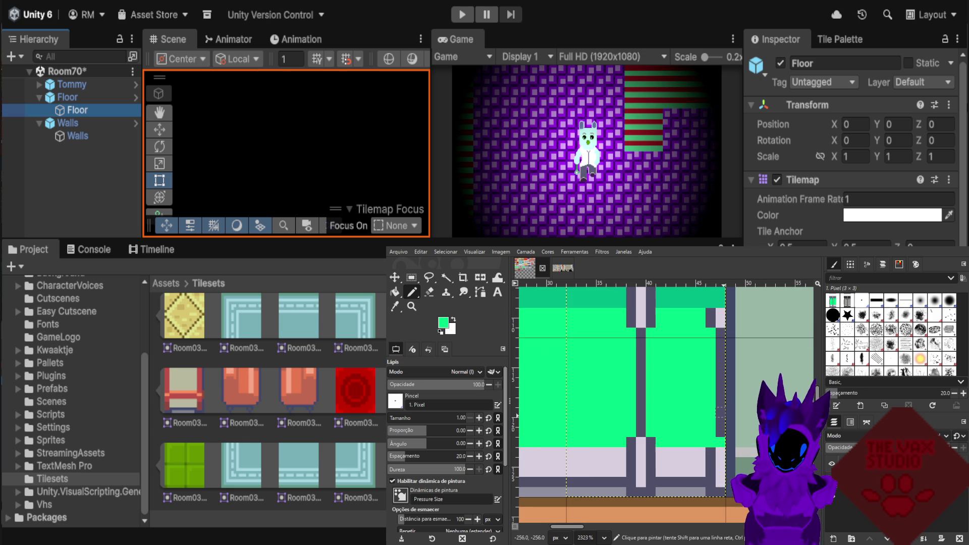
left_click_drag(710, 313, 720, 437)
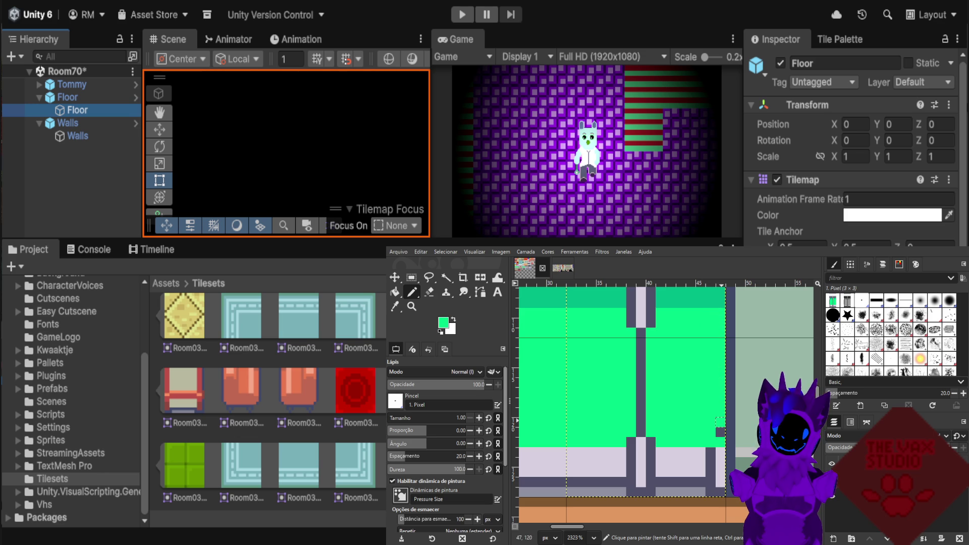
Paint the seam pixels lavender, the bottom-right corner grey, and one lavender pixel dark grey.
left_click(702, 452, "ctrl")
left_click_drag(711, 453, 710, 462)
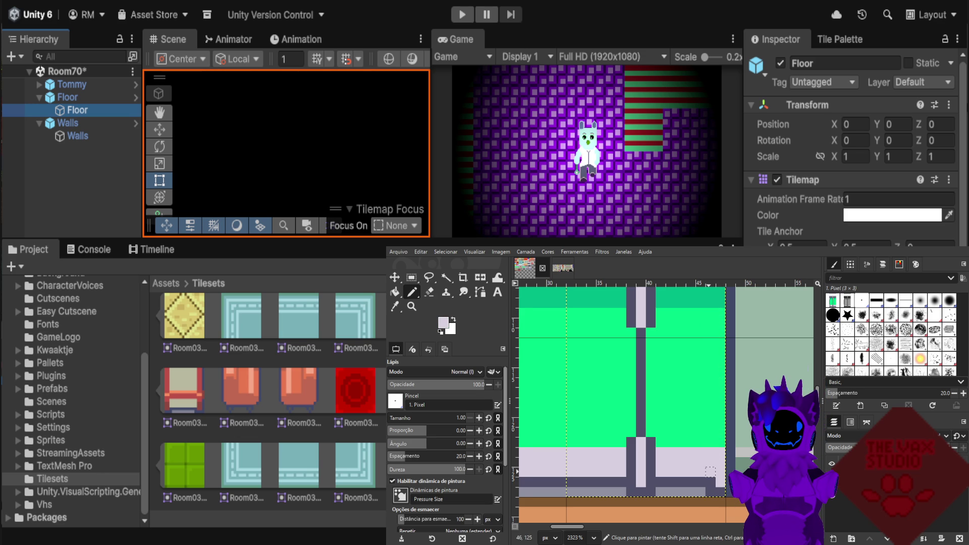
scroll(710, 462, "down", 1, "ctrl")
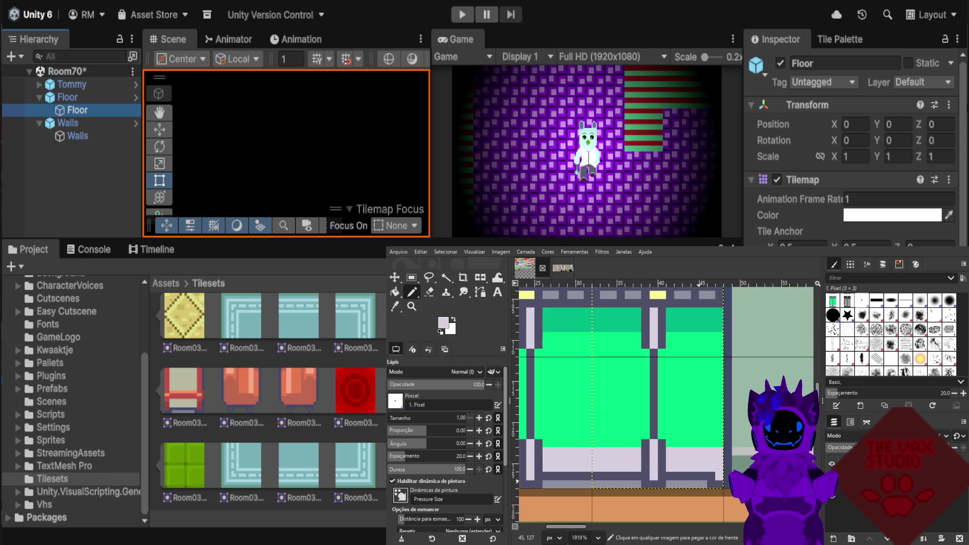
left_click(697, 485, "ctrl")
left_click_drag(707, 485, 722, 485)
left_click(728, 483, "ctrl")
left_click(719, 476)
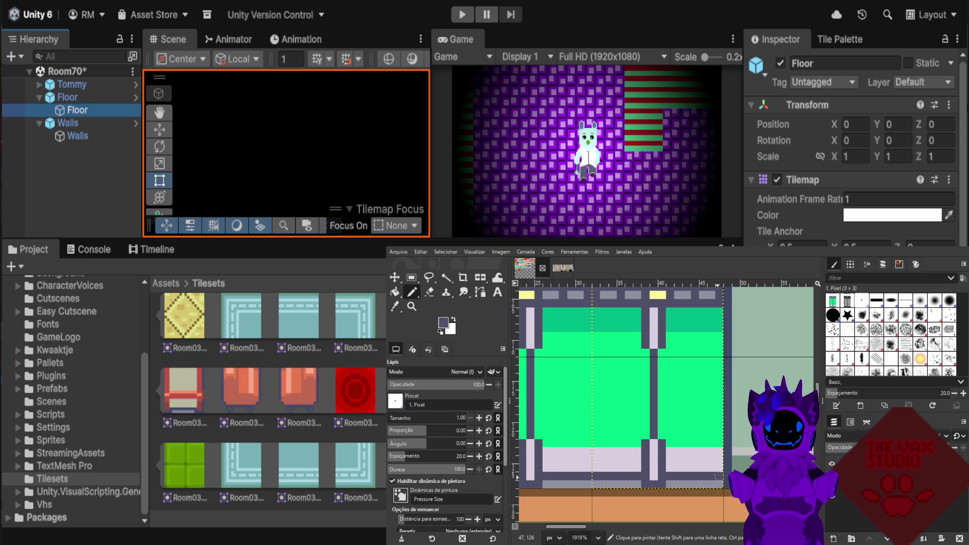
scroll(719, 476, "down", 1, "ctrl")
scroll(712, 465, "down", 1, "ctrl")
scroll(701, 449, "down", 2, "ctrl")
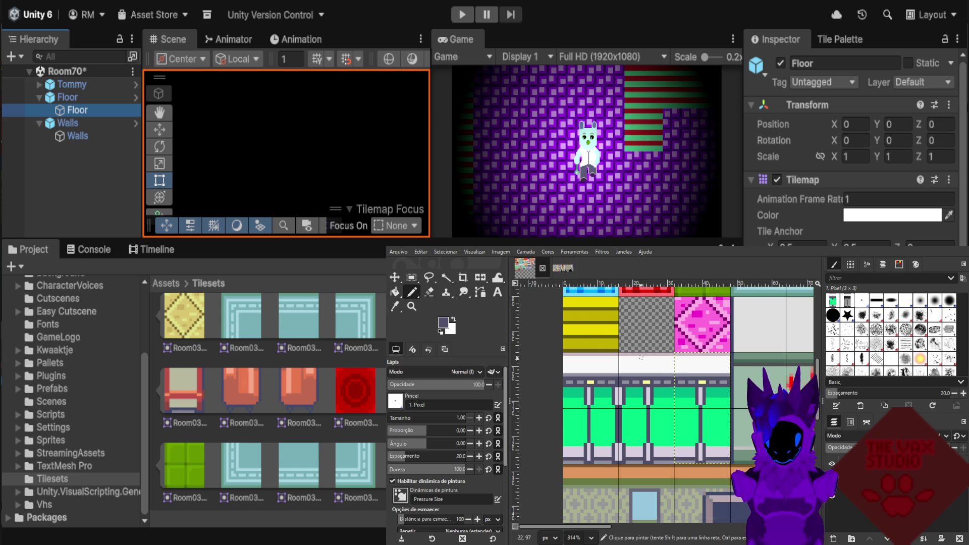
left_click(412, 277)
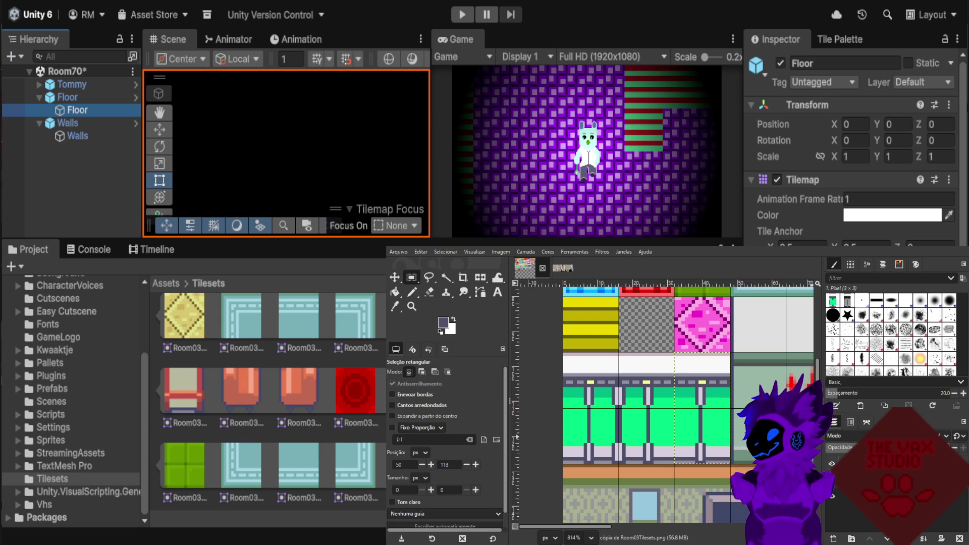
Select the row of green wall tiles and reapply the colour filter until they turn pink and red.
left_click(747, 414)
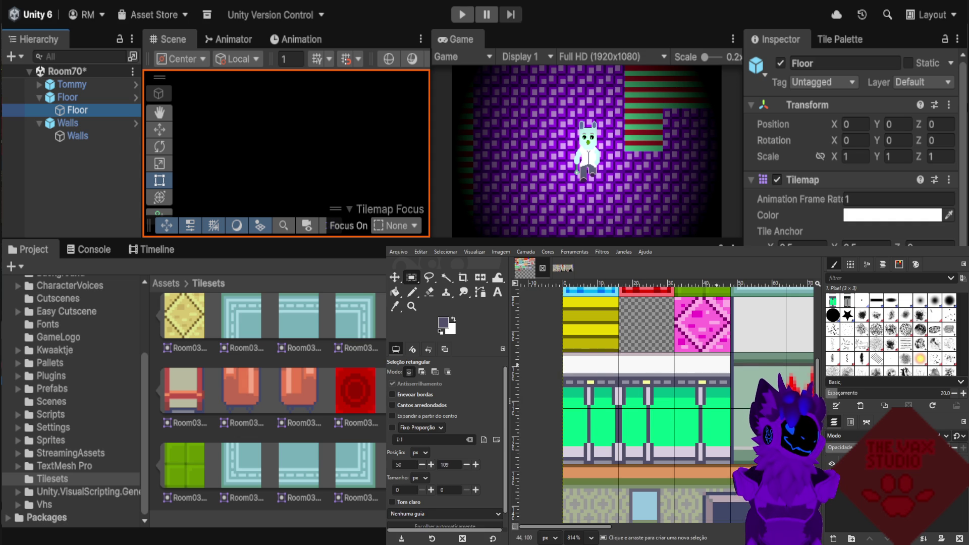
left_click_drag(734, 351, 564, 466)
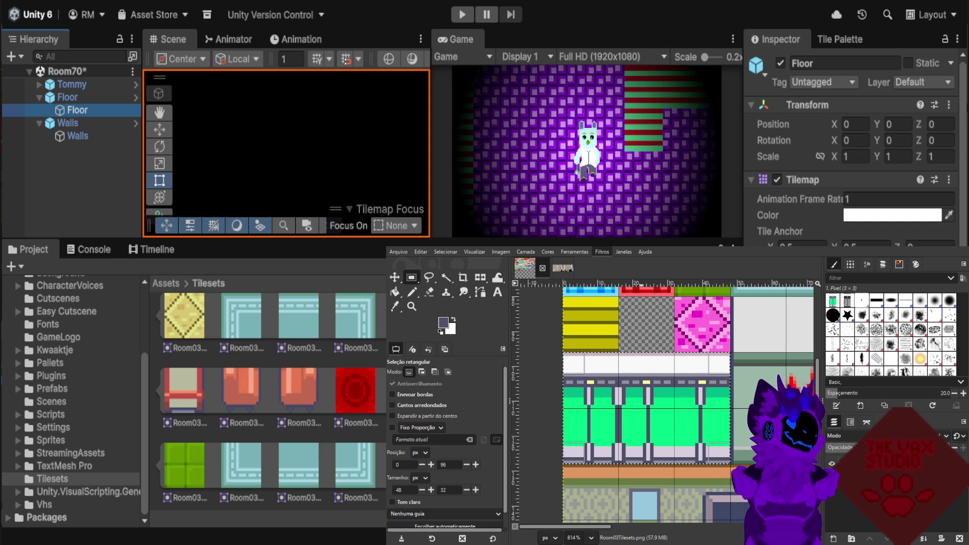
key("ctrl+f")
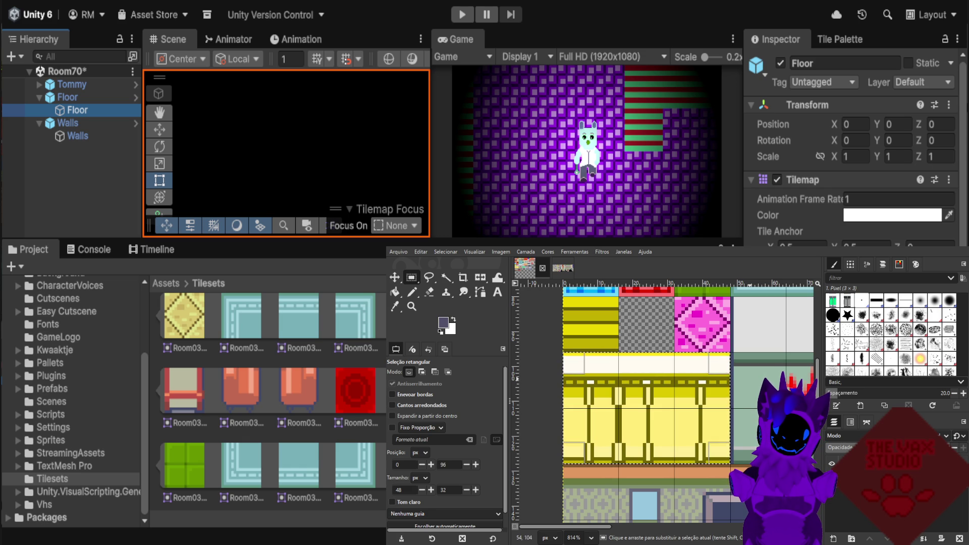
key("ctrl+z")
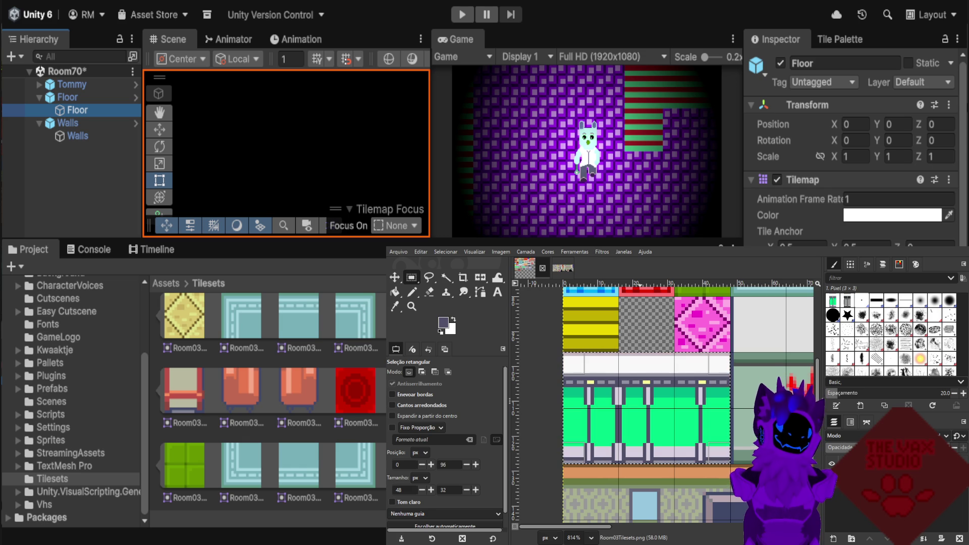
key("ctrl+f")
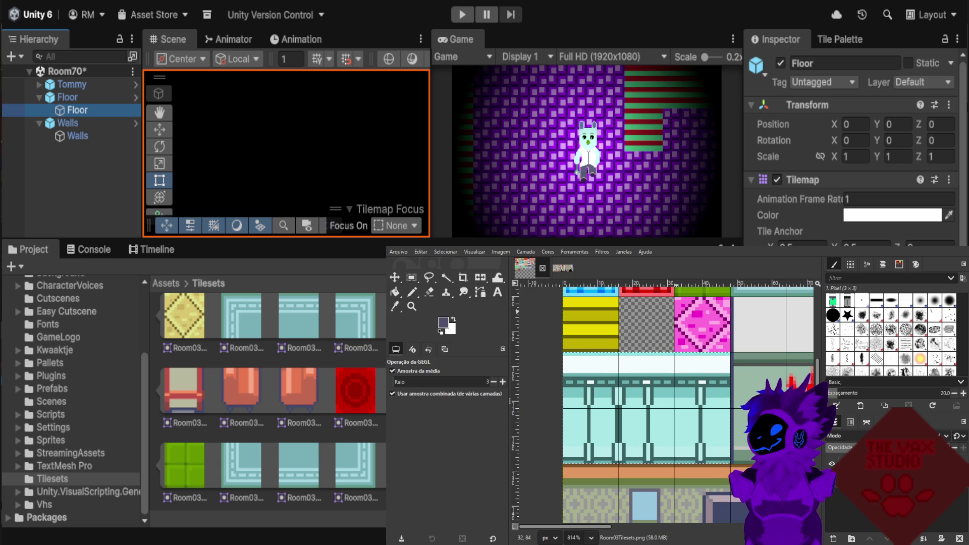
key("ctrl+f")
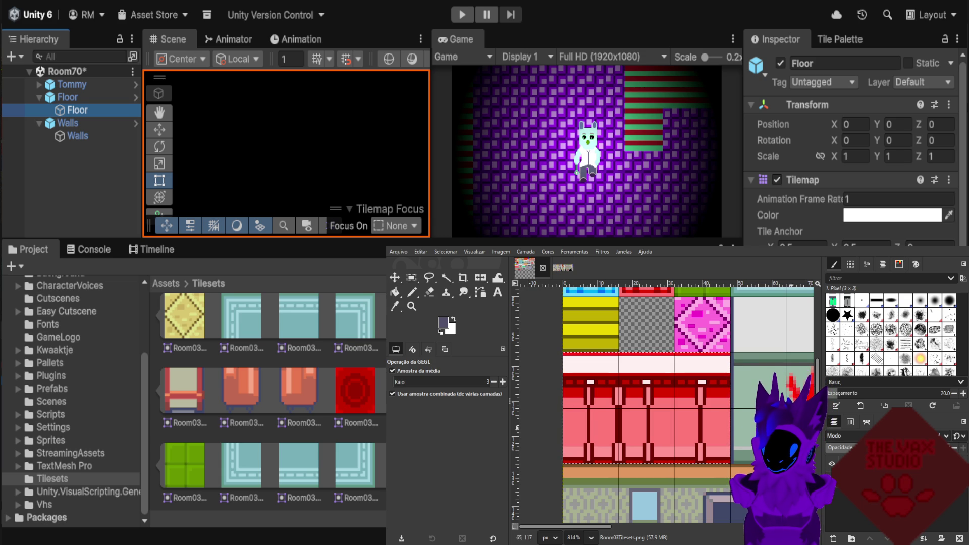
left_click(412, 277)
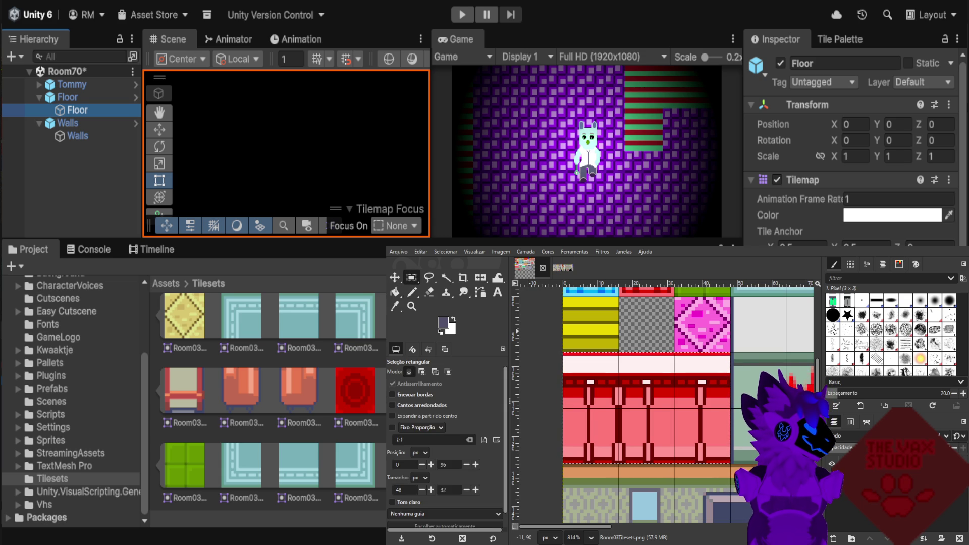
scroll(578, 365, "down", 1)
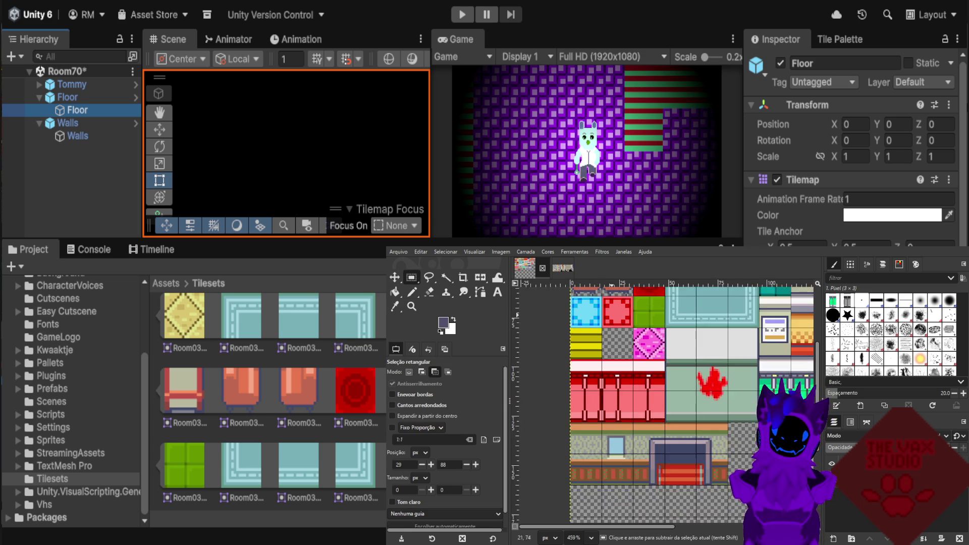
Copy the pink diamond tile into the empty slot to its left, aligned to the tile grid.
scroll(661, 348, "up", 2)
scroll(651, 363, "up", 1)
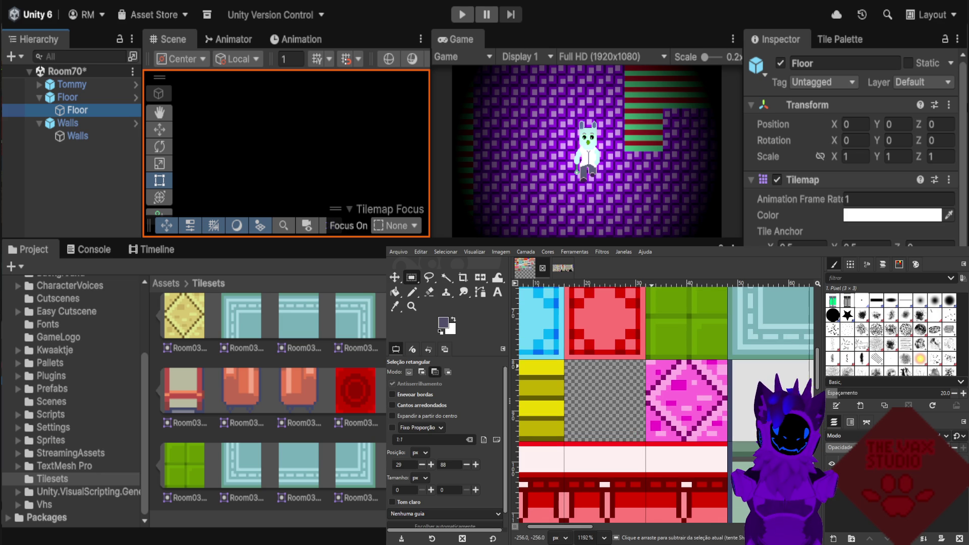
left_click_drag(646, 361, 727, 441)
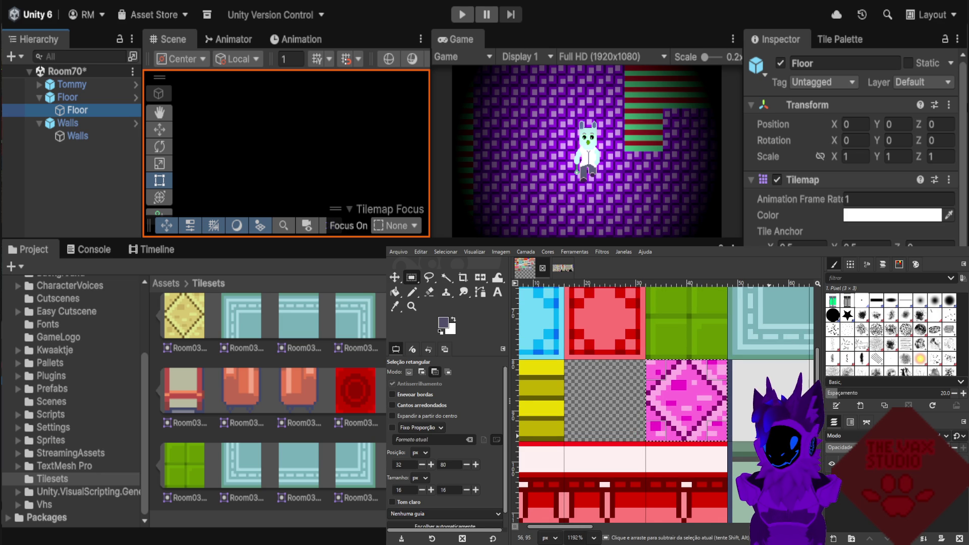
key("ctrl+c")
left_click(772, 412)
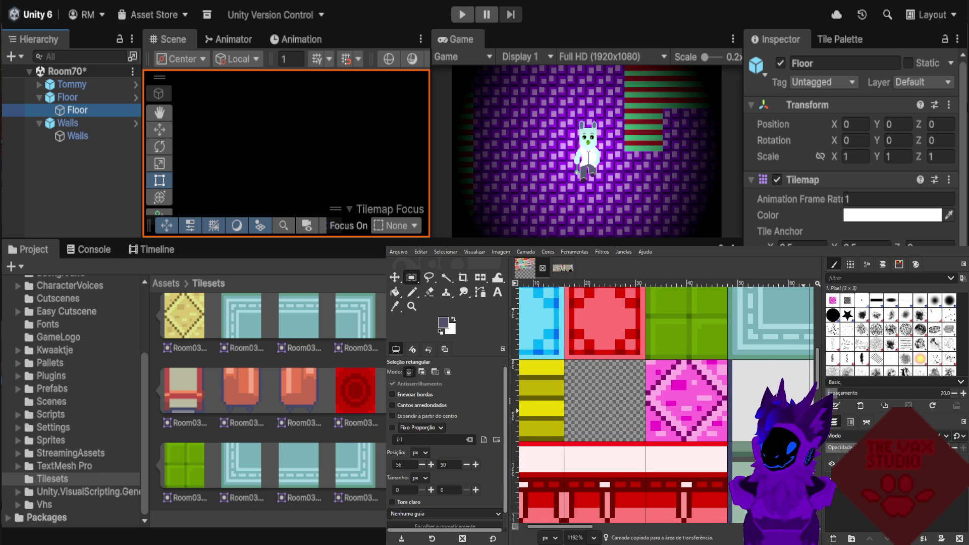
key("ctrl")
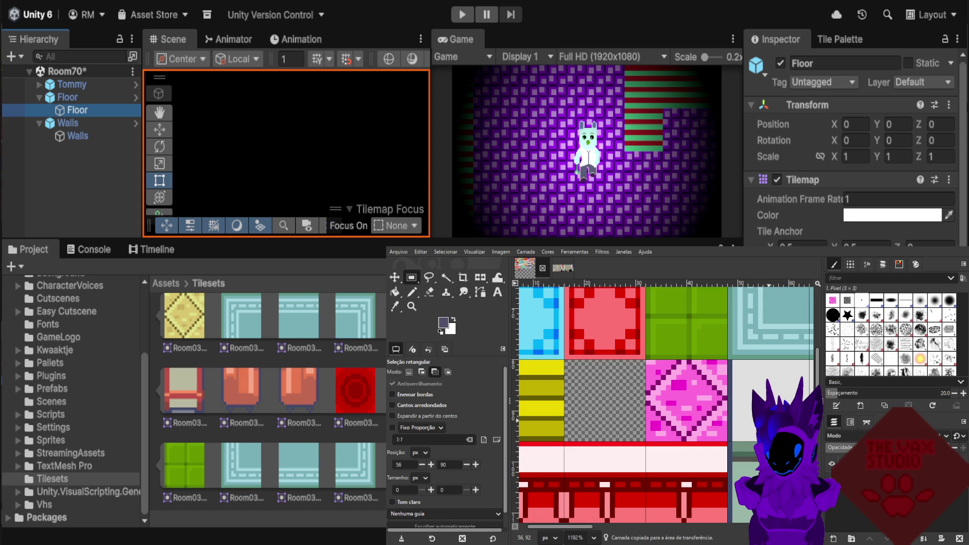
key("ctrl+v")
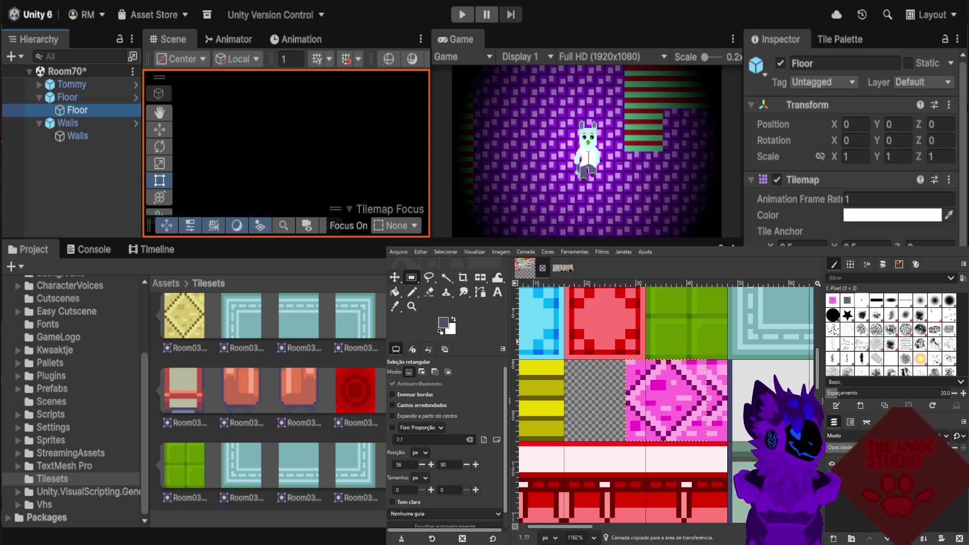
key("m")
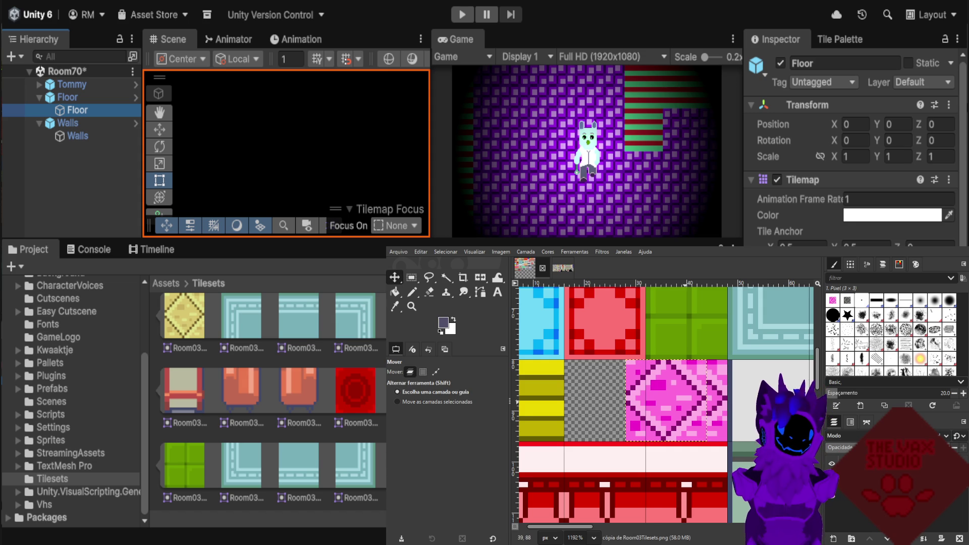
left_click_drag(665, 400, 609, 401)
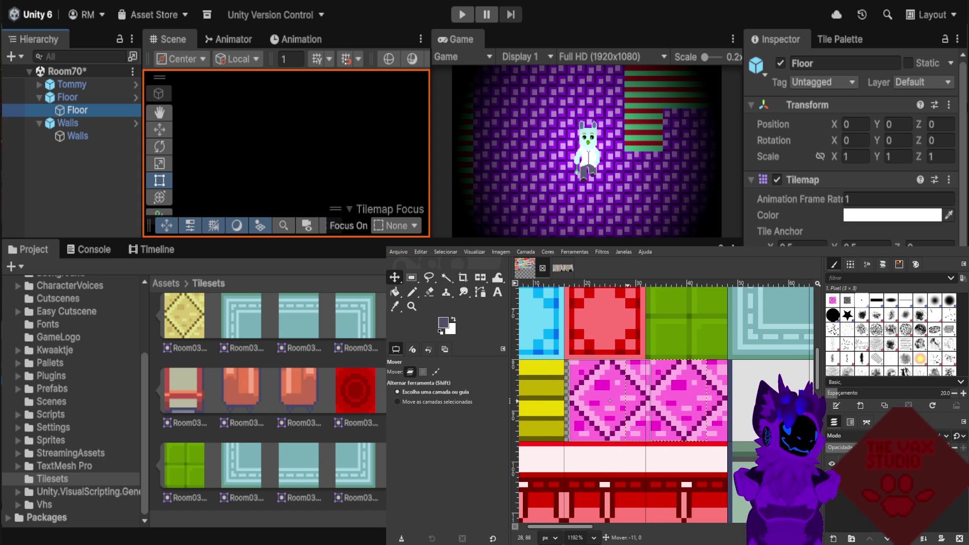
left_click_drag(609, 401, 605, 400)
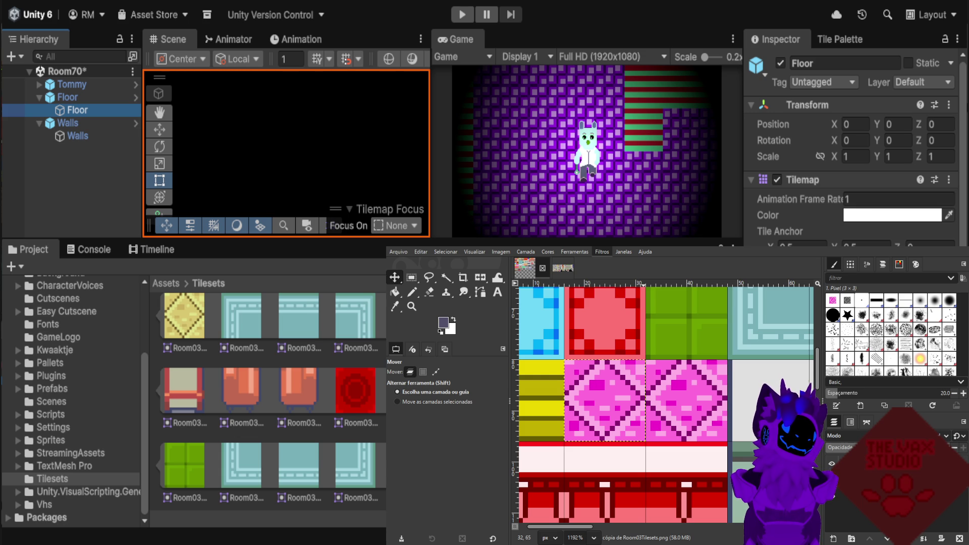
Reapply the colour filter three times to turn the pasted tile a saturated purple.
key("ctrl+f")
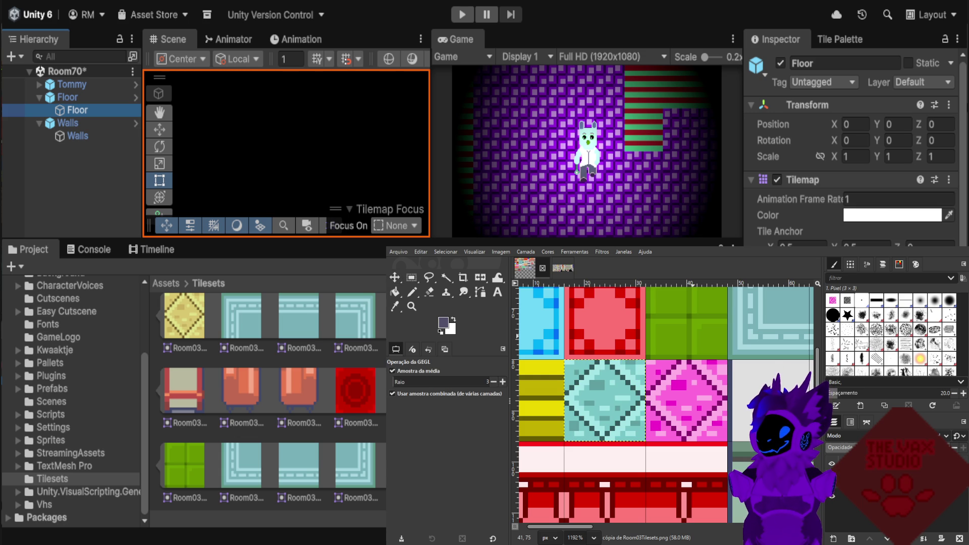
key("ctrl+f")
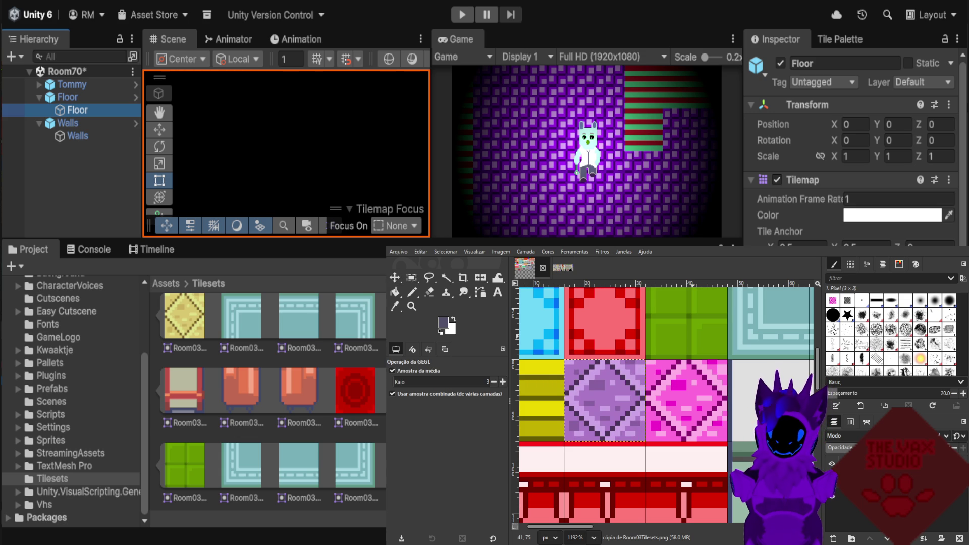
key("ctrl+f")
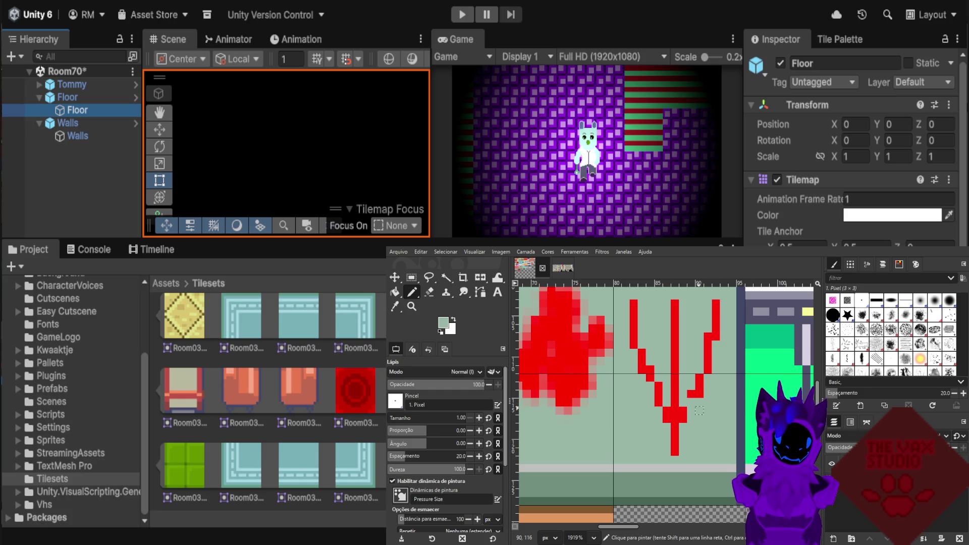
Cover stray red pixels on the V's strokes and stem with the pale green background colour.
left_click(690, 393)
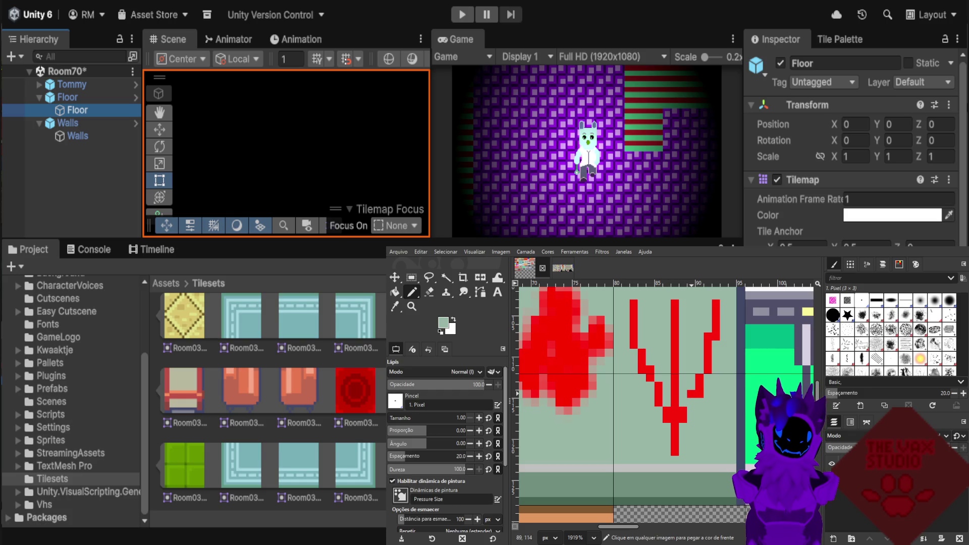
left_click(699, 394, "ctrl")
left_click(691, 393, "ctrl")
left_click(691, 394)
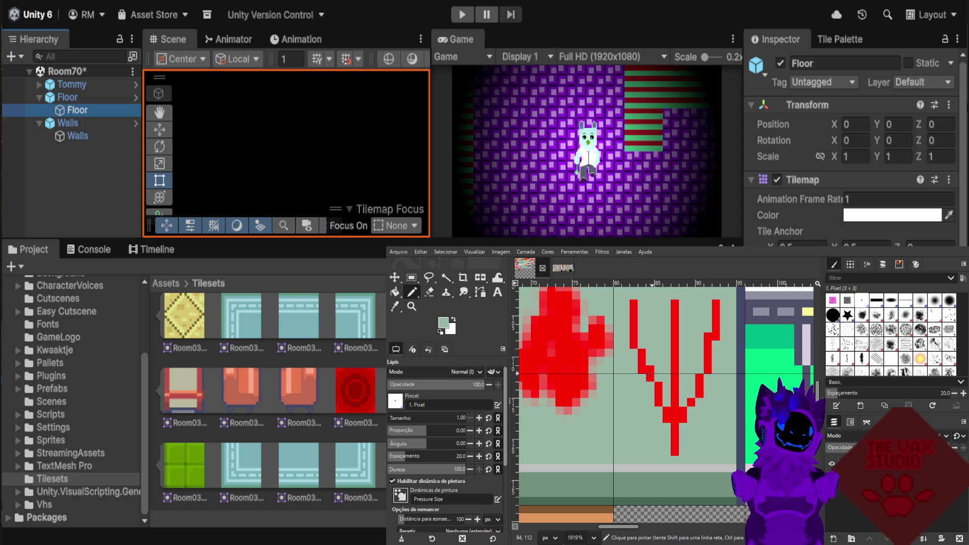
left_click(659, 387, "ctrl")
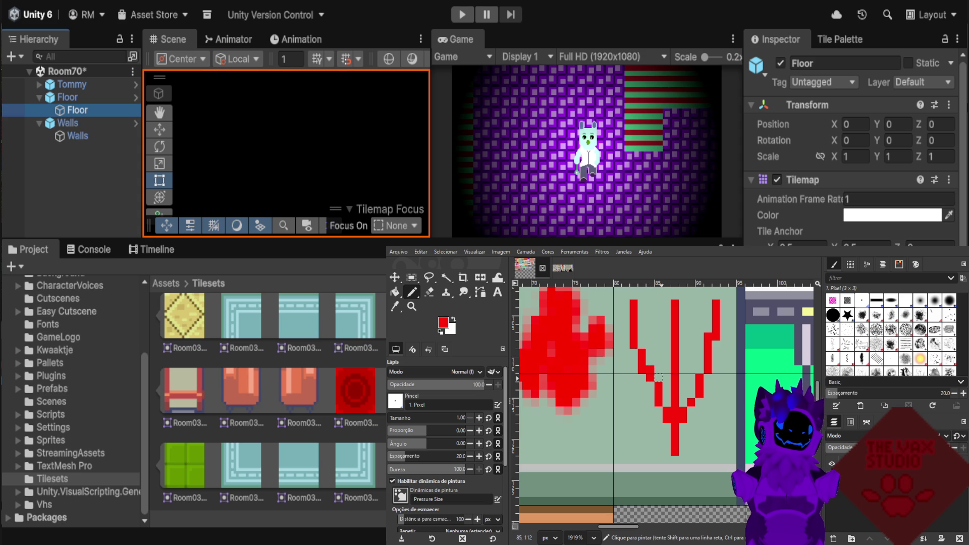
left_click(656, 379, "ctrl")
left_click(650, 369)
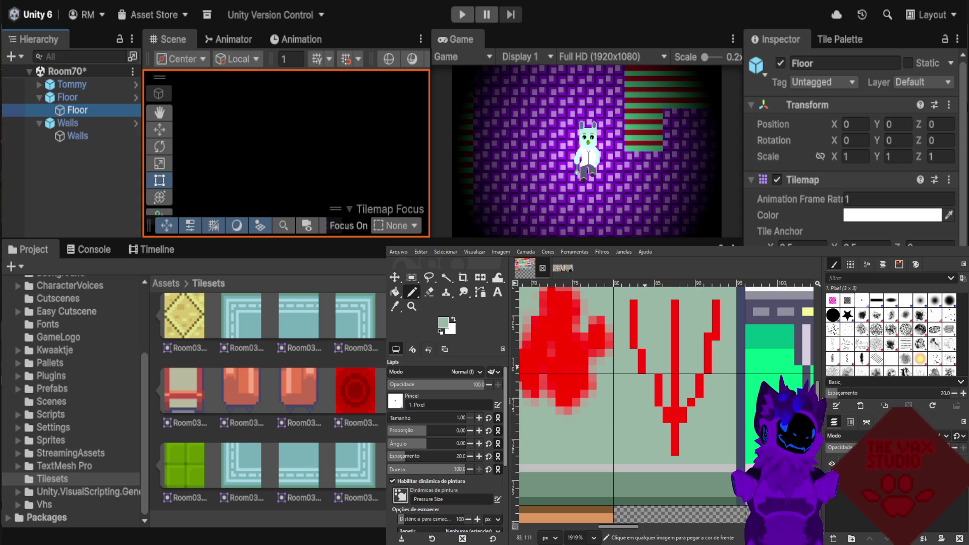
left_click(707, 336)
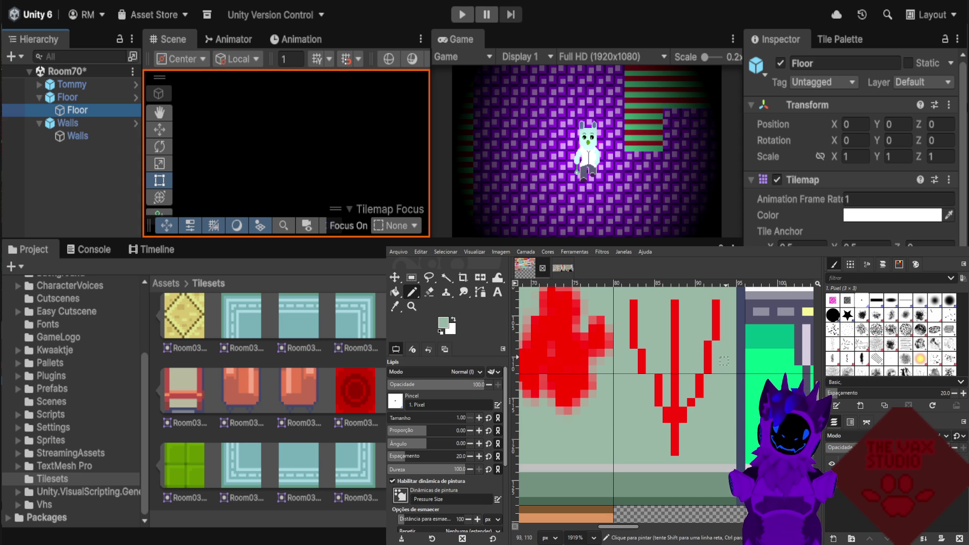
left_click(674, 427)
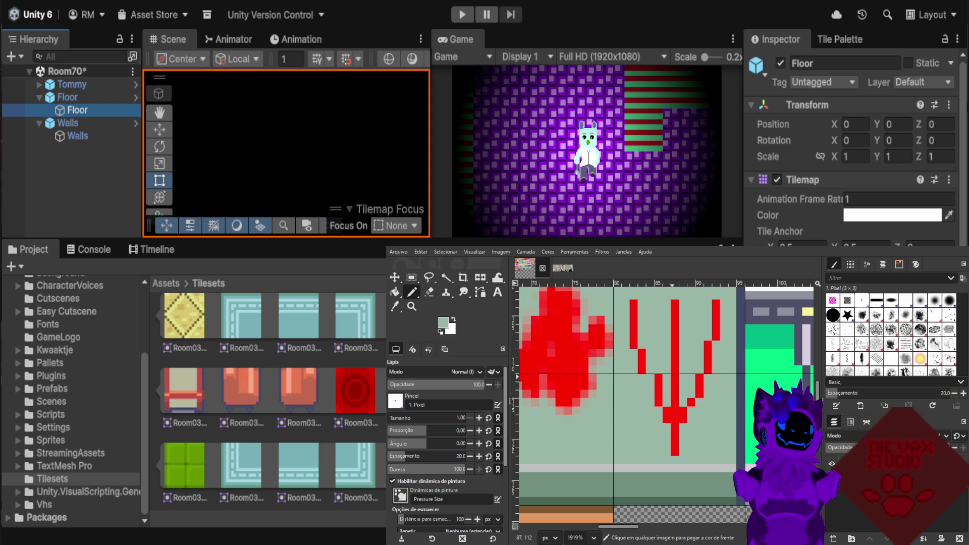
left_click_drag(658, 378, 658, 389)
Redraw the V's left stroke in red, then sample the mint background and reset the foreground to red.
left_click(658, 402, "ctrl")
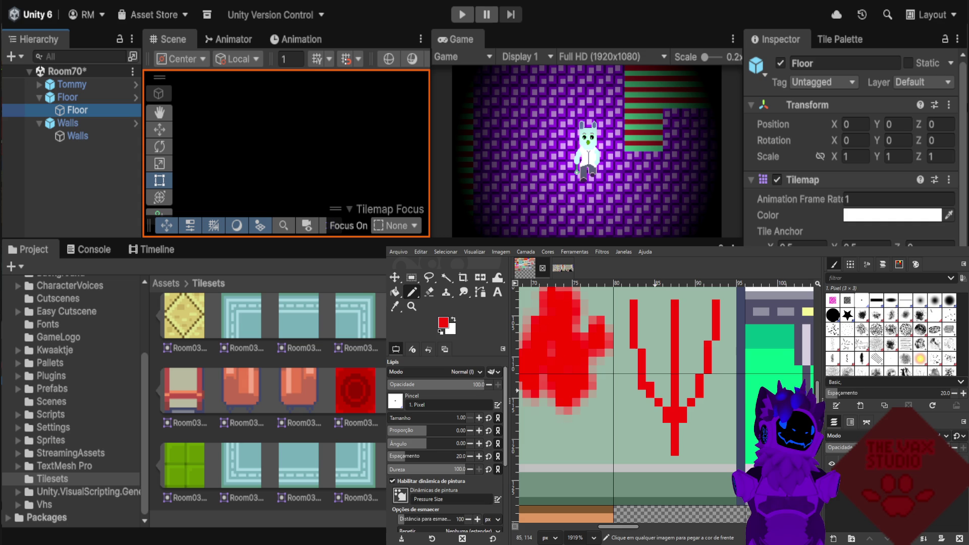
left_click_drag(650, 394, 650, 385)
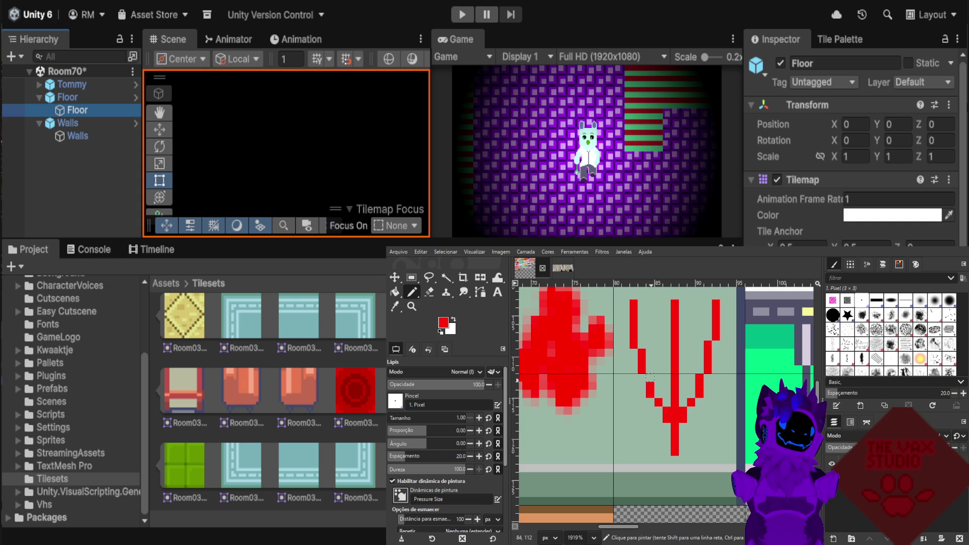
left_click(650, 377)
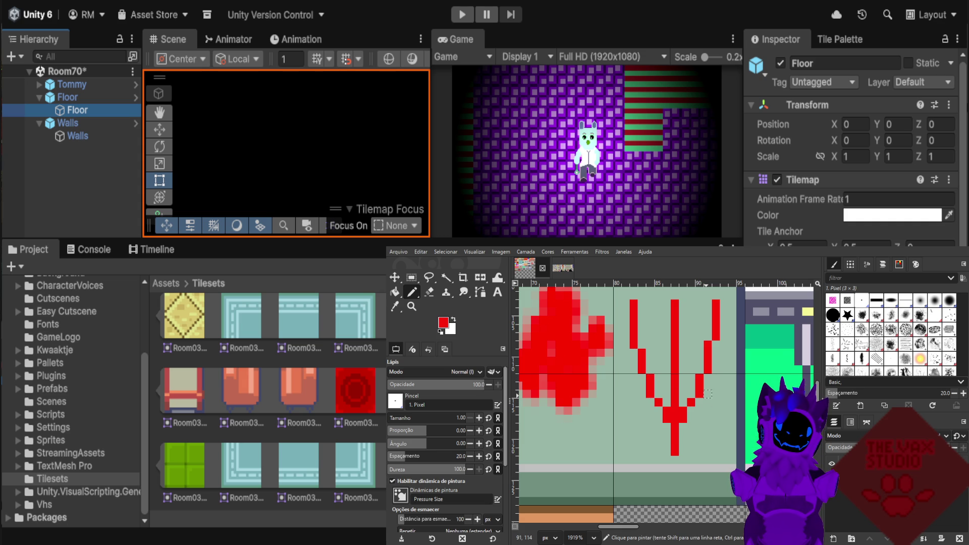
left_click(642, 344)
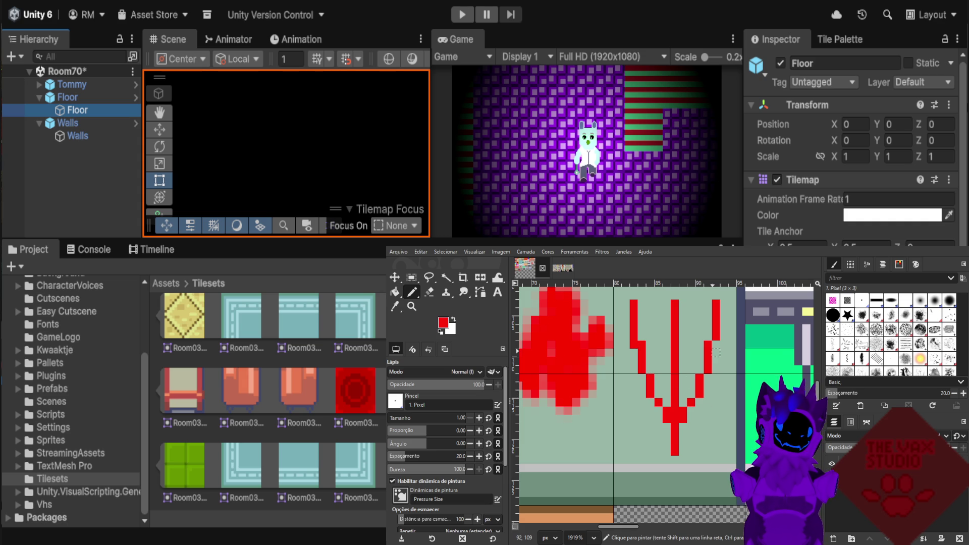
left_click(633, 335, "ctrl")
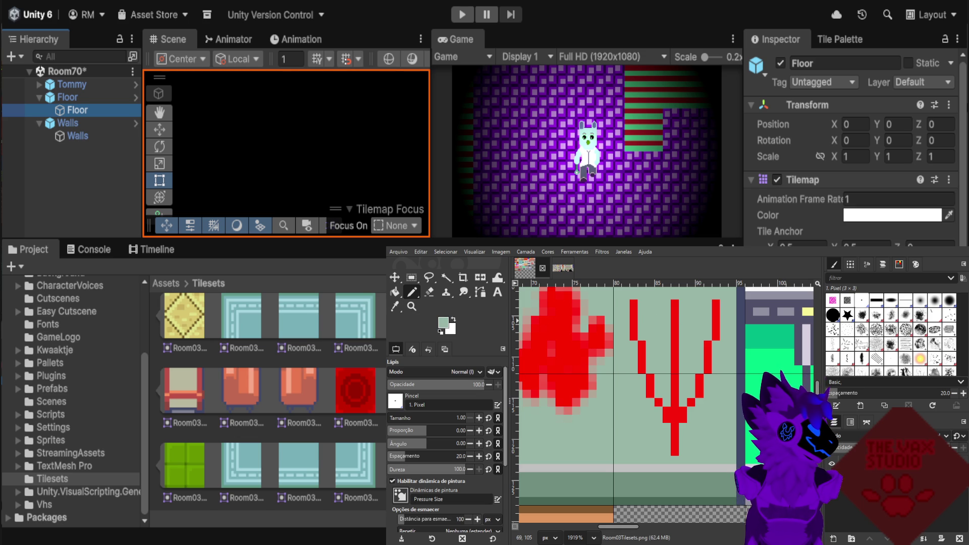
left_click(527, 334, "ctrl")
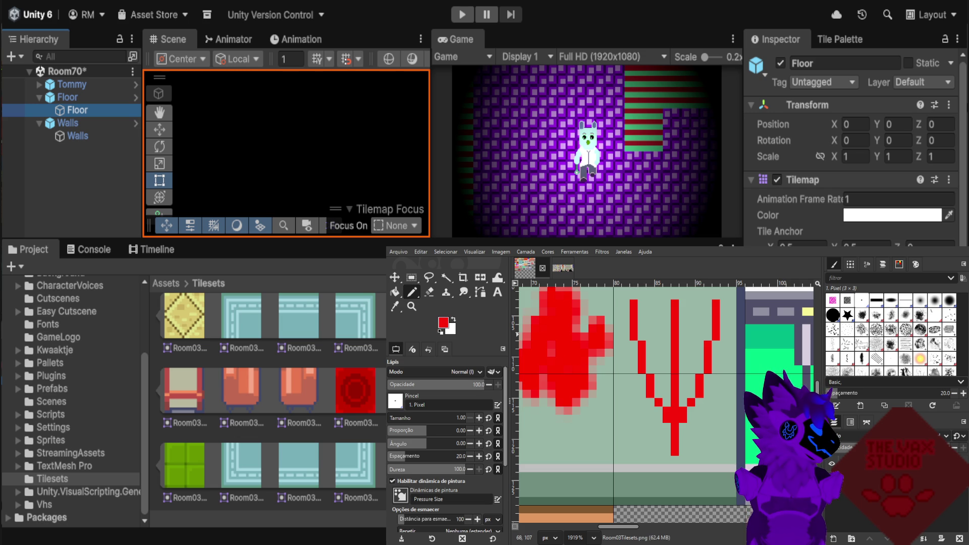
Paint faint red Paintbrush strokes along the V's left and right arms and a pinkish-red pixel below the fork.
key("p")
left_click_drag(643, 304, 643, 333)
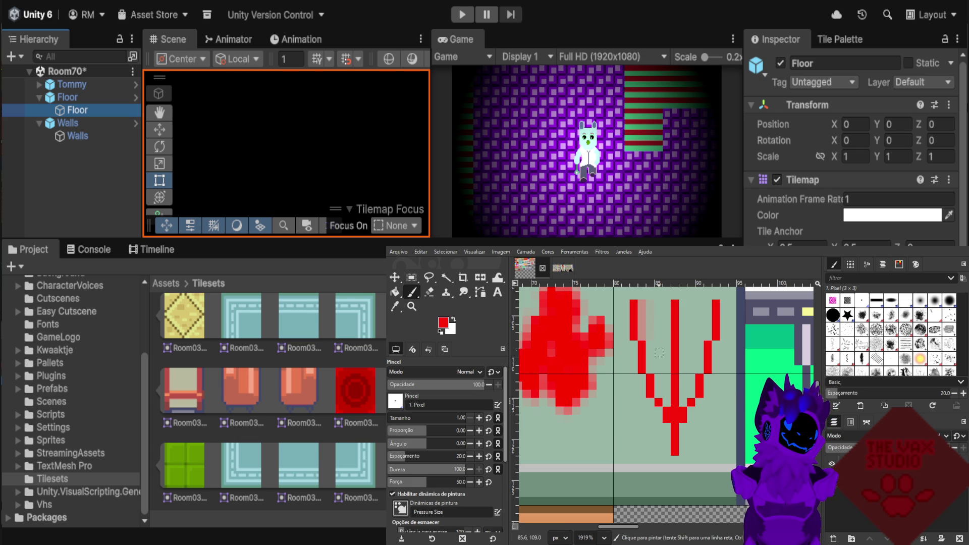
left_click_drag(653, 341, 661, 395)
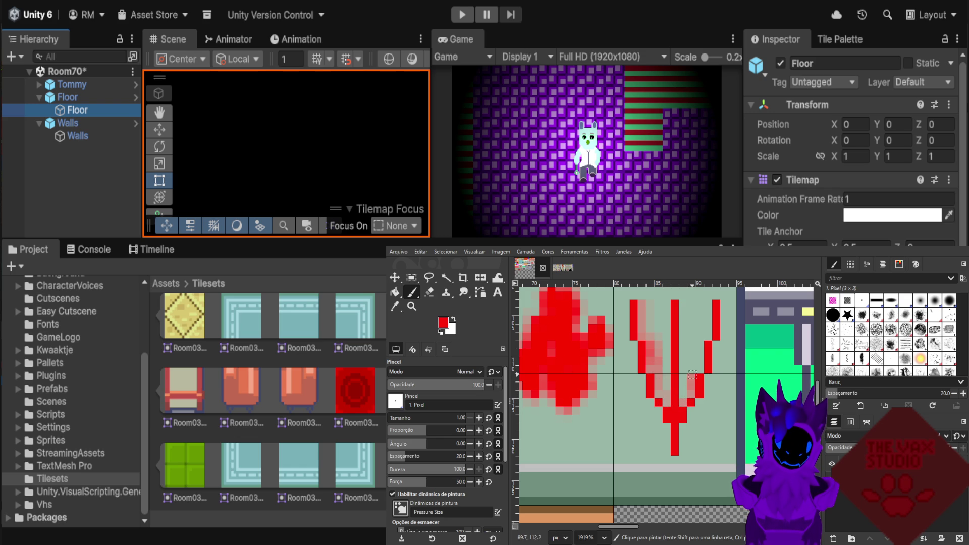
mouse_move(705, 363)
left_mouse_down()
mouse_move(717, 337)
mouse_move(707, 302)
left_mouse_up()
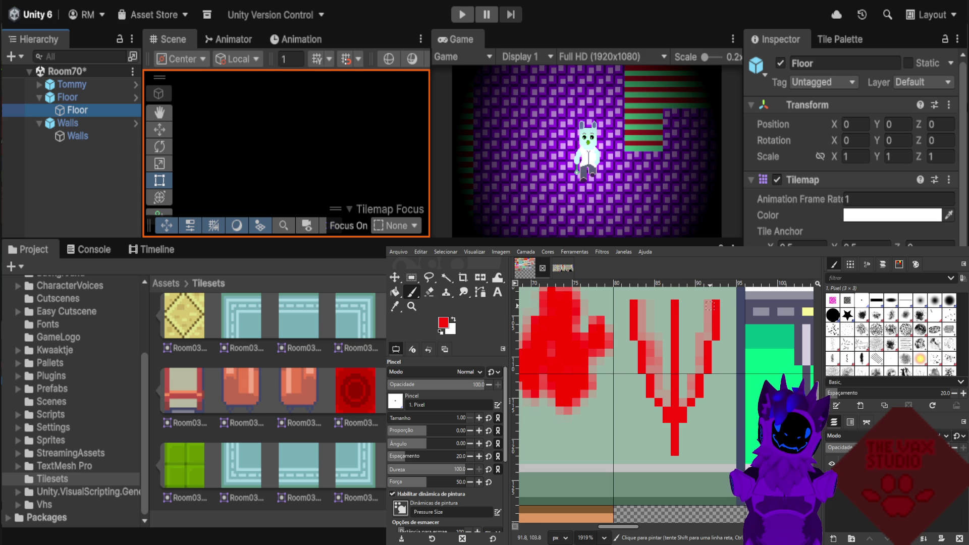
scroll(704, 366, "down", 1)
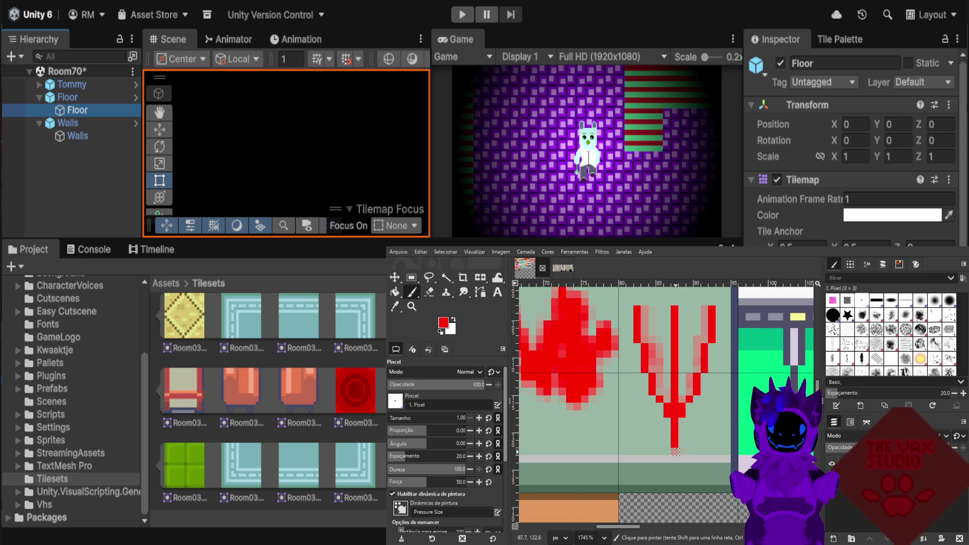
left_click(668, 430)
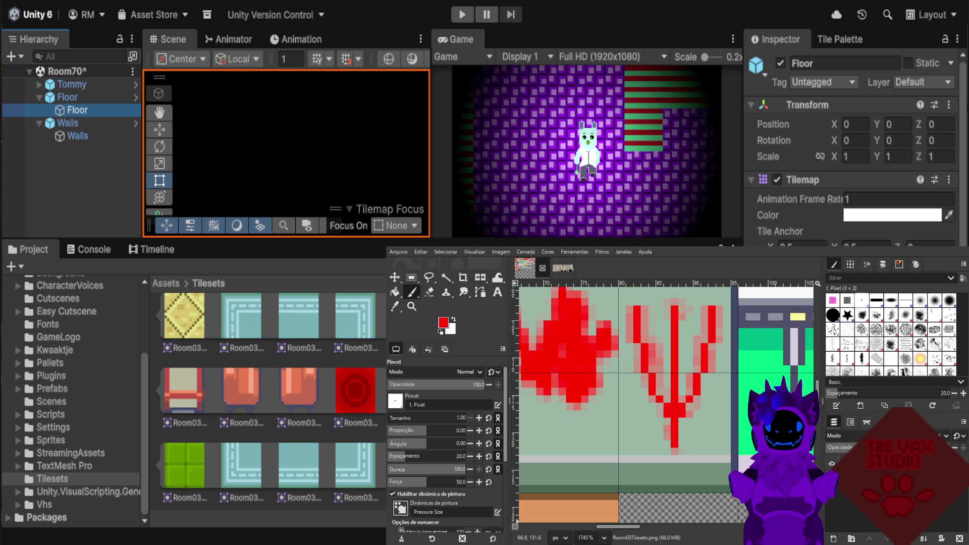
scroll(523, 401, "down", 2)
scroll(523, 401, "down", 2)
scroll(523, 400, "down", 2)
scroll(717, 484, "down", 2)
scroll(717, 484, "down", 2)
scroll(717, 485, "down", 1)
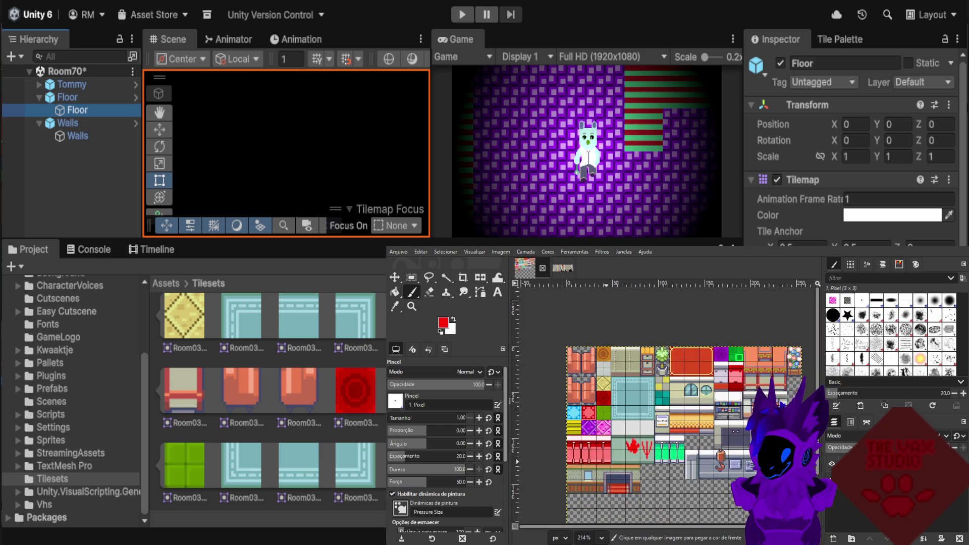
scroll(716, 485, "down", 1)
scroll(731, 437, "up", 2)
scroll(732, 436, "up", 2)
scroll(732, 437, "up", 3)
scroll(732, 437, "up", 2)
scroll(692, 431, "up", 2)
scroll(692, 431, "up", 1)
scroll(692, 431, "up", 1)
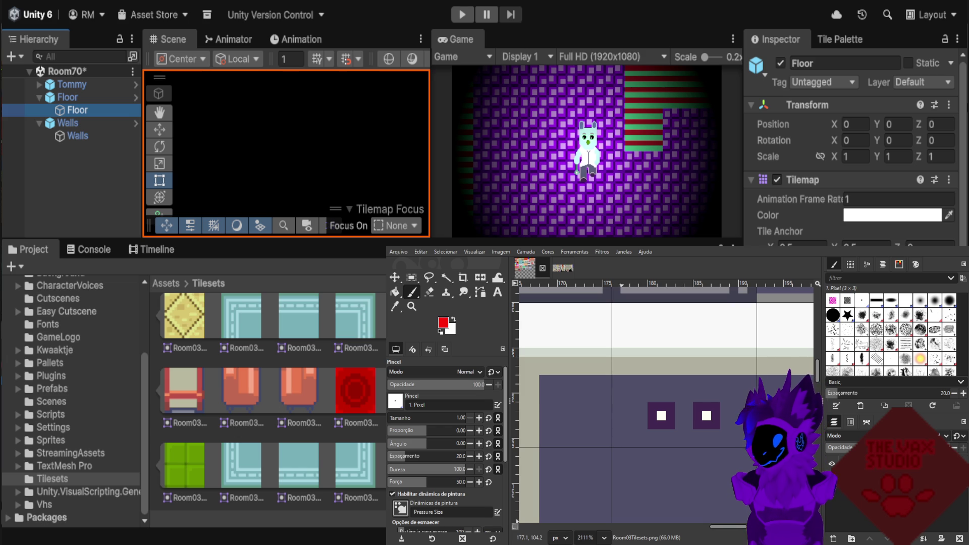
scroll(744, 389, "down", 1)
scroll(744, 389, "down", 2)
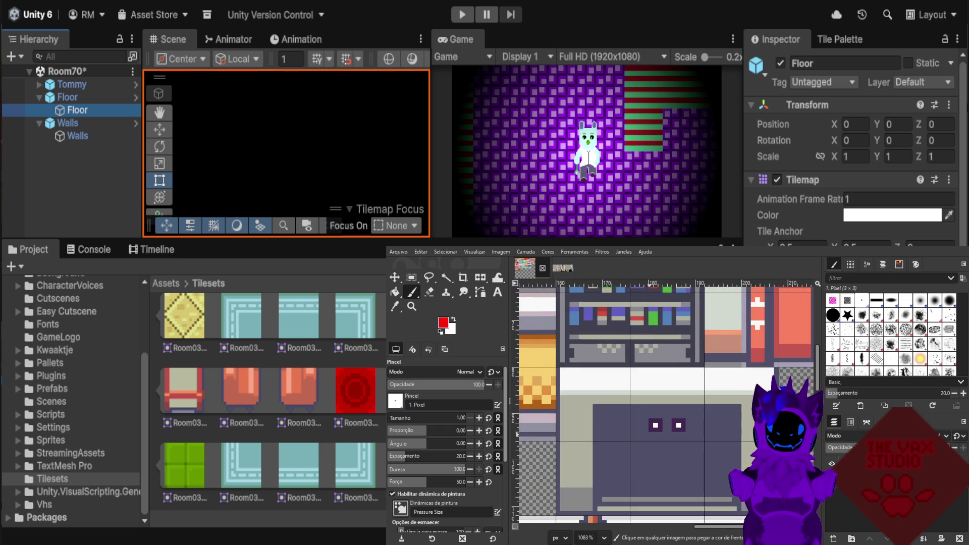
scroll(744, 388, "down", 1)
scroll(744, 389, "down", 1)
scroll(656, 449, "down", 1)
scroll(656, 449, "down", 1)
scroll(656, 449, "down", 1)
scroll(656, 450, "up", 1)
scroll(664, 457, "up", 1)
scroll(631, 379, "up", 1)
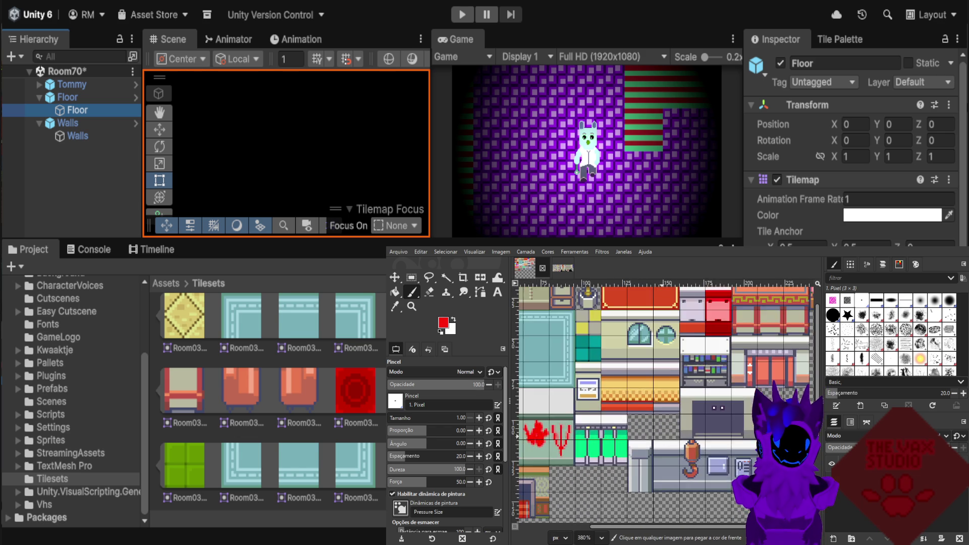
scroll(589, 298, "up", 1)
left_click(563, 268)
Scroll around InteriorTilesets.png to locate the rows of framed square tiles.
scroll(623, 465, "down", 1)
scroll(623, 464, "down", 1)
scroll(775, 323, "left", 2)
scroll(775, 323, "left", 1)
scroll(775, 323, "left", 1)
scroll(638, 396, "down", 1)
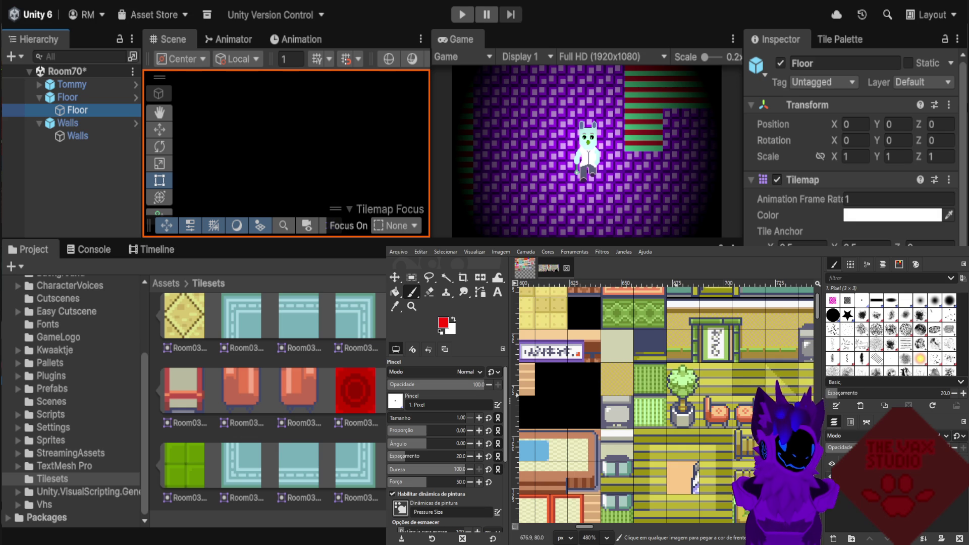
scroll(638, 397, "down", 1)
scroll(638, 396, "down", 1)
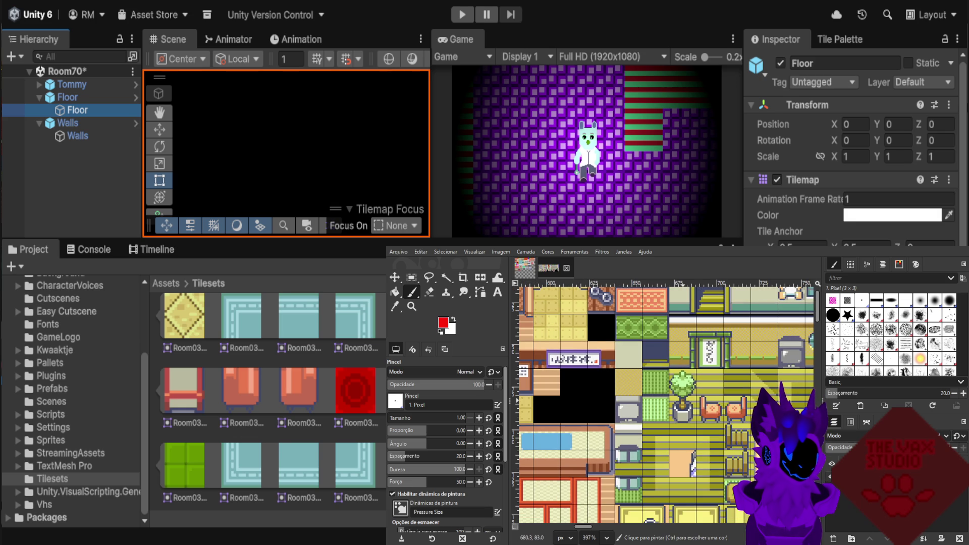
scroll(666, 405, "down", 2)
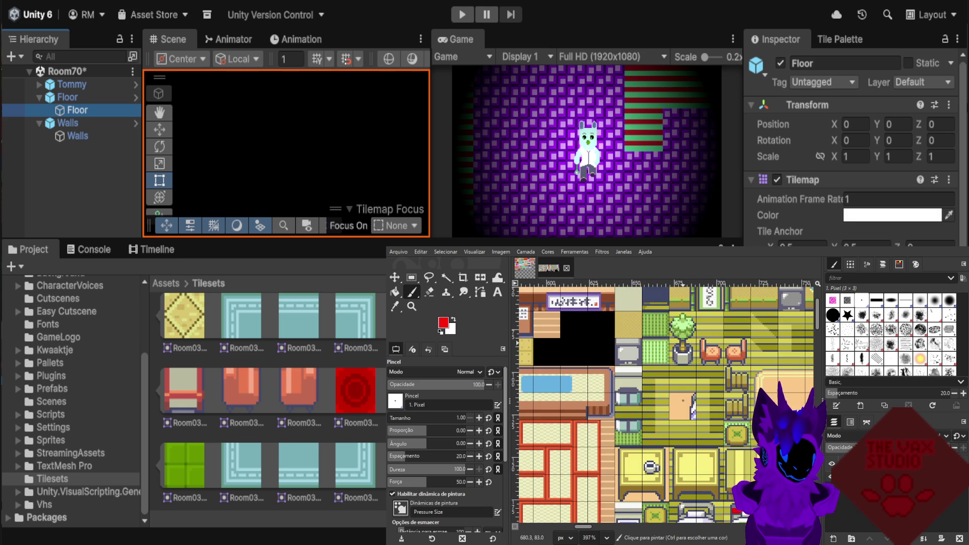
scroll(691, 333, "up", 2)
scroll(602, 409, "up", 2)
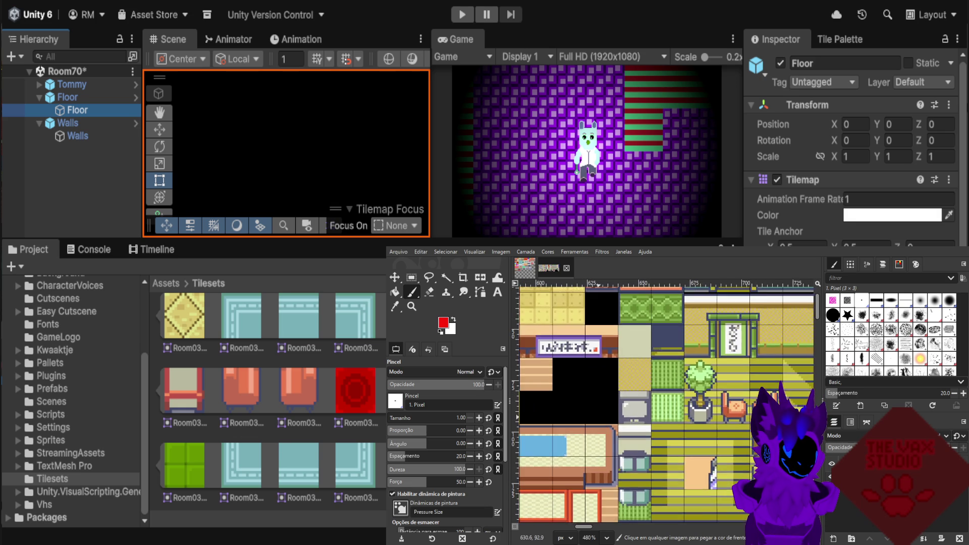
scroll(602, 409, "up", 3)
scroll(602, 408, "up", 2)
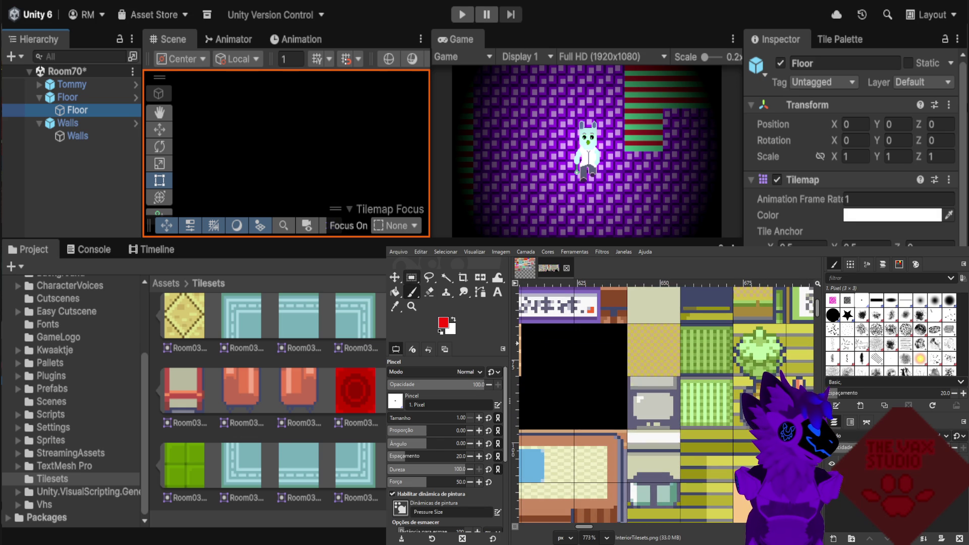
key("r")
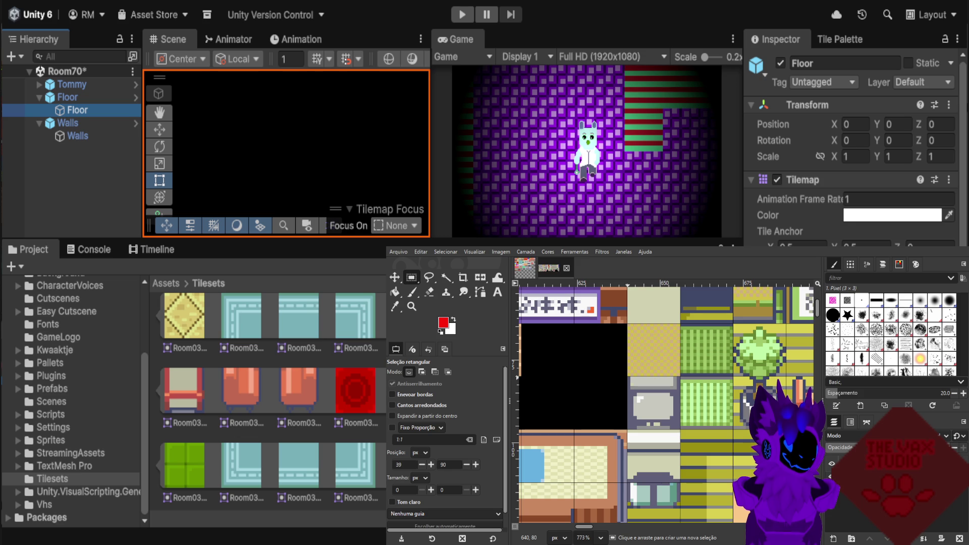
scroll(724, 405, "down", 3)
scroll(723, 405, "down", 3)
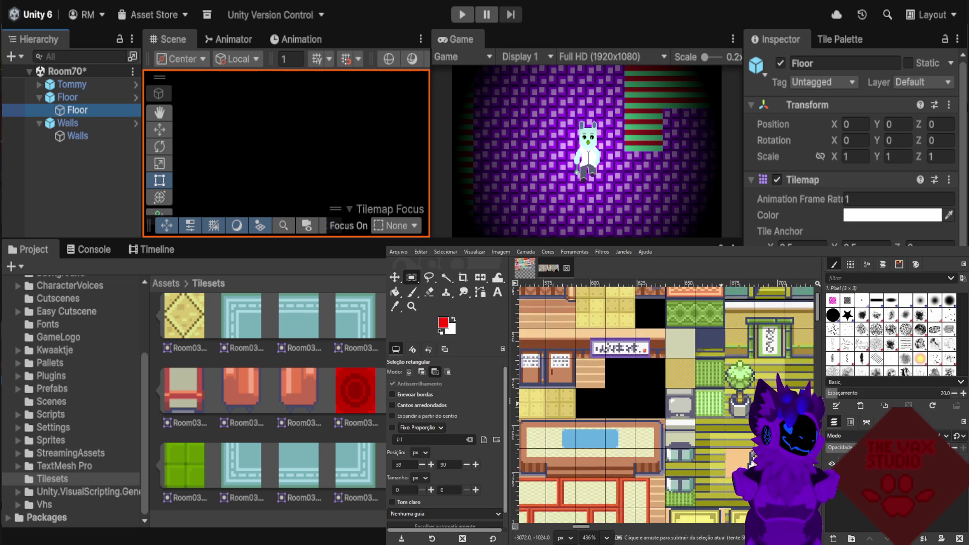
scroll(723, 406, "down", 1)
scroll(723, 405, "down", 1)
scroll(723, 406, "down", 2)
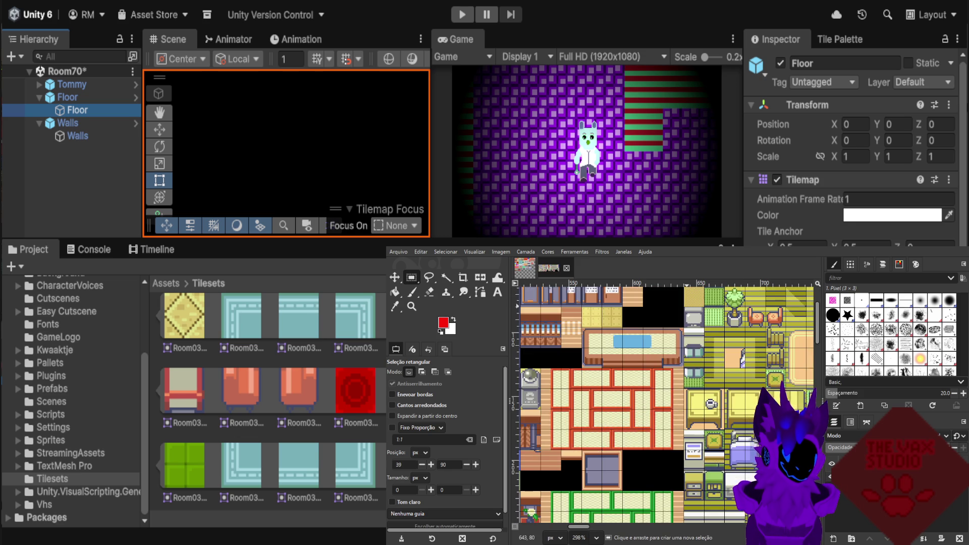
scroll(691, 306, "down", 3)
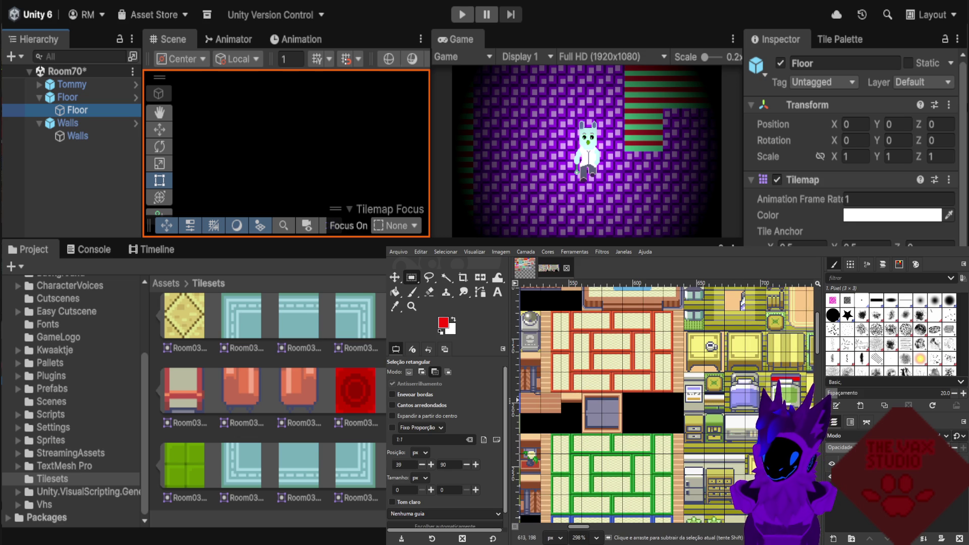
scroll(700, 406, "down", 1)
scroll(700, 406, "down", 1)
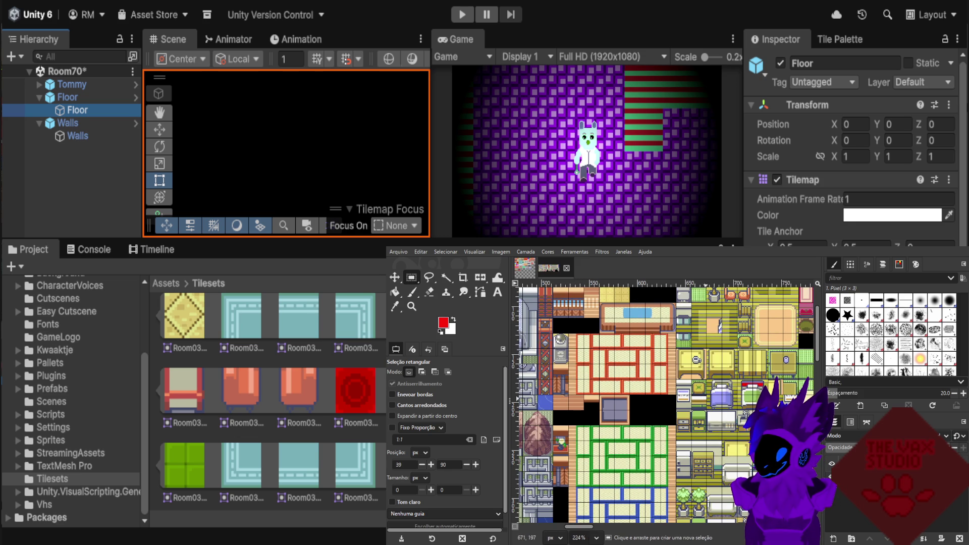
scroll(713, 424, "down", 1)
scroll(738, 434, "down", 1)
scroll(738, 434, "down", 1)
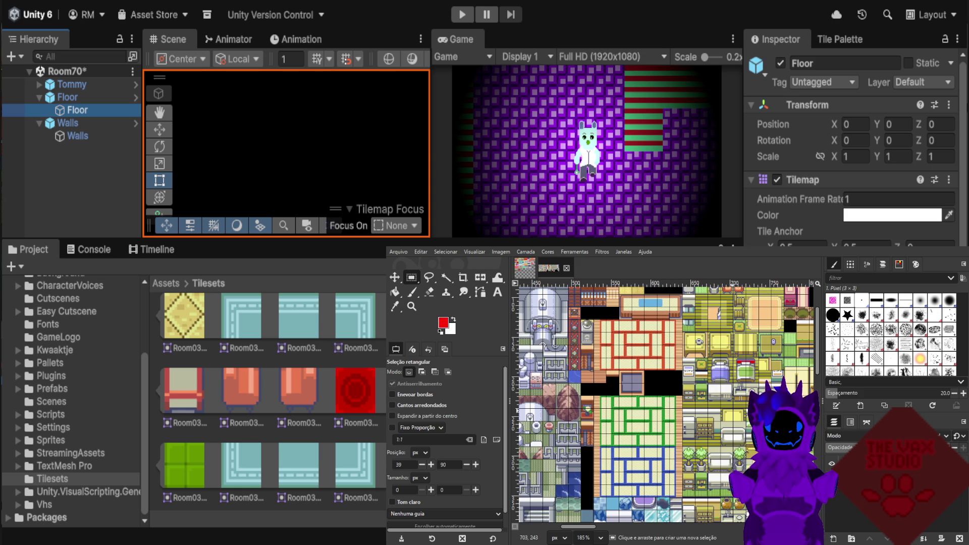
scroll(737, 434, "down", 1)
scroll(737, 434, "down", 1)
scroll(737, 434, "down", 1)
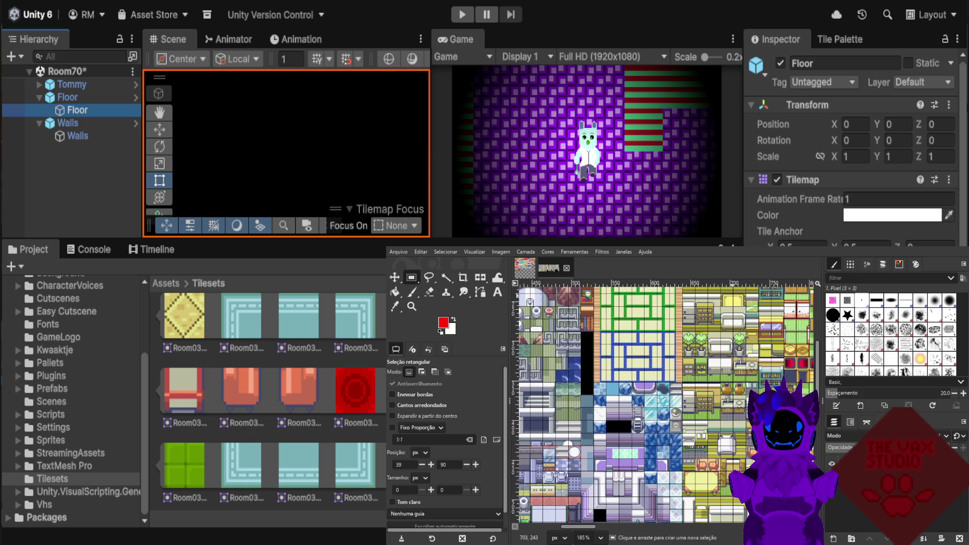
scroll(740, 434, "up", 2)
scroll(740, 434, "up", 3)
scroll(740, 434, "up", 2)
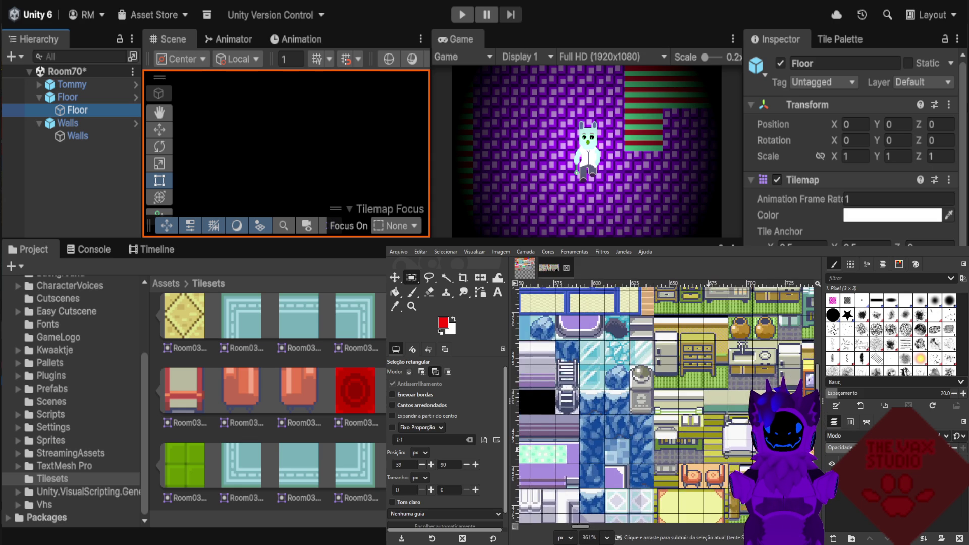
scroll(740, 434, "up", 2)
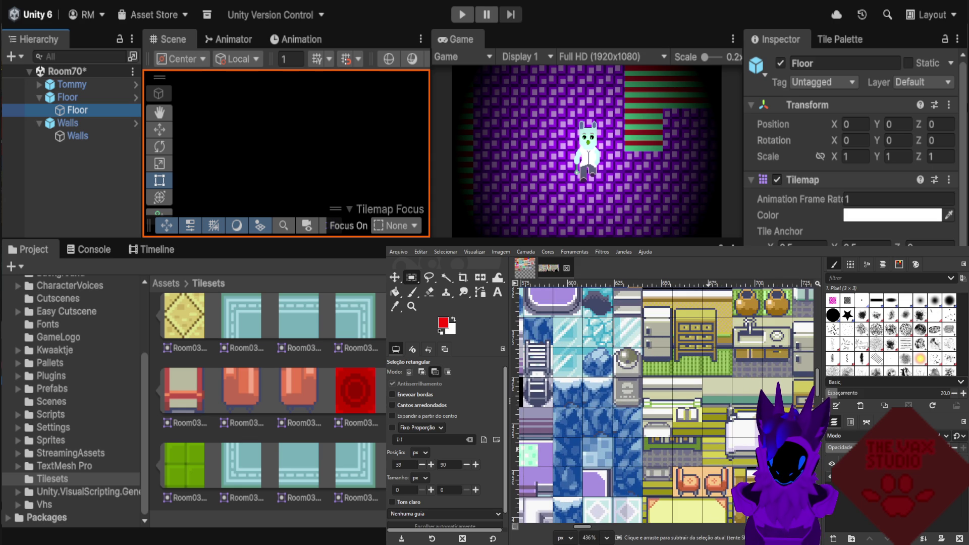
scroll(704, 404, "down", 1, "ctrl")
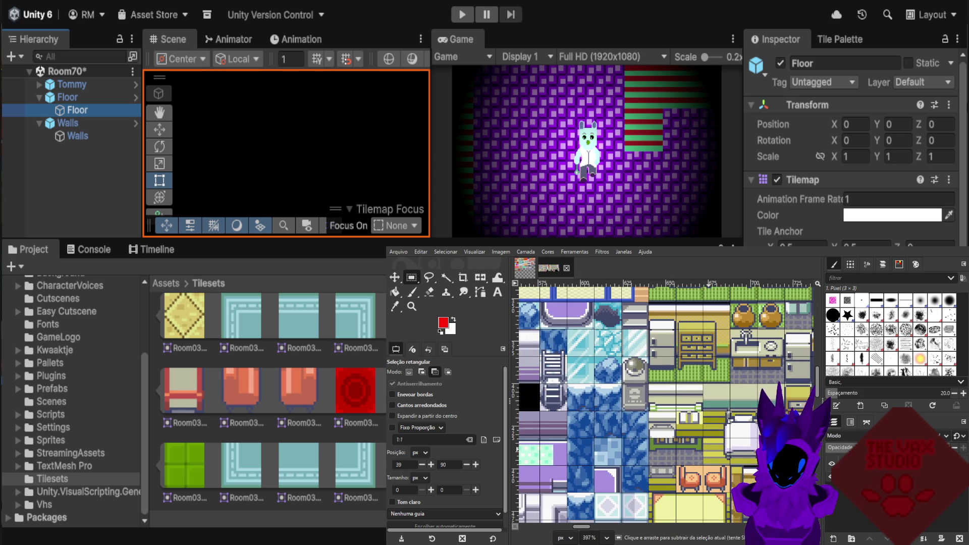
scroll(704, 404, "down", 2)
scroll(704, 404, "down", 2)
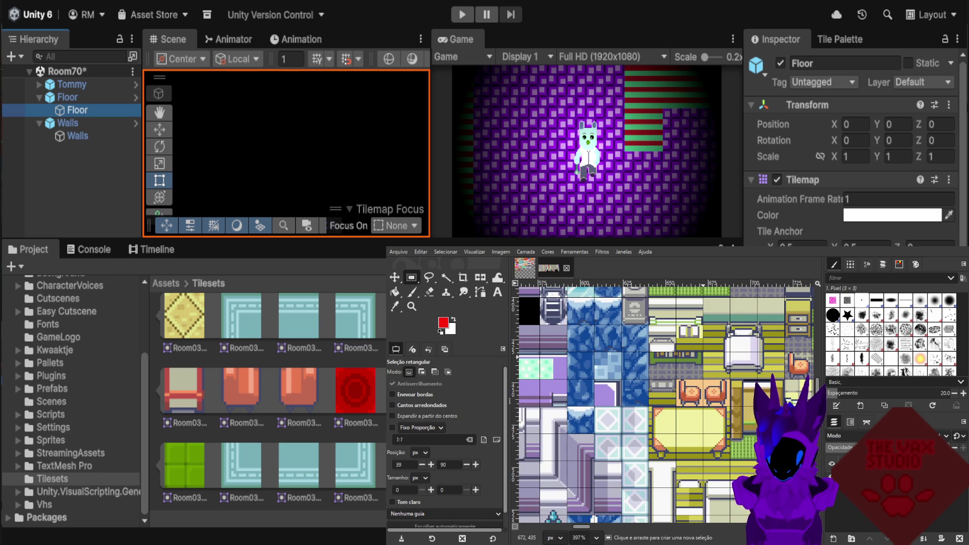
Zoom in on the yellow square tile and drag a 16×16 rectangle selection over it.
key("ctrl")
scroll(704, 403, "down", 1, "ctrl")
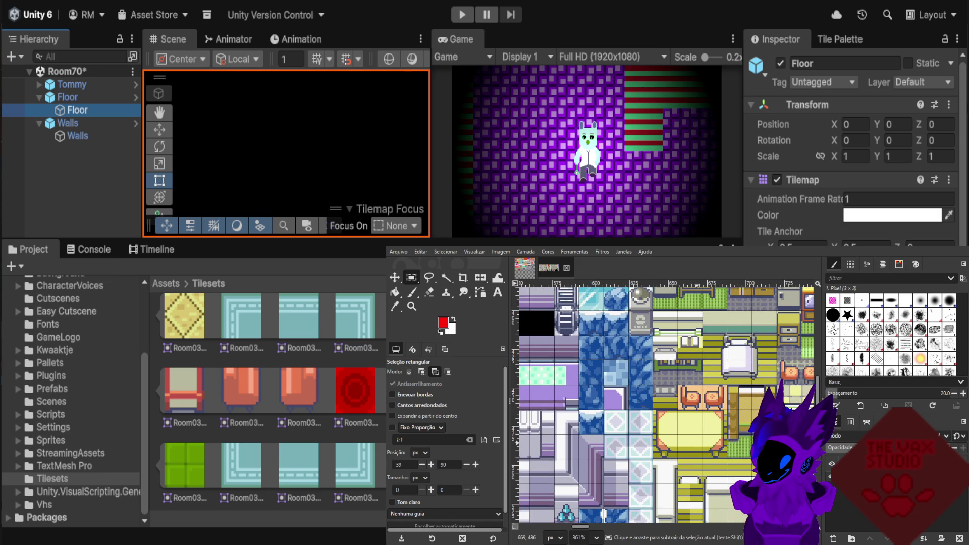
scroll(704, 404, "down", 1, "ctrl")
scroll(704, 404, "down", 1, "ctrl")
scroll(704, 404, "down", 1, "ctrl")
scroll(663, 404, "down", 2, "ctrl")
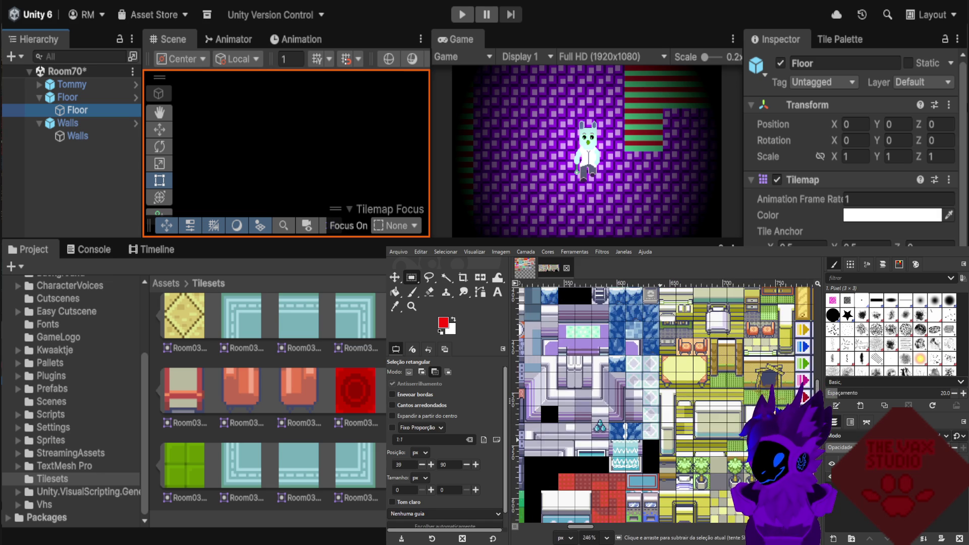
scroll(662, 404, "down", 1, "ctrl")
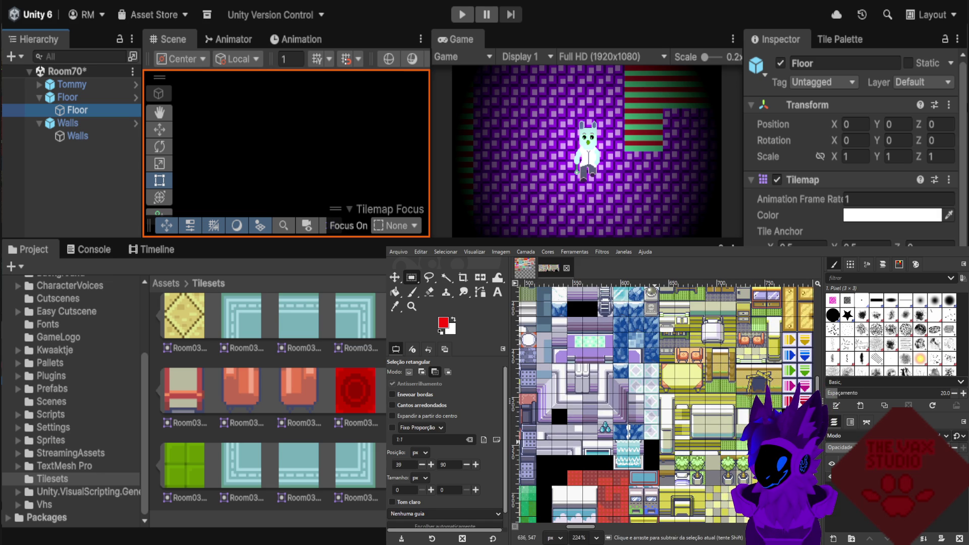
scroll(666, 403, "down", 1)
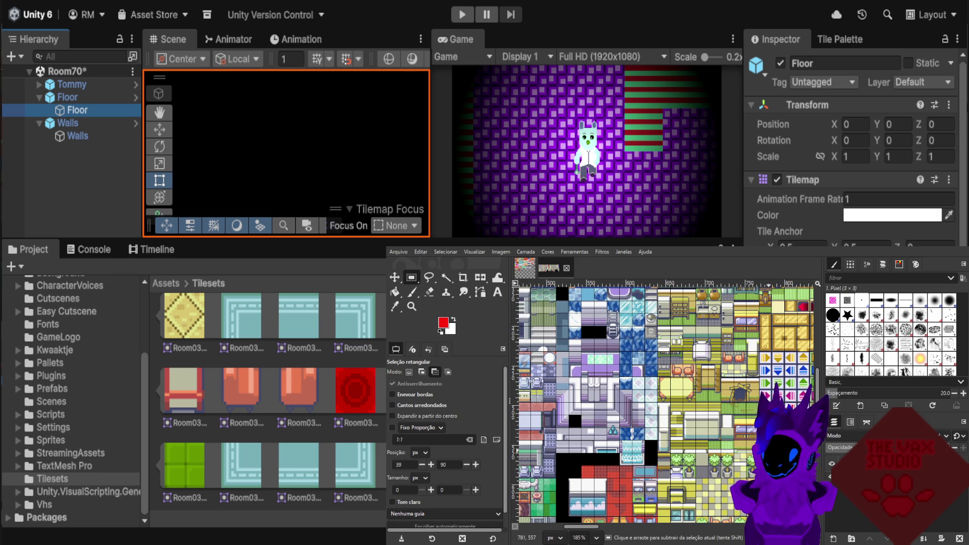
scroll(768, 403, "up", 1, "ctrl")
scroll(729, 399, "down", 3)
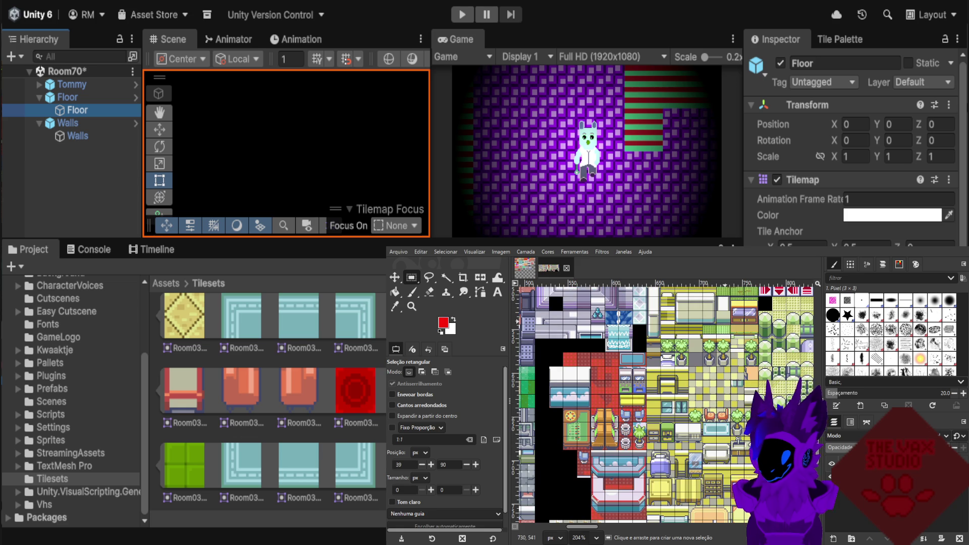
scroll(656, 429, "up", 1, "ctrl")
scroll(656, 429, "up", 1, "ctrl")
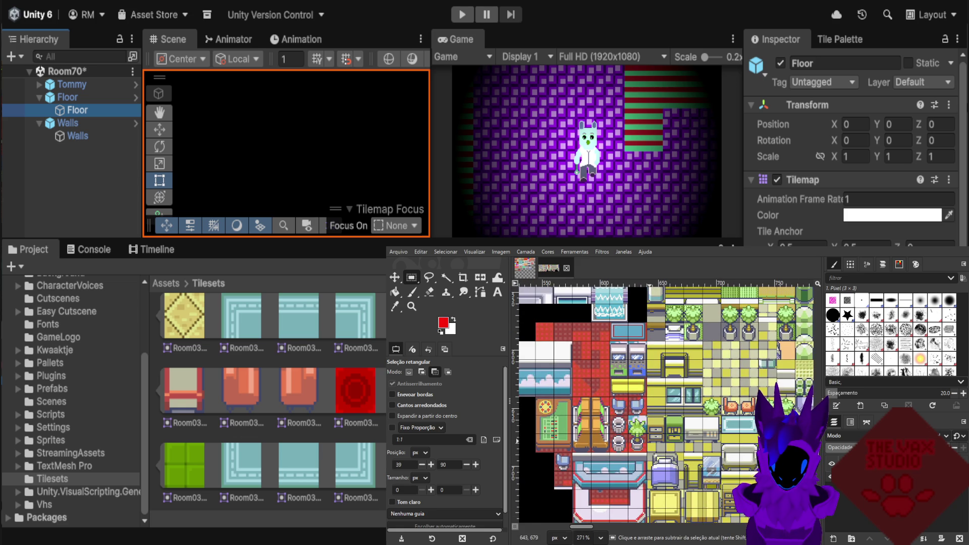
scroll(656, 429, "up", 1, "ctrl")
scroll(712, 429, "down", 1, "ctrl")
scroll(712, 429, "down", 1, "ctrl")
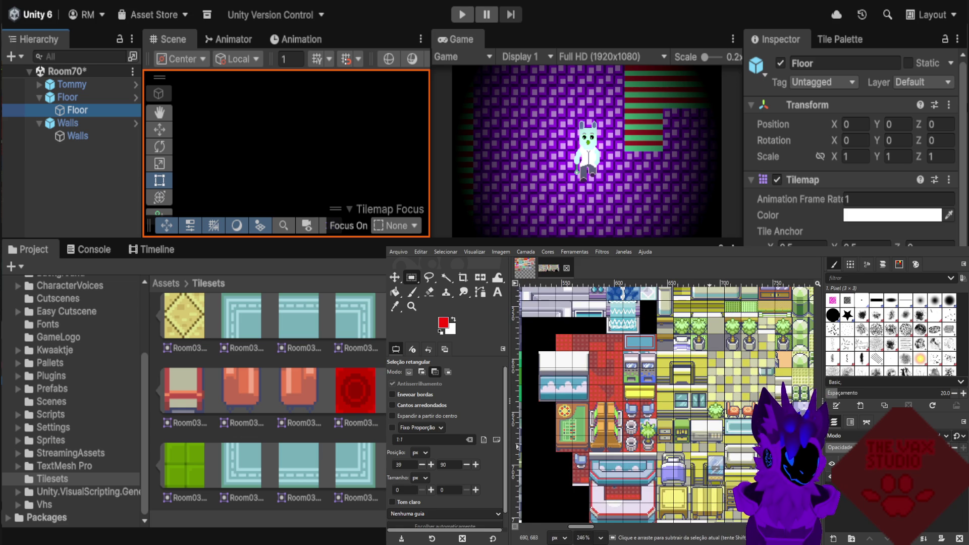
scroll(560, 429, "up", 1, "ctrl")
scroll(560, 429, "up", 1, "ctrl")
scroll(560, 429, "up", 2, "ctrl")
scroll(560, 429, "up", 1, "ctrl")
scroll(705, 429, "down", 1, "ctrl")
scroll(705, 429, "down", 1, "ctrl")
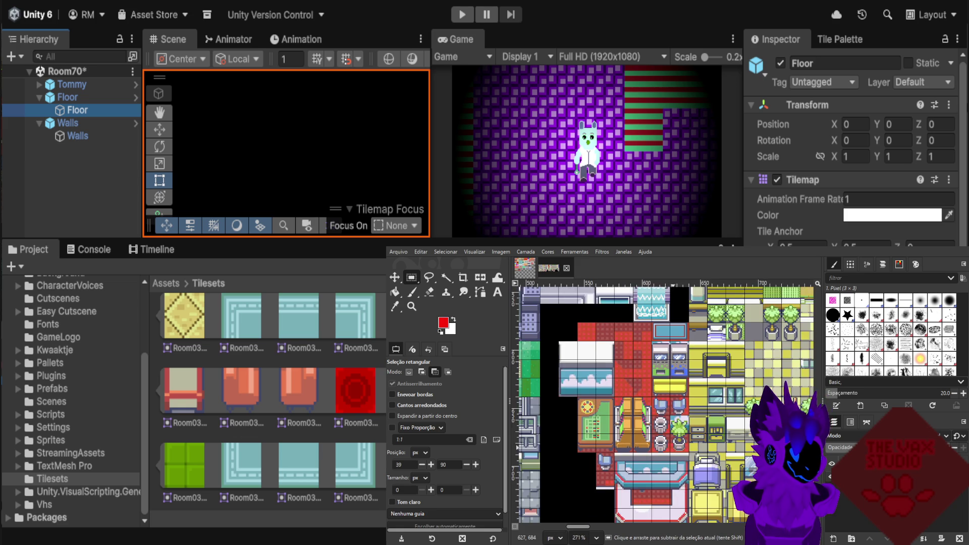
scroll(705, 429, "down", 1, "ctrl")
scroll(701, 429, "down", 1, "ctrl")
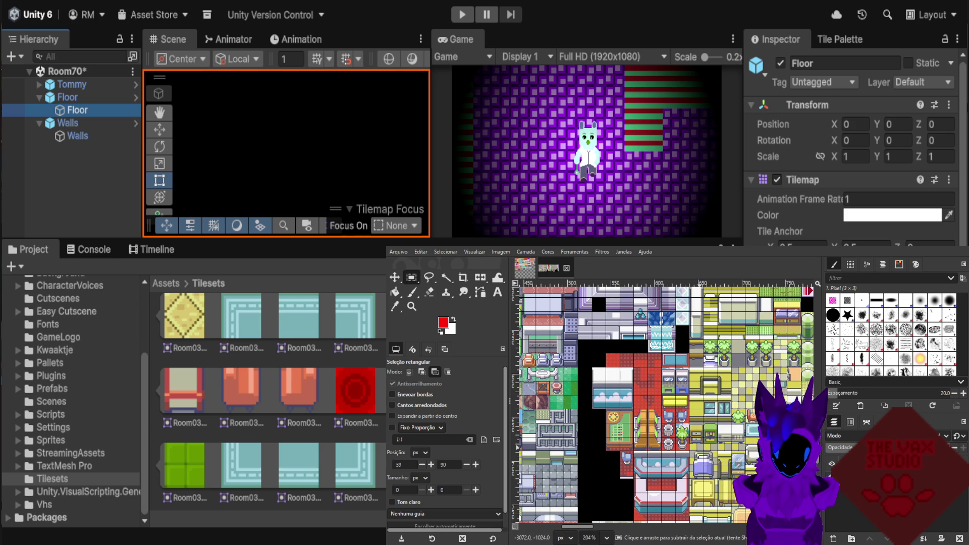
scroll(700, 429, "down", 1, "ctrl")
scroll(698, 429, "up", 1, "ctrl")
scroll(698, 429, "up", 1, "ctrl")
scroll(698, 429, "up", 1, "ctrl")
scroll(698, 429, "up", 1, "ctrl")
scroll(666, 429, "up", 1, "ctrl")
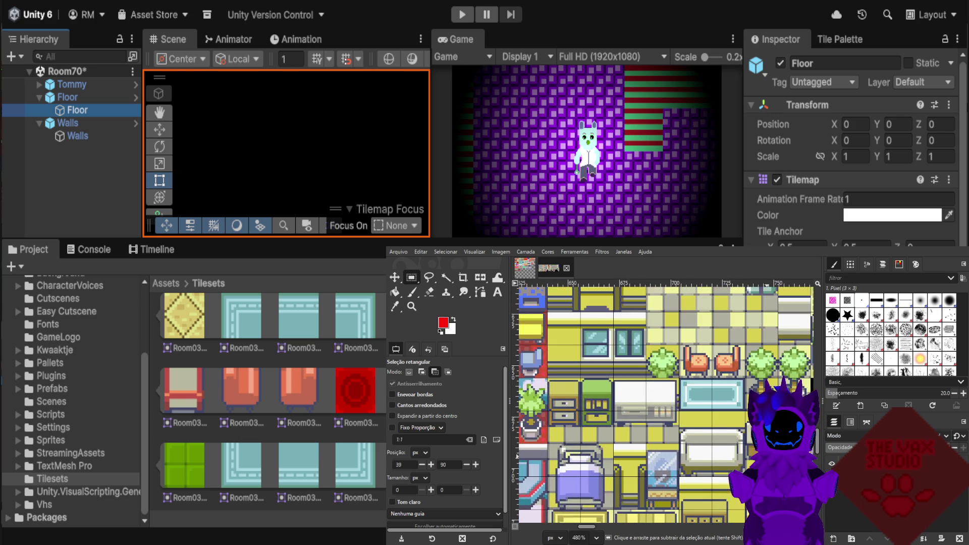
scroll(667, 429, "up", 1, "ctrl")
scroll(667, 429, "up", 1, "ctrl")
scroll(667, 429, "up", 1, "ctrl")
scroll(668, 429, "down", 3, "ctrl")
scroll(667, 429, "down", 4, "ctrl")
scroll(665, 429, "down", 3, "ctrl")
scroll(666, 404, "down", 1, "ctrl")
scroll(666, 404, "down", 1)
scroll(666, 404, "down", 1)
scroll(666, 403, "down", 1)
scroll(667, 404, "down", 1)
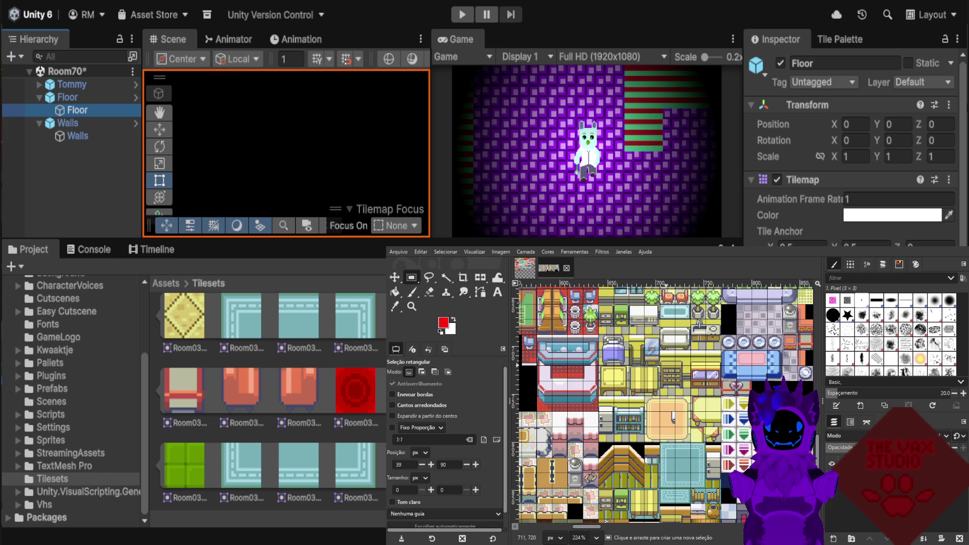
scroll(667, 404, "down", 1)
scroll(667, 404, "down", 1)
scroll(668, 404, "down", 1)
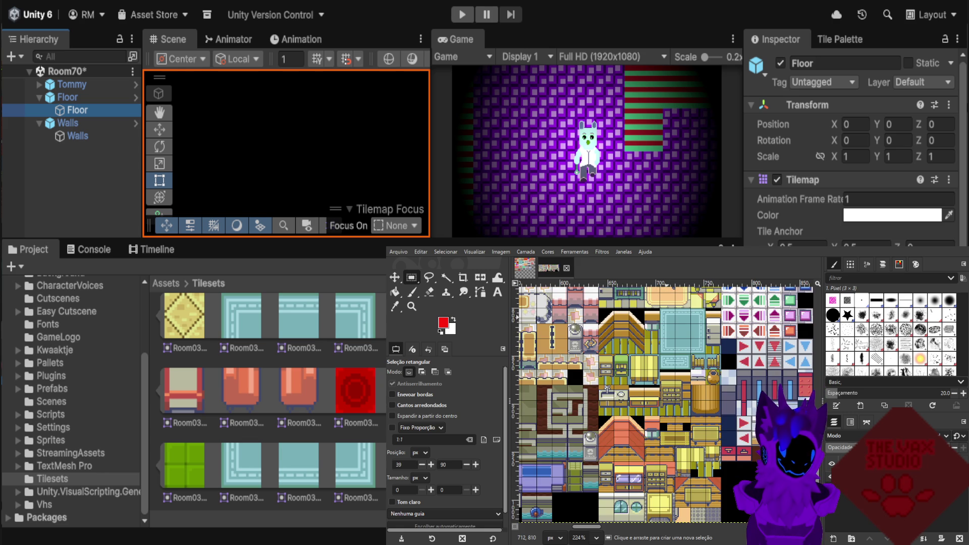
key("ctrl")
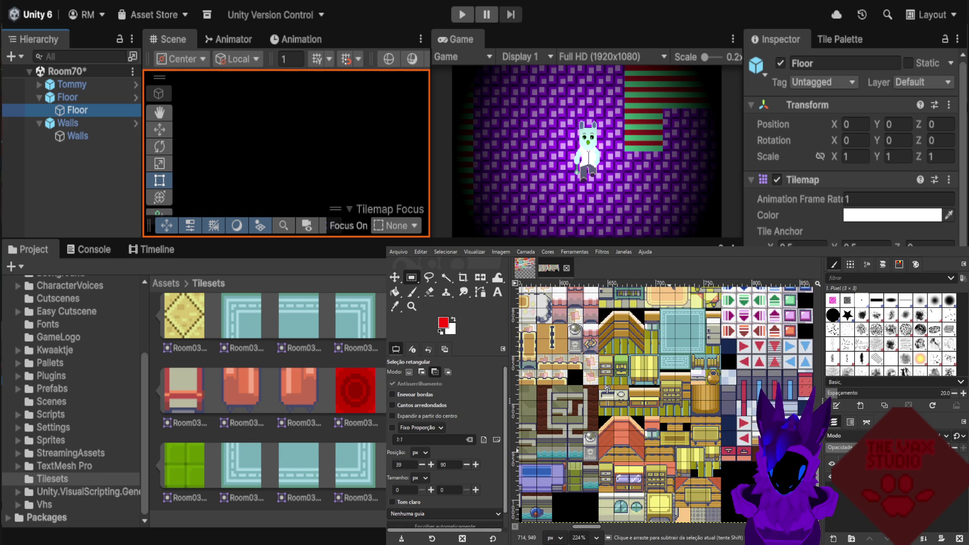
scroll(670, 404, "down", 1, "ctrl")
scroll(670, 404, "down", 1, "ctrl")
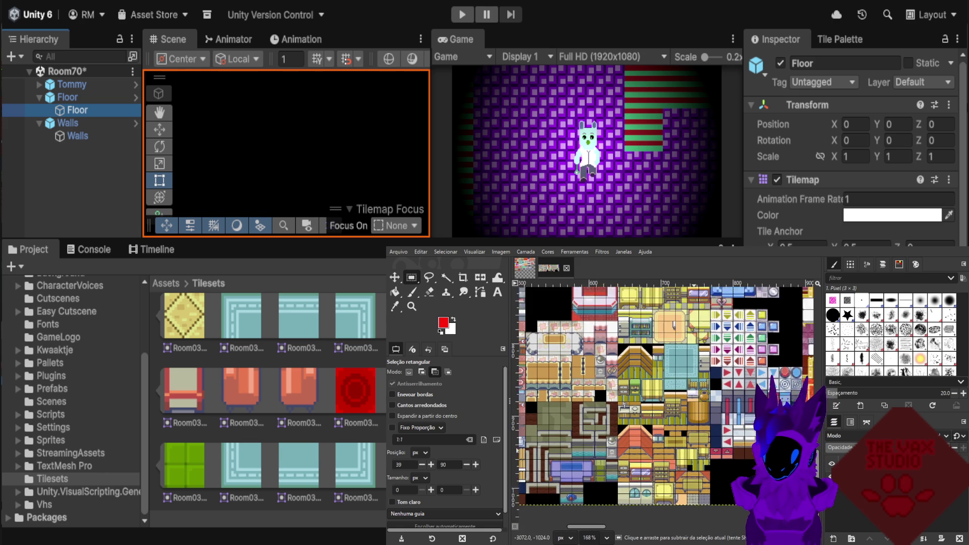
scroll(695, 469, "down", 1, "ctrl")
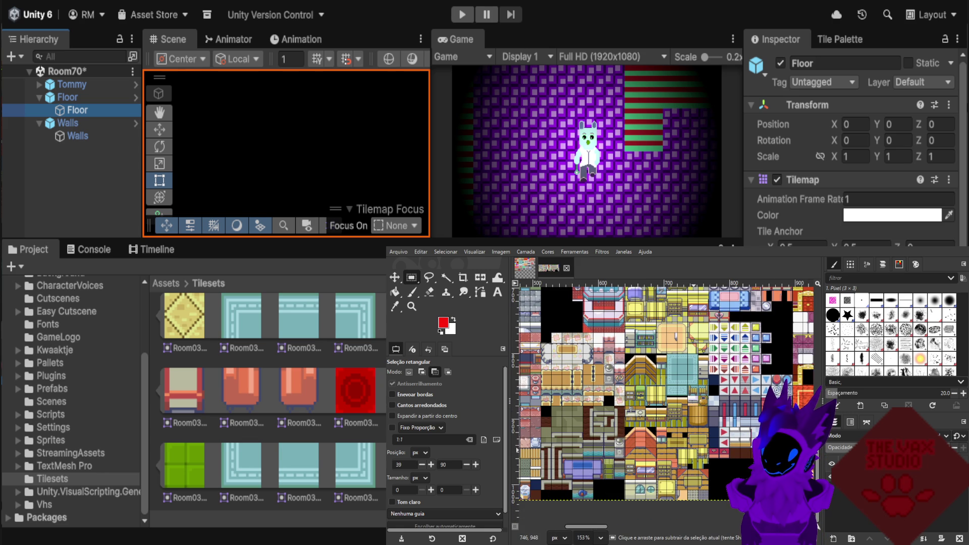
scroll(732, 429, "up", 1, "ctrl")
scroll(732, 429, "up", 1, "ctrl")
scroll(732, 429, "up", 1, "ctrl")
scroll(732, 429, "up", 1, "ctrl")
scroll(768, 333, "up", 3, "ctrl")
scroll(768, 333, "up", 2, "ctrl")
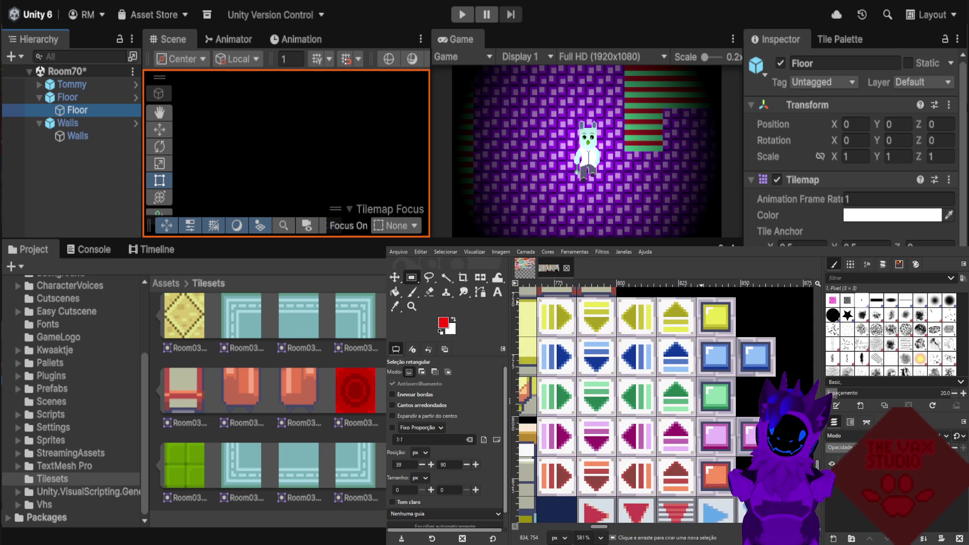
scroll(724, 328, "up", 1, "ctrl")
scroll(751, 352, "up", 1, "ctrl")
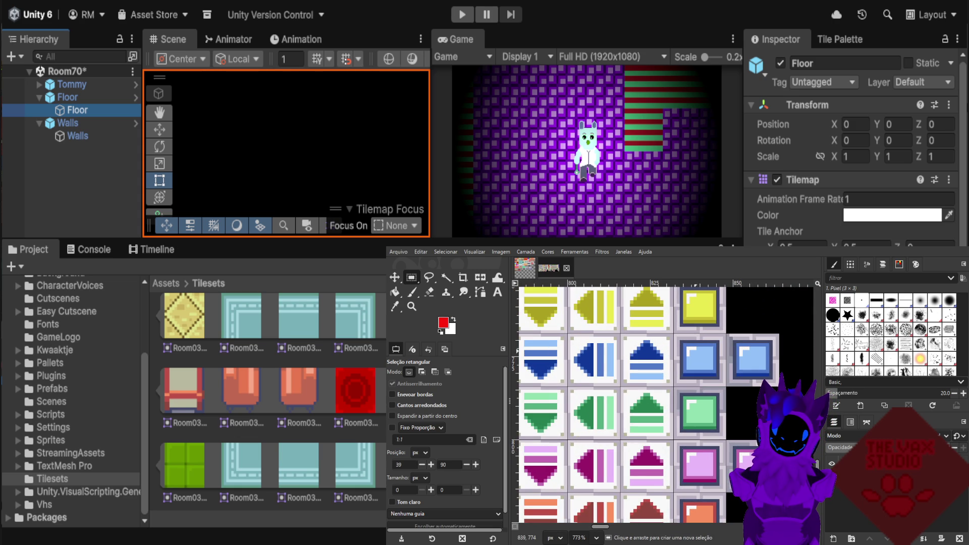
scroll(697, 369, "up", 2)
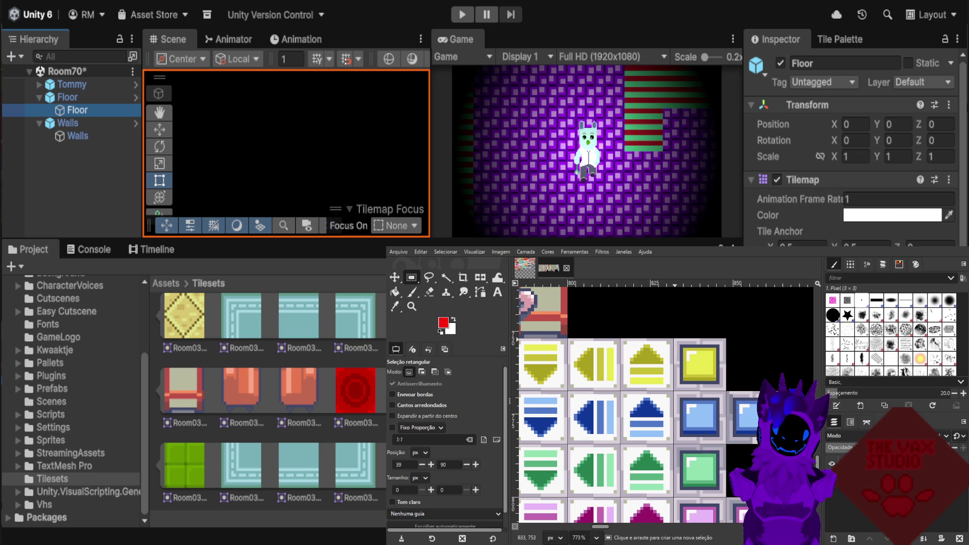
left_click_drag(675, 338, 725, 391)
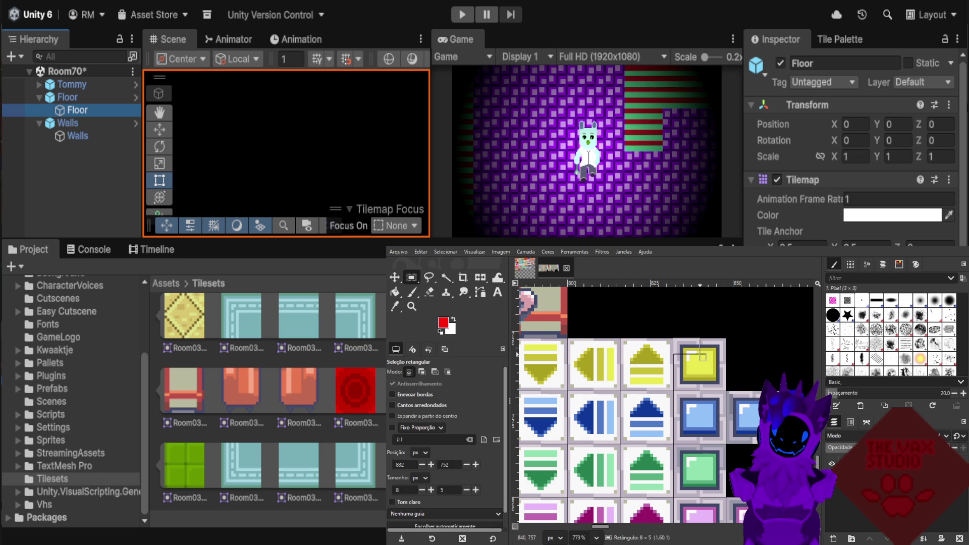
Copy the 16×16 yellow square tile and bring up the Room03 tileset.
key("ctrl+c")
key("ctrl+c")
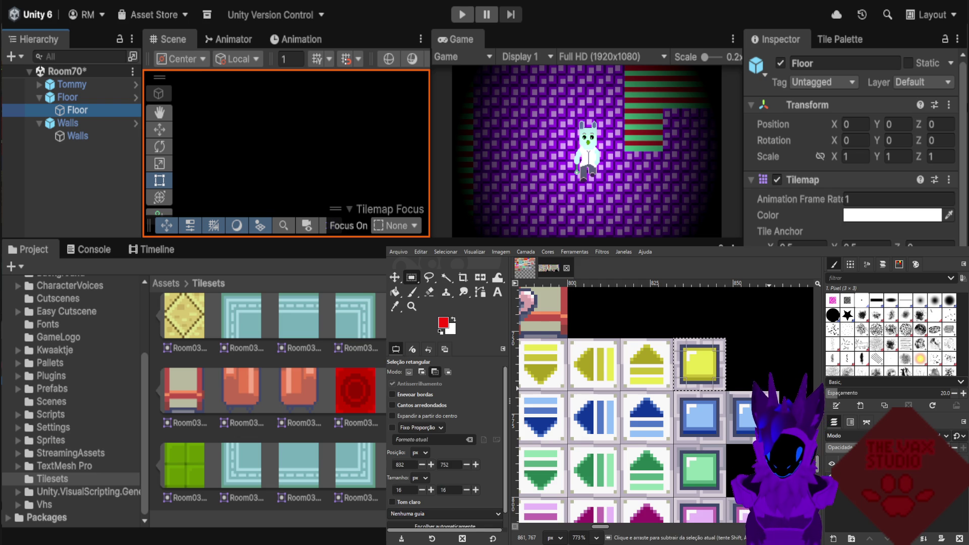
left_click(748, 364)
left_click(525, 268)
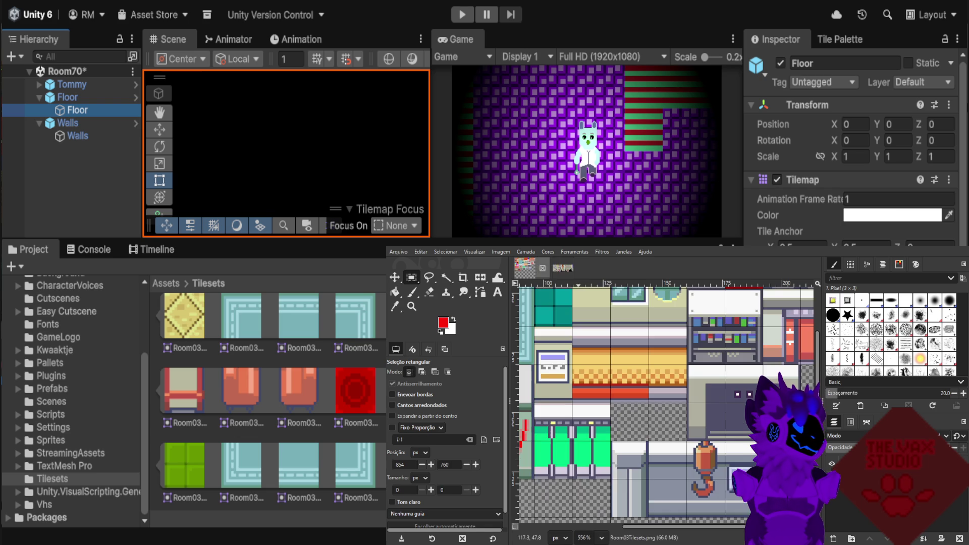
scroll(742, 411, "down", 2)
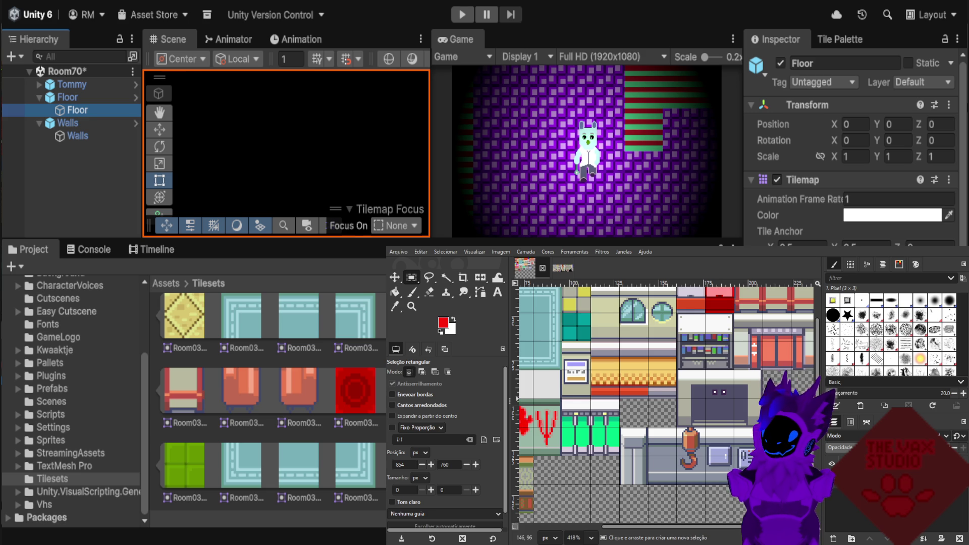
scroll(755, 360, "down", 1)
scroll(754, 361, "up", 4)
scroll(758, 360, "up", 4)
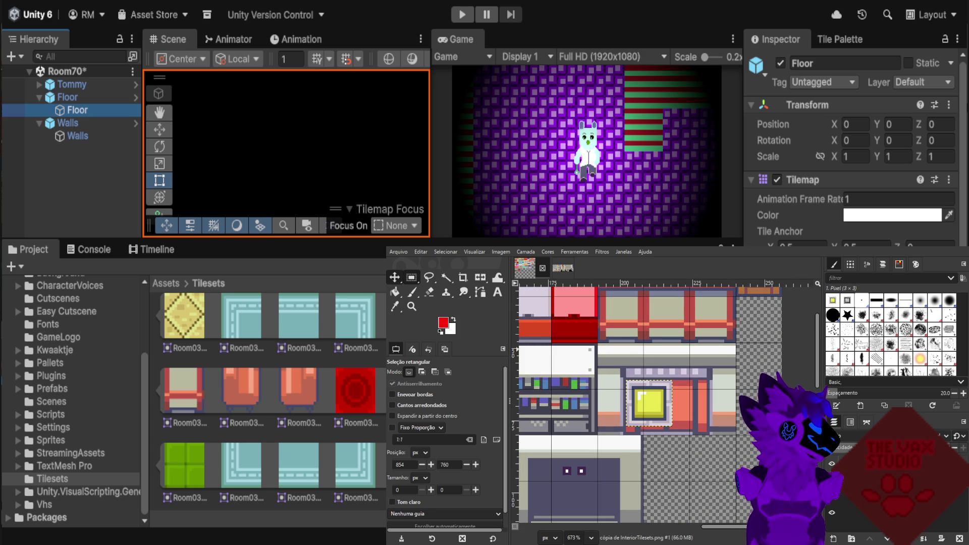
Move the pasted yellow tile into the empty top-right slot, undoing misplaced attempts.
left_click(394, 277)
mouse_move(643, 405)
left_mouse_down()
mouse_move(684, 398)
mouse_move(758, 319)
left_mouse_up()
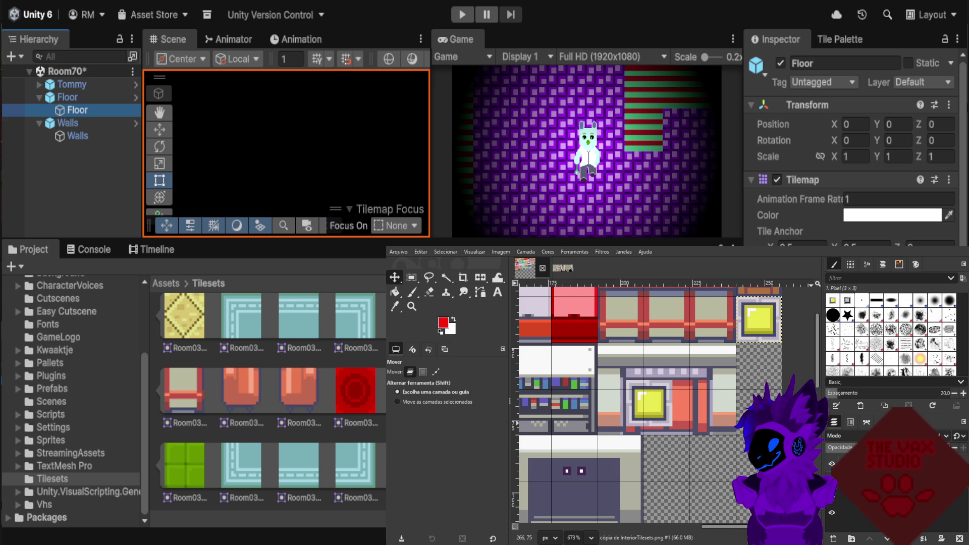
left_click(728, 440)
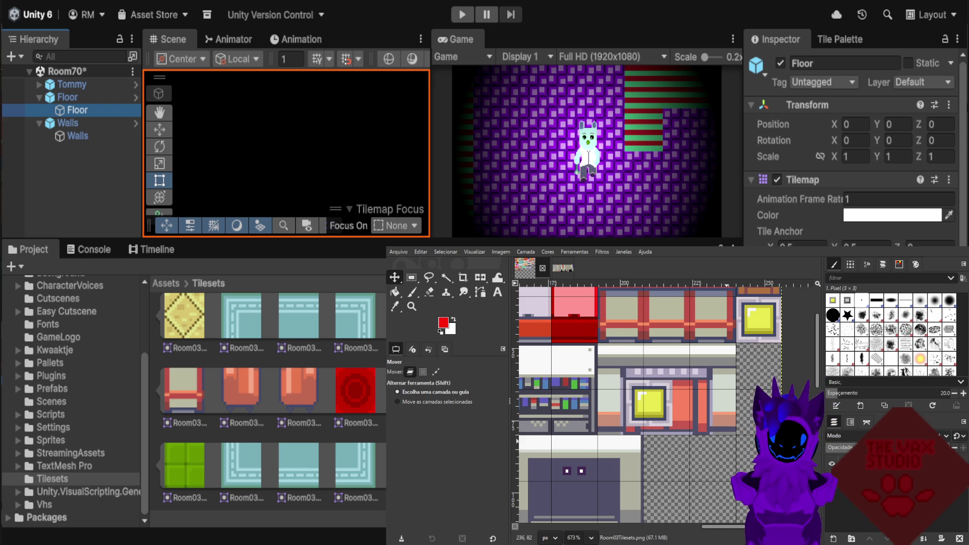
key("ctrl+z")
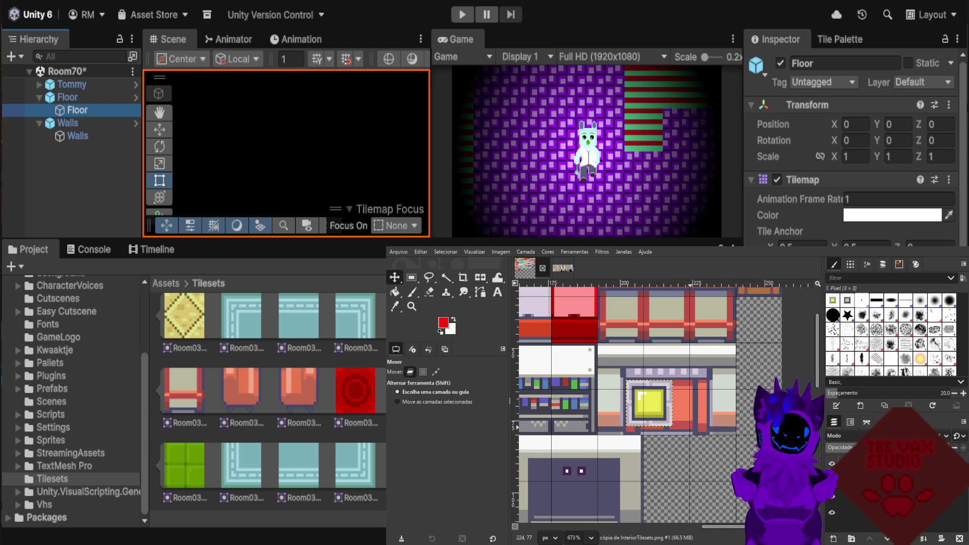
left_click_drag(649, 399, 742, 343)
left_click(436, 371)
key("ctrl+z")
key("ctrl+z")
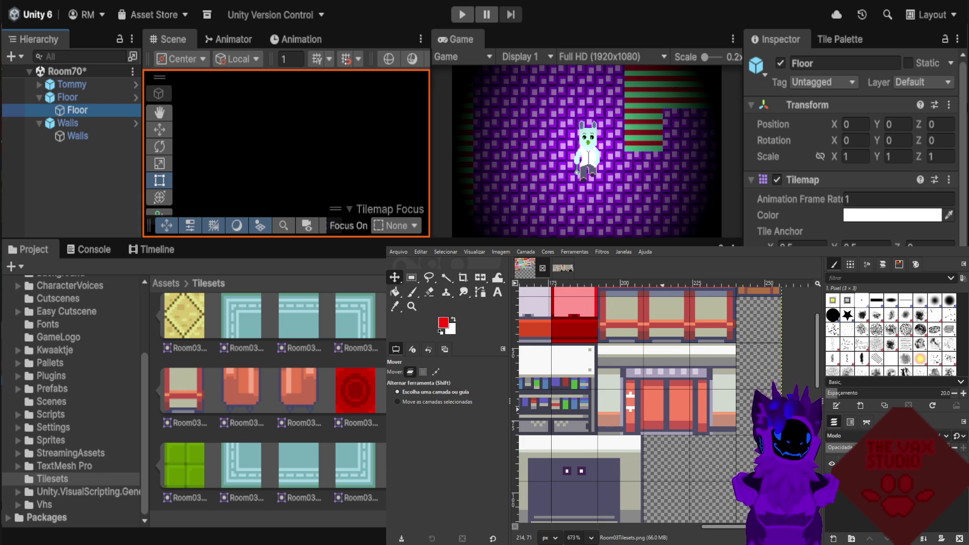
key("ctrl+y")
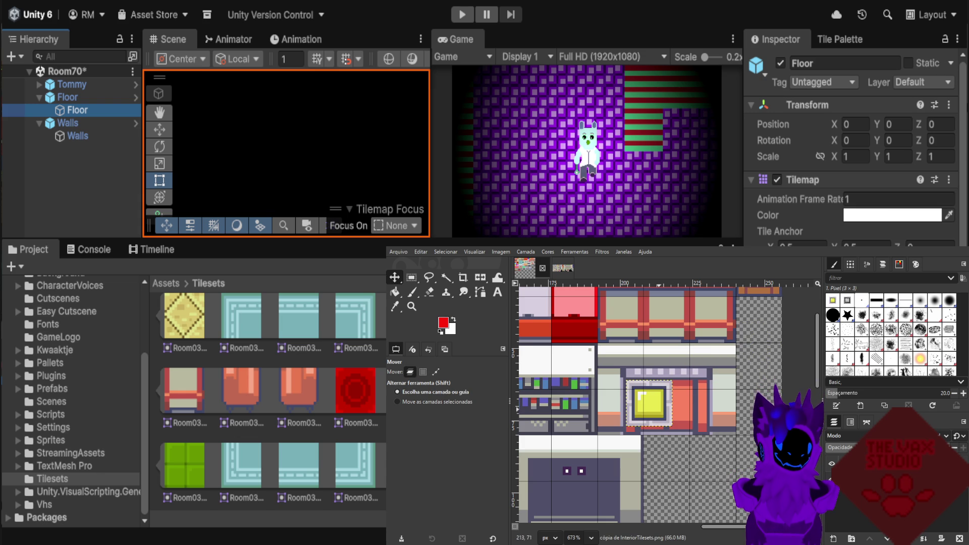
left_click_drag(649, 401, 758, 322)
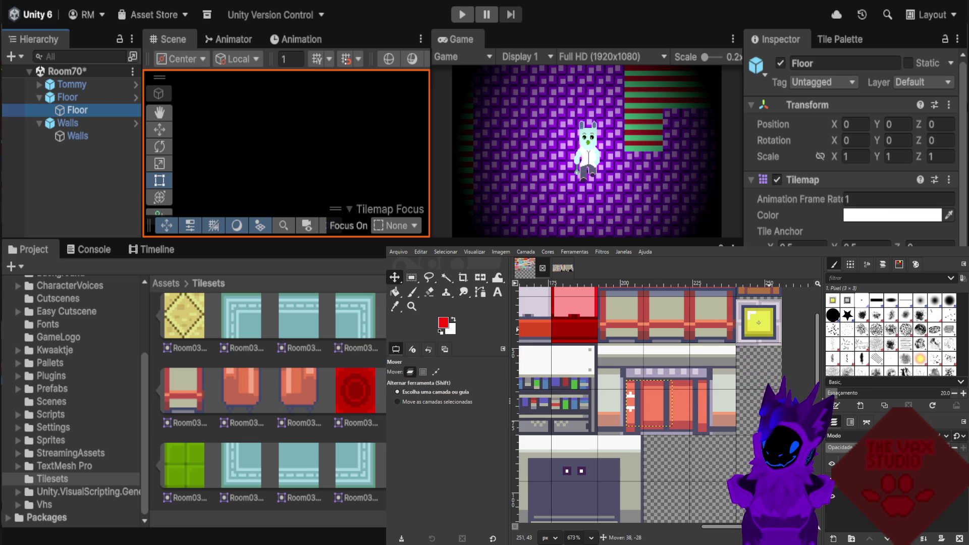
left_click_drag(759, 322, 757, 320)
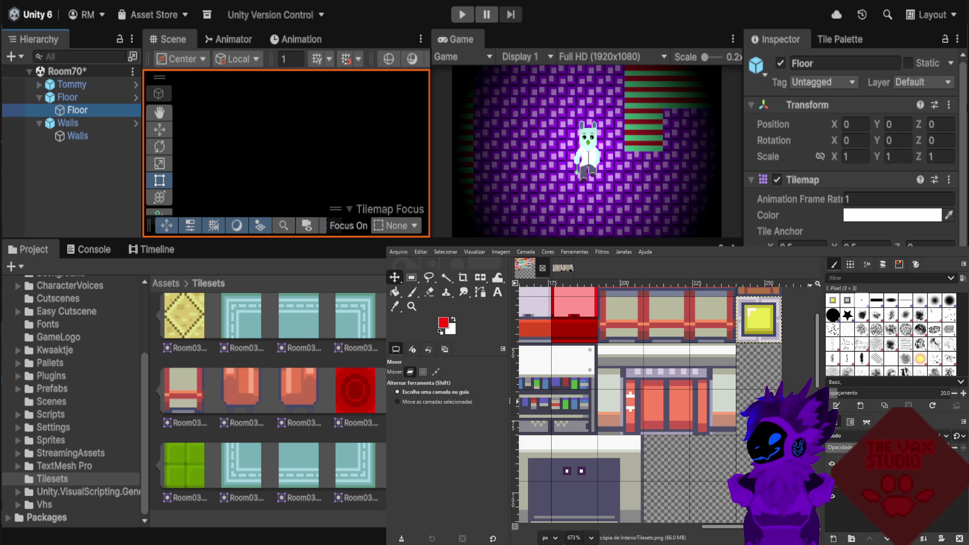
scroll(656, 427, "down", 5)
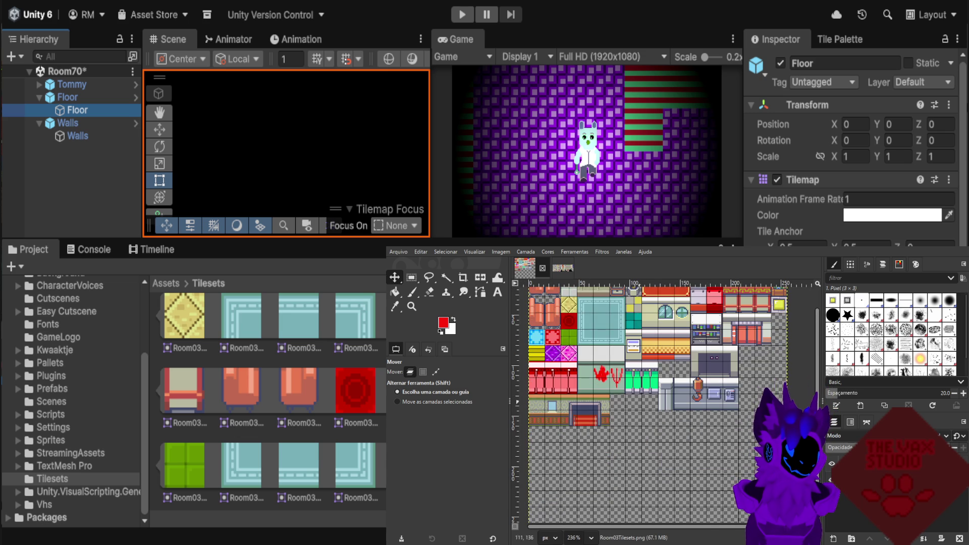
scroll(567, 382, "up", 2)
scroll(581, 376, "up", 2)
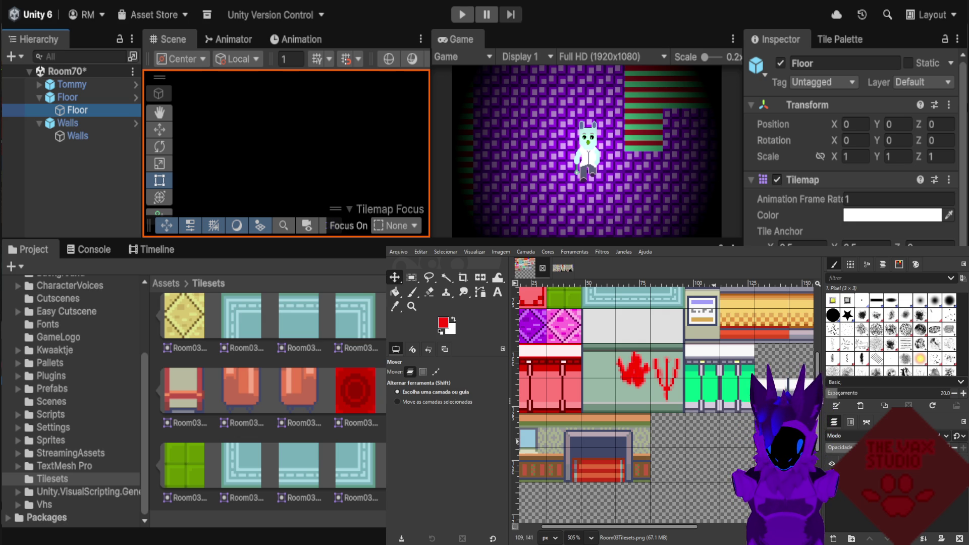
Cut out the 64×32 counter area that contains the hook.
scroll(695, 444, "down", 2)
scroll(695, 444, "down", 2)
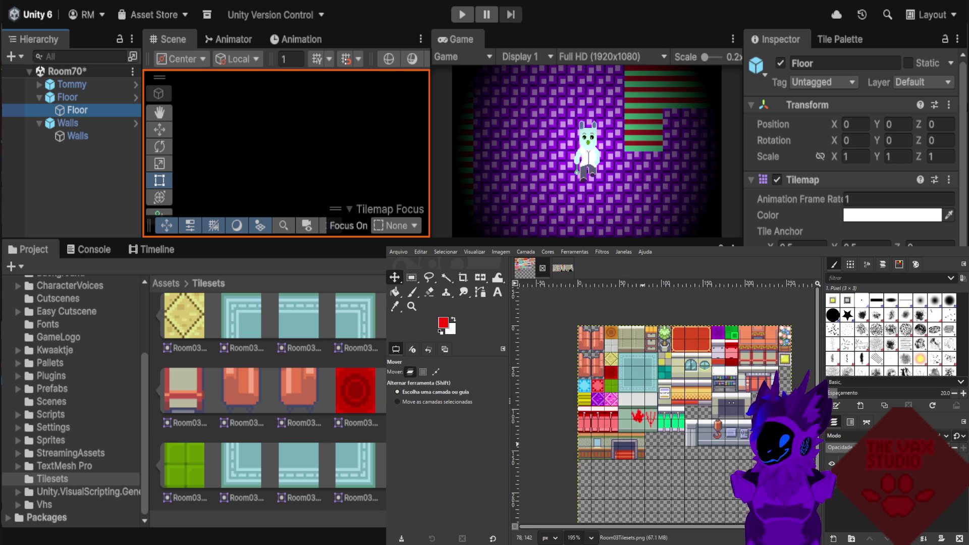
scroll(695, 444, "down", 2)
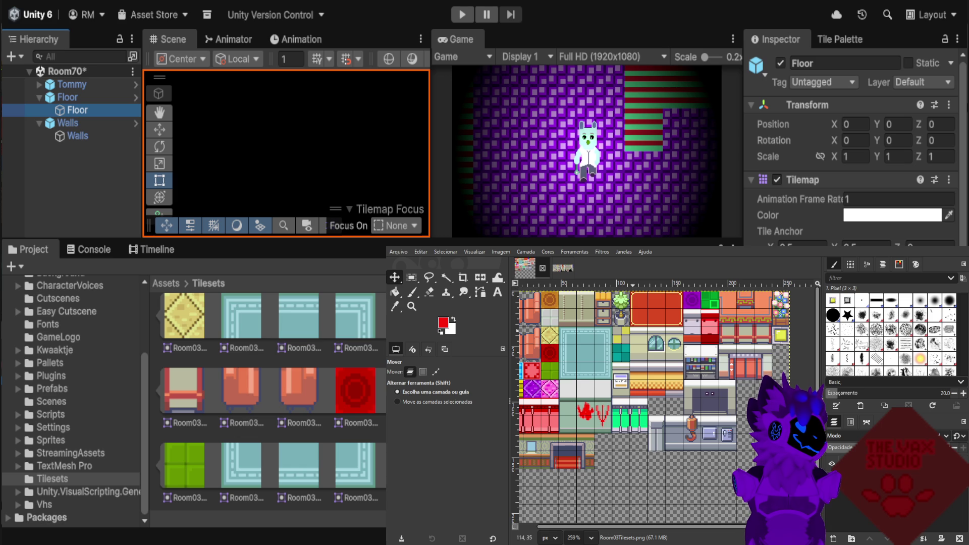
scroll(632, 330, "up", 1)
scroll(632, 330, "up", 1)
scroll(633, 330, "up", 1)
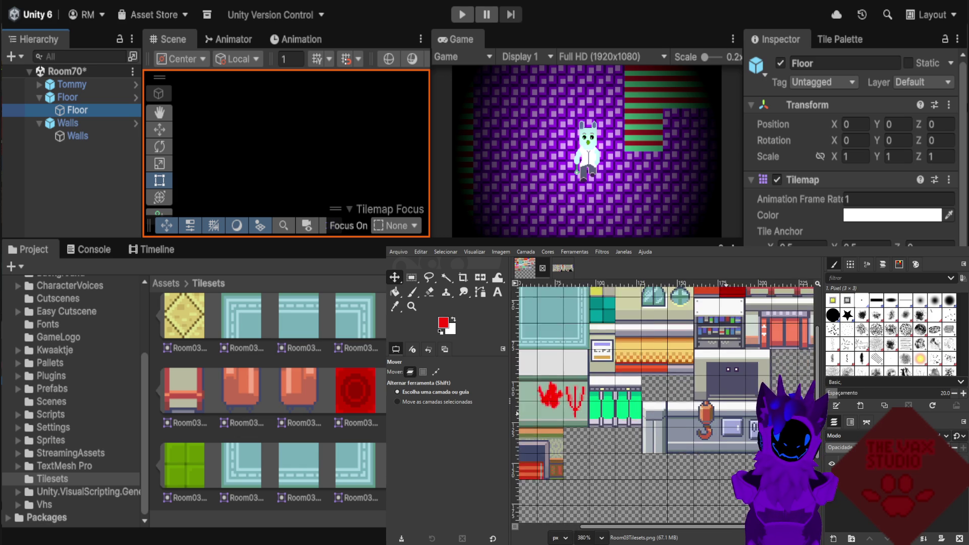
scroll(733, 420, "up", 1)
scroll(732, 415, "up", 1)
scroll(732, 415, "up", 1)
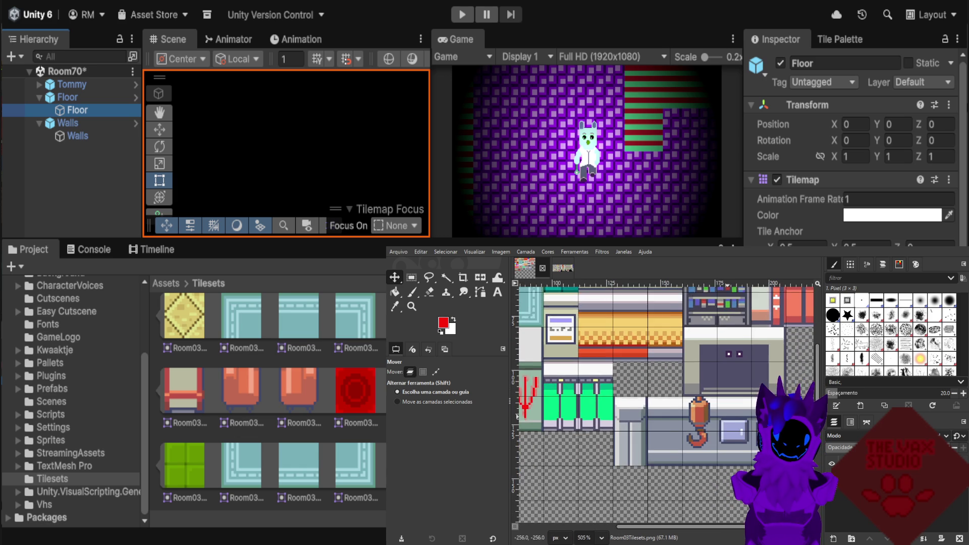
scroll(732, 415, "up", 1)
scroll(745, 415, "up", 1)
scroll(746, 415, "up", 1)
scroll(745, 415, "down", 1)
scroll(746, 415, "down", 1)
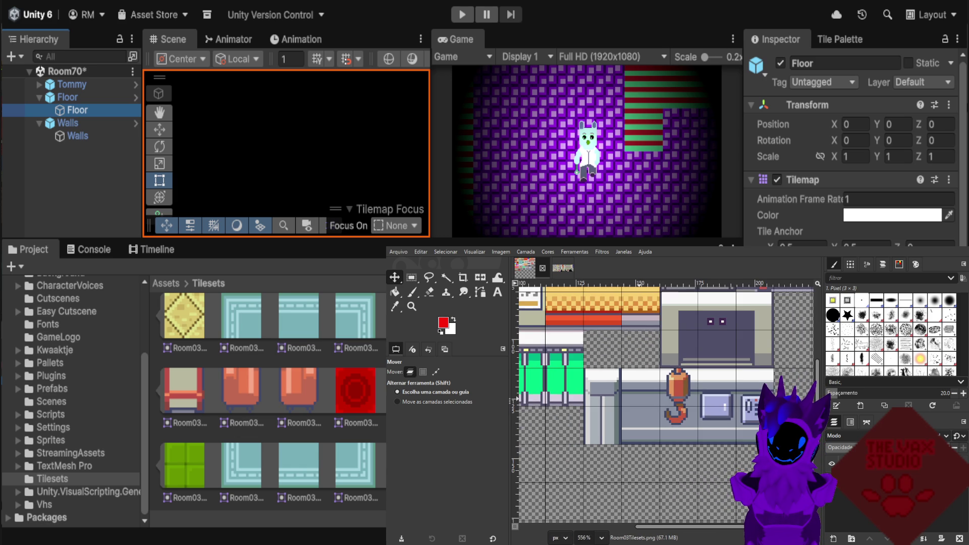
scroll(745, 415, "up", 1)
scroll(745, 415, "down", 1)
scroll(777, 411, "up", 1)
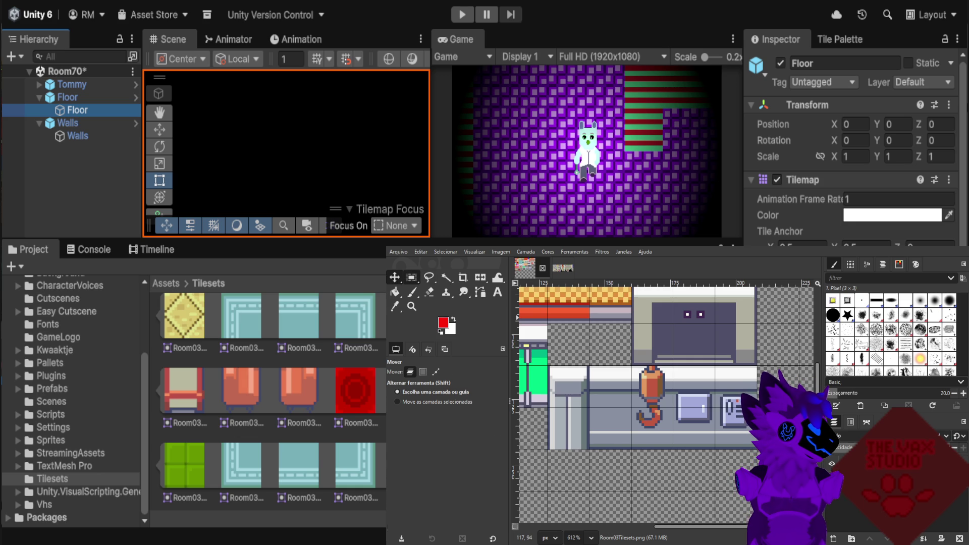
left_click(412, 277)
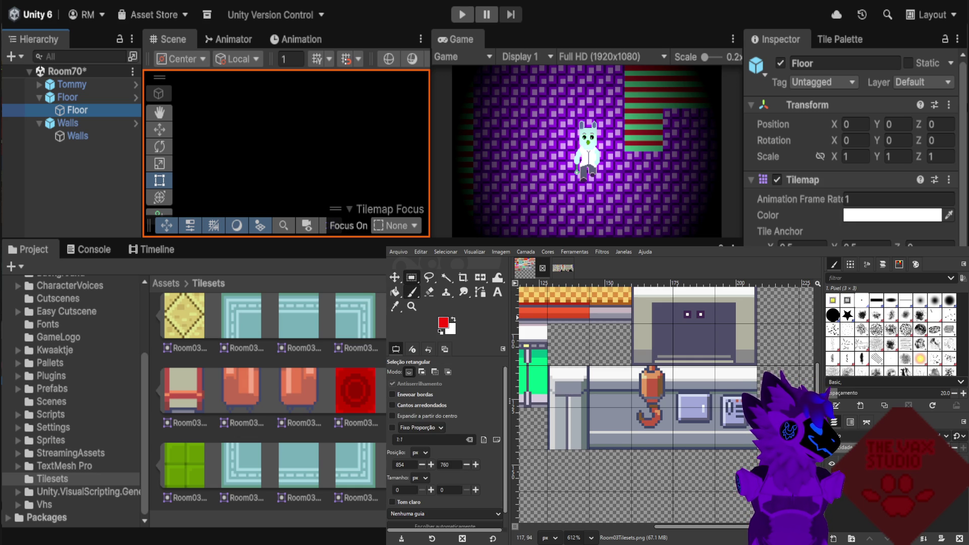
key("n")
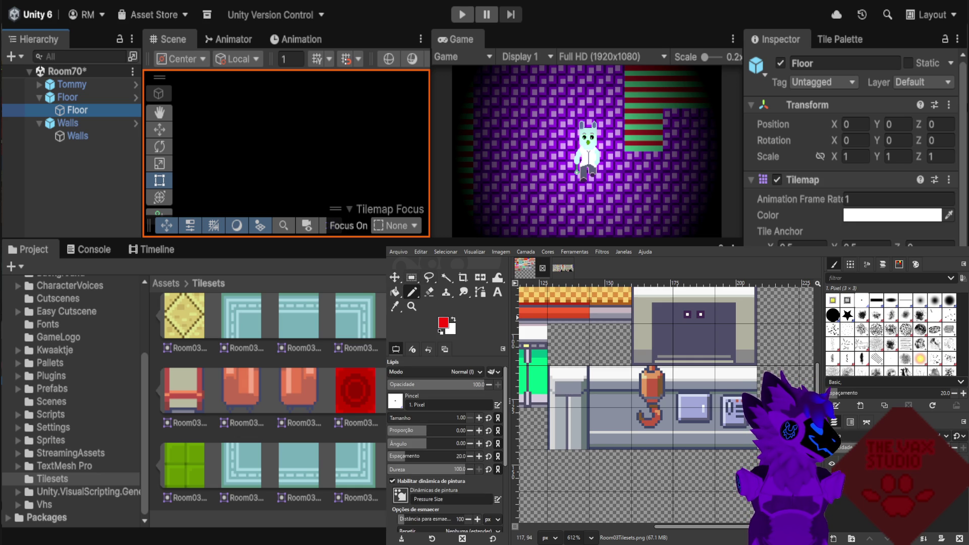
left_click(411, 278)
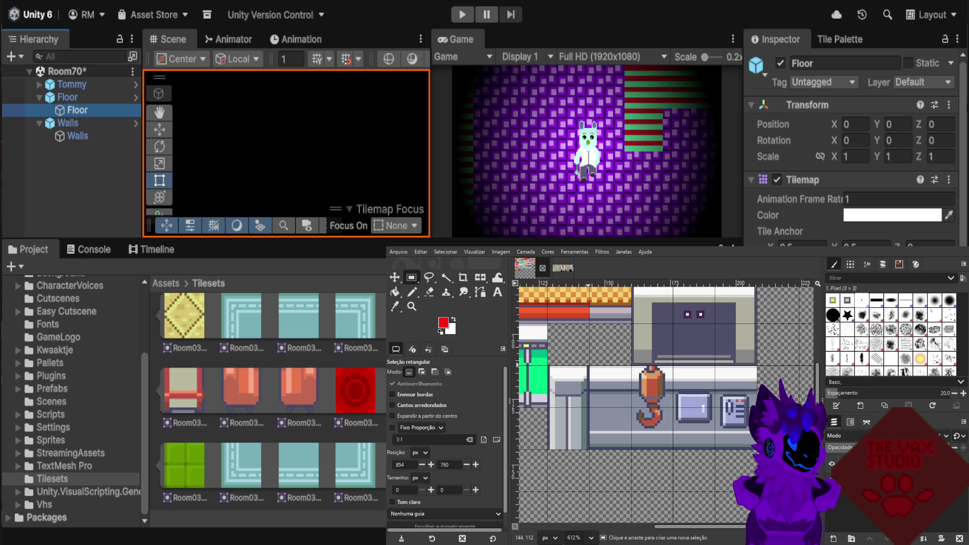
left_click_drag(590, 365, 752, 448)
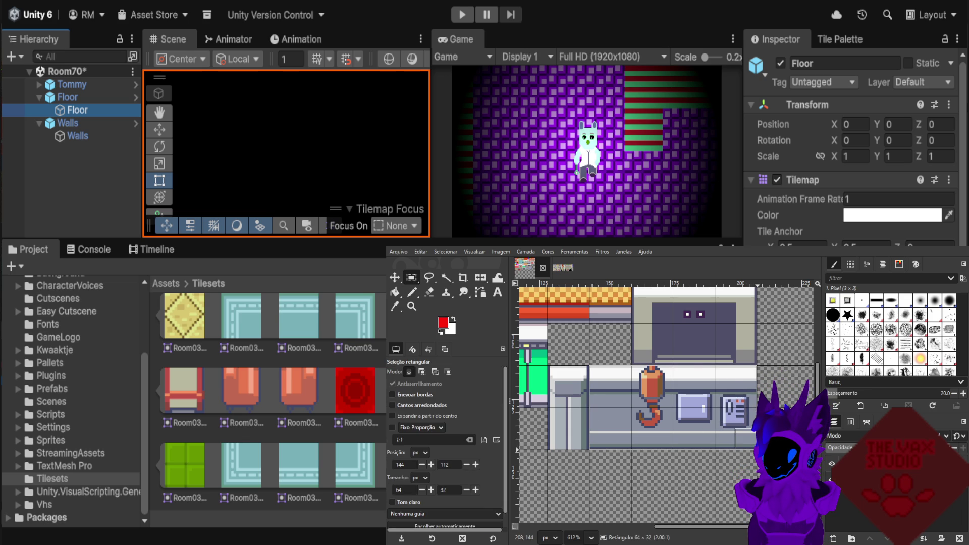
key("ctrl")
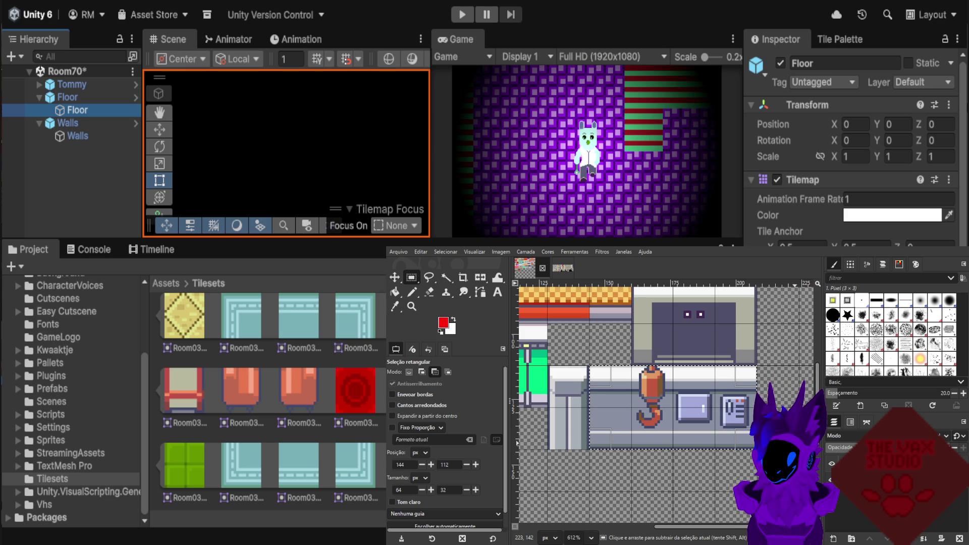
key("ctrl+x")
Paste the cut hooked counter back, shift it right and anchor it.
scroll(682, 441, "down", 2)
scroll(729, 441, "up", 2)
left_click(730, 441)
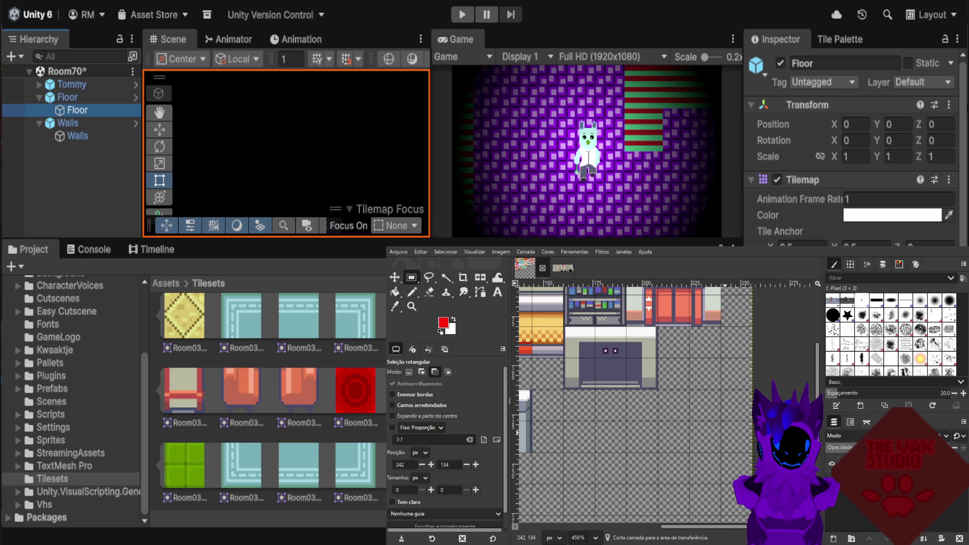
key("ctrl+v")
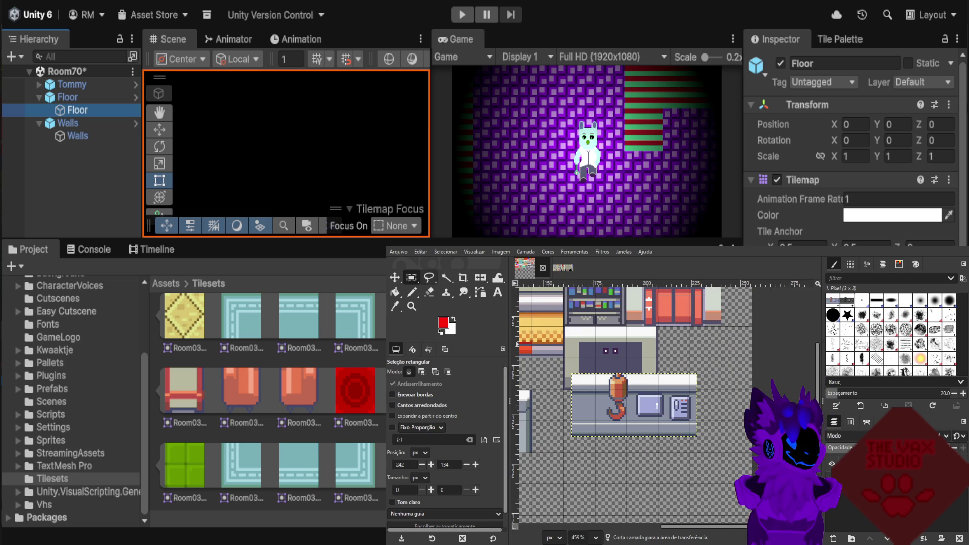
key("m")
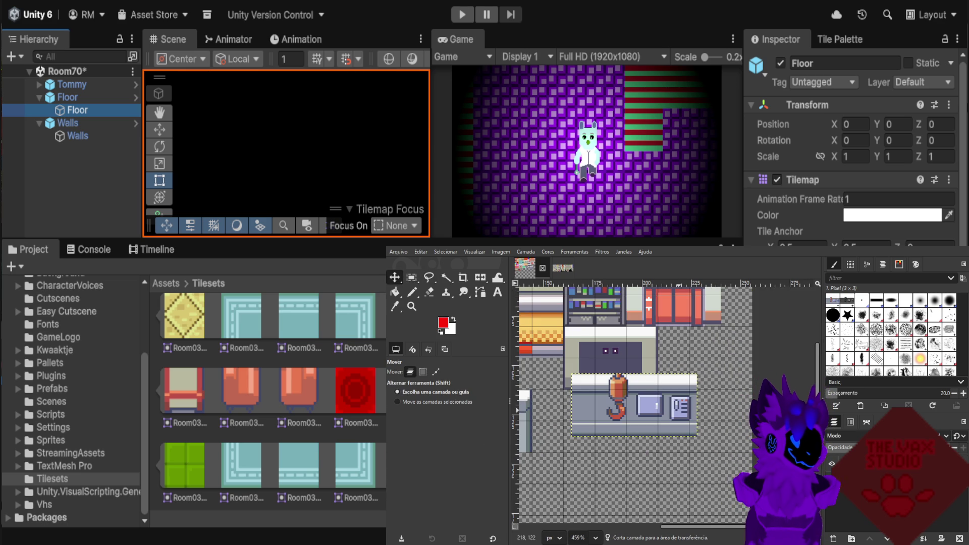
left_click_drag(625, 403, 690, 420)
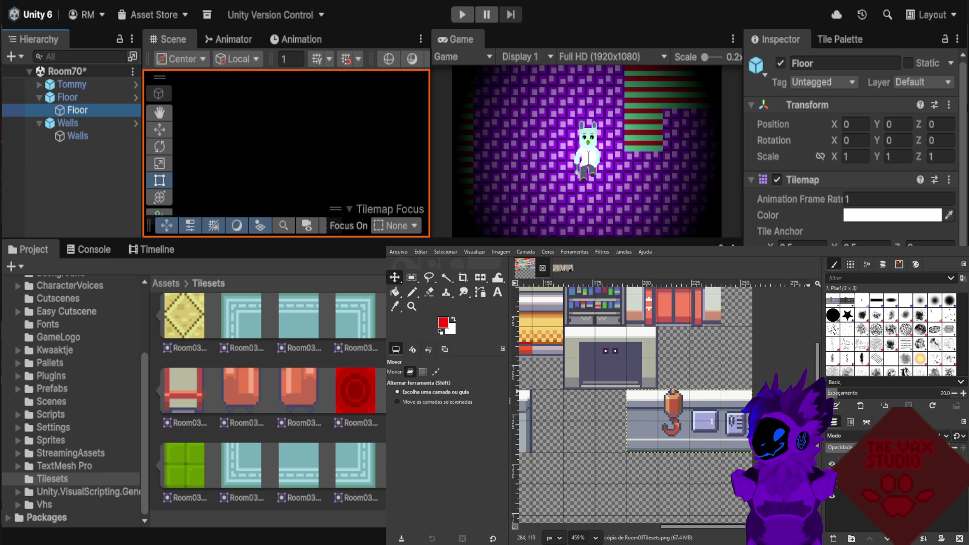
left_click(923, 538)
Copy a plain 16×32 counter strip and paste a copy.
scroll(600, 408, "up", 1)
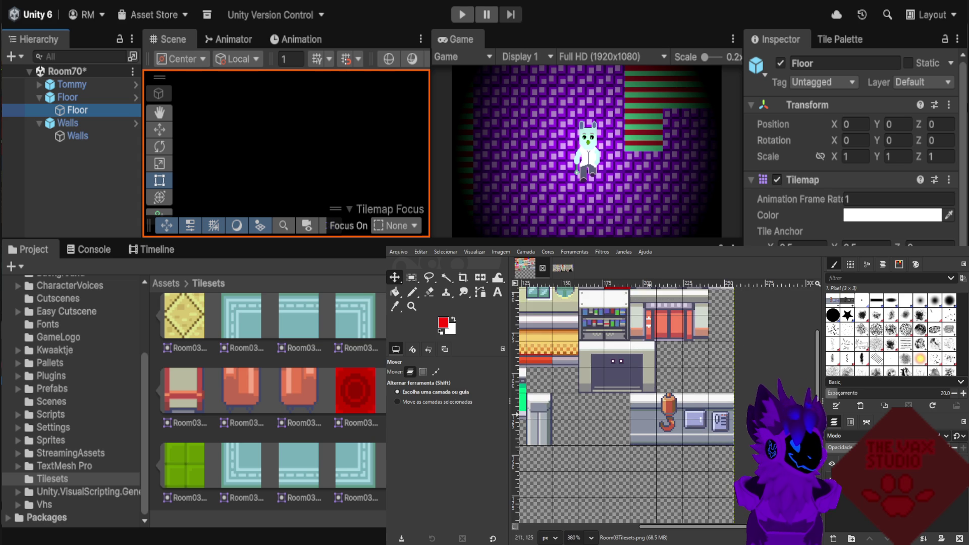
scroll(617, 415, "up", 2)
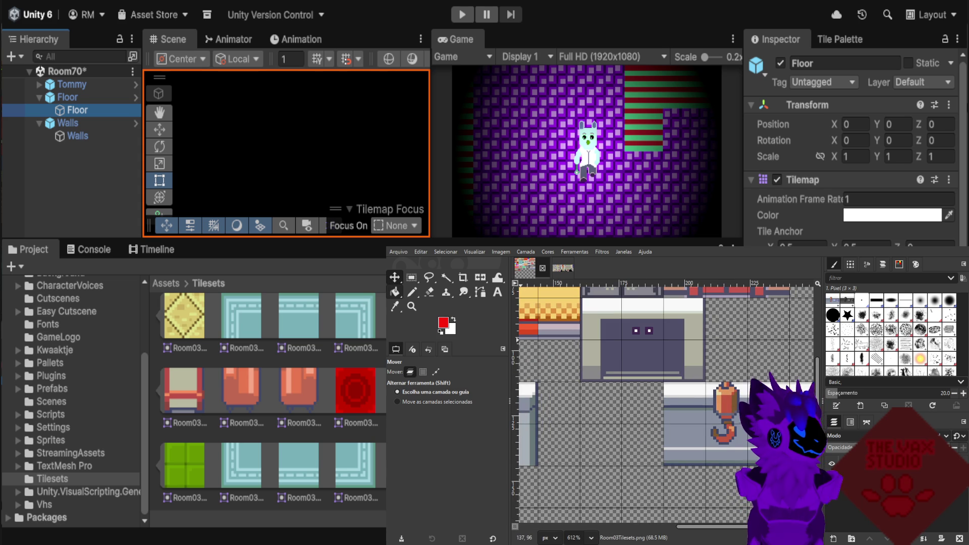
key("r")
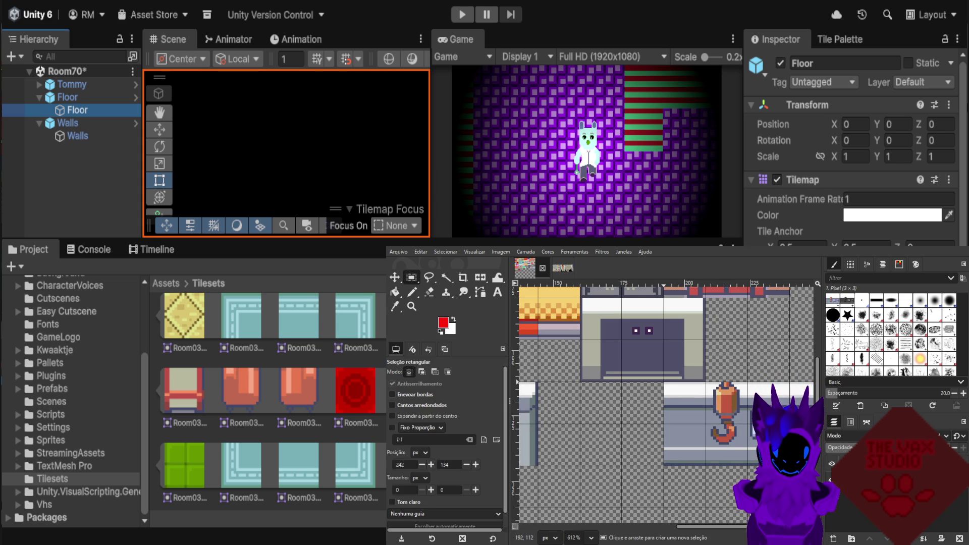
left_click_drag(663, 381, 705, 465)
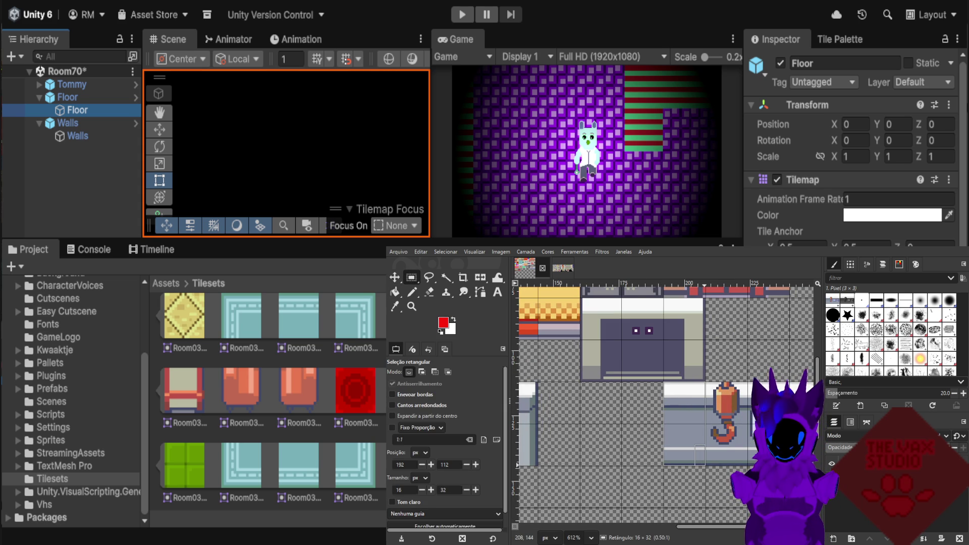
left_click(752, 462)
key("ctrl+c")
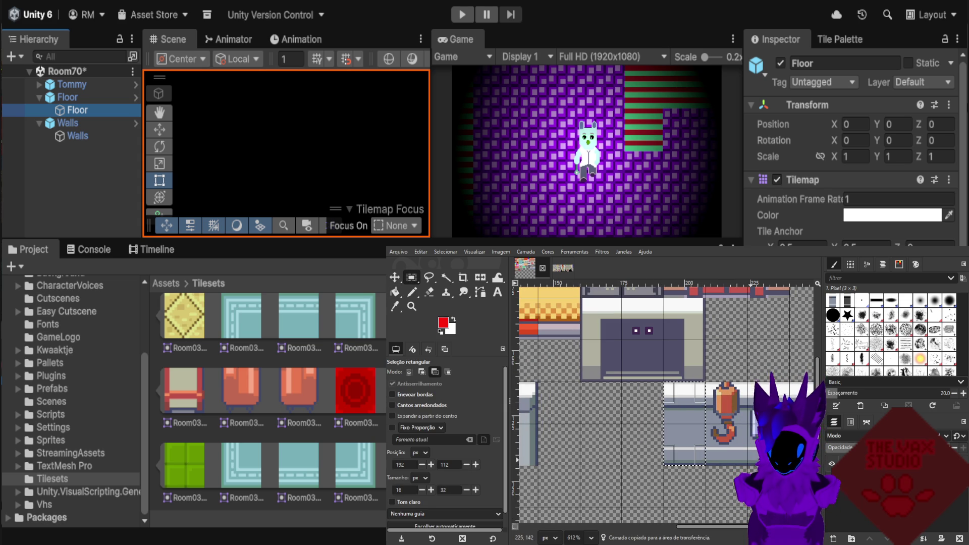
key("ctrl+v")
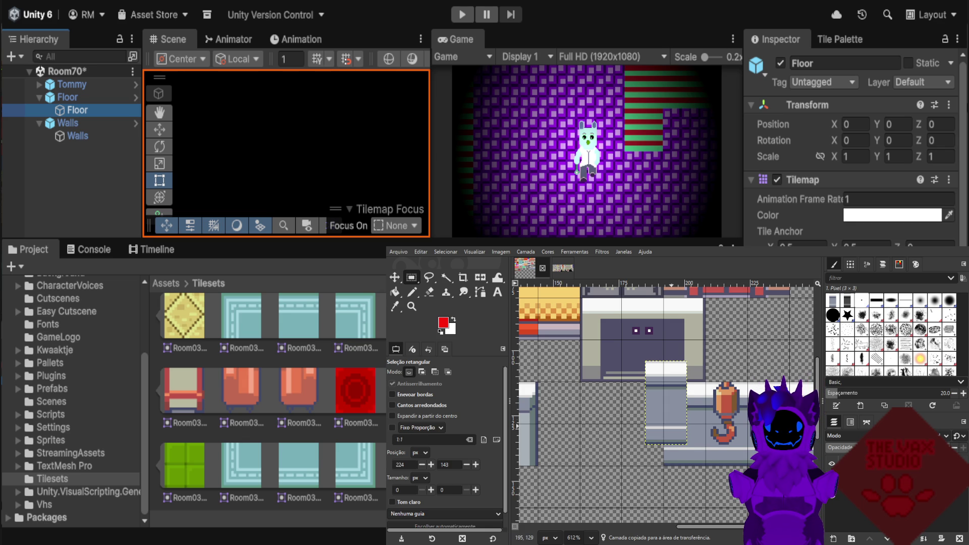
Line the pasted counter strip copies up in the gap and anchor them.
key("m")
left_click_drag(666, 404, 559, 423)
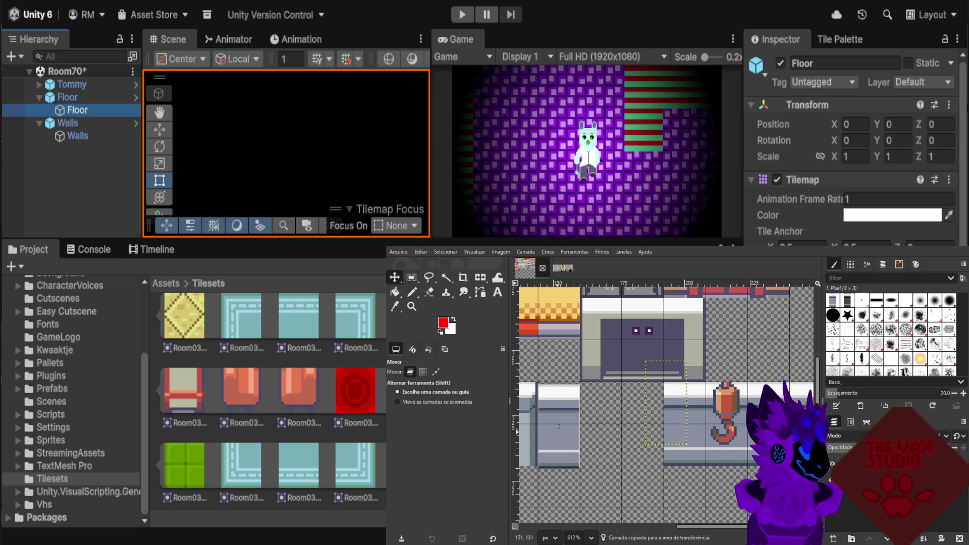
left_click(435, 372)
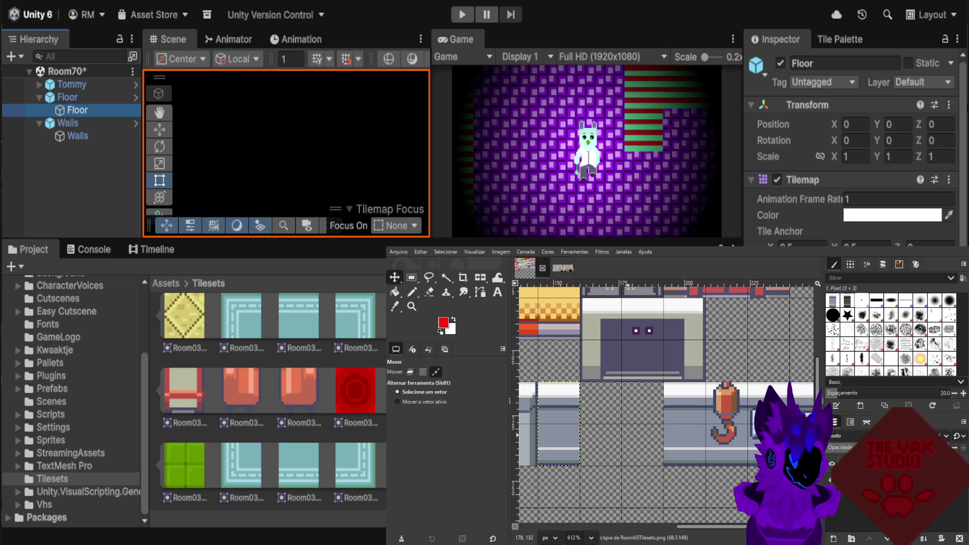
left_click(410, 371)
left_click_drag(559, 424, 600, 426)
left_click(435, 371)
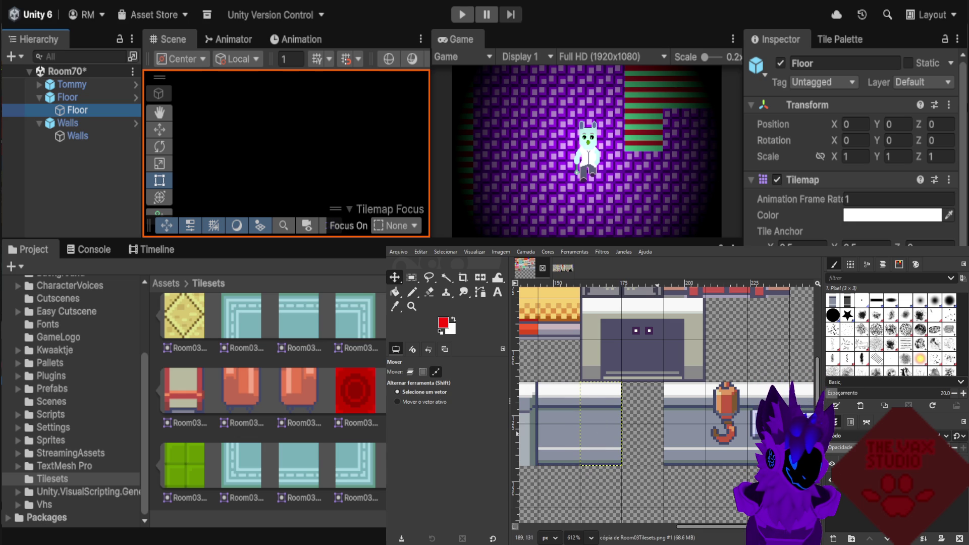
left_click(410, 372)
left_click_drag(593, 424, 642, 424)
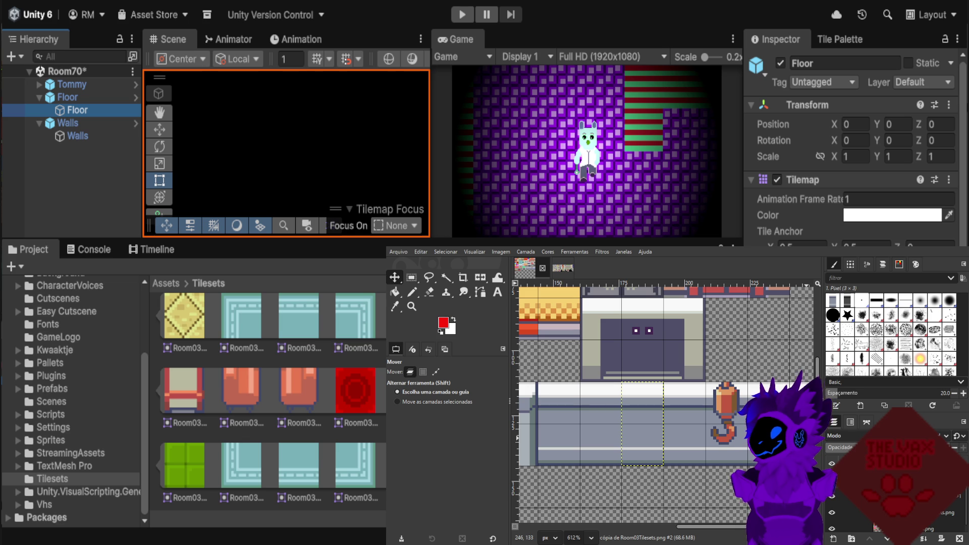
key("alt+1")
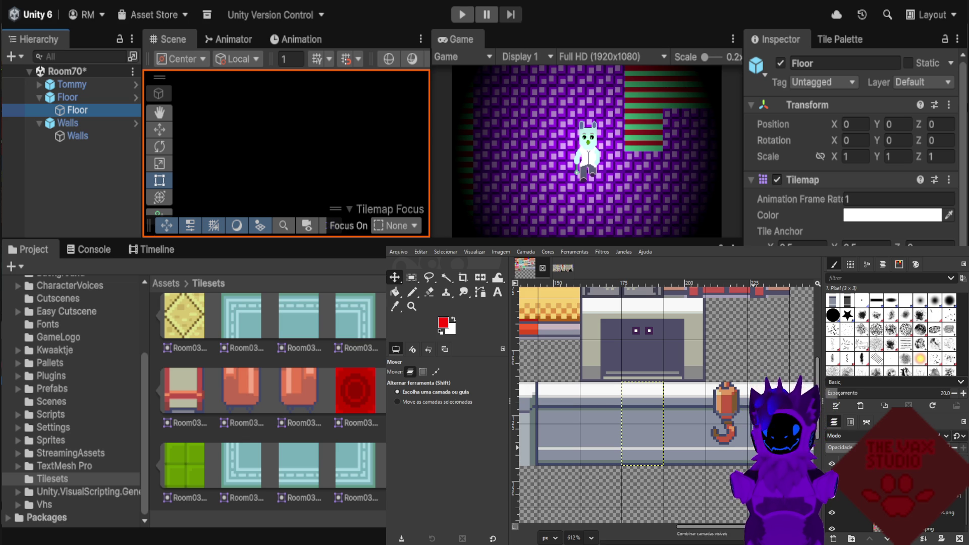
With the Pencil, pick the Lou.png mouse sprite's purple as the foreground colour.
left_click(412, 291)
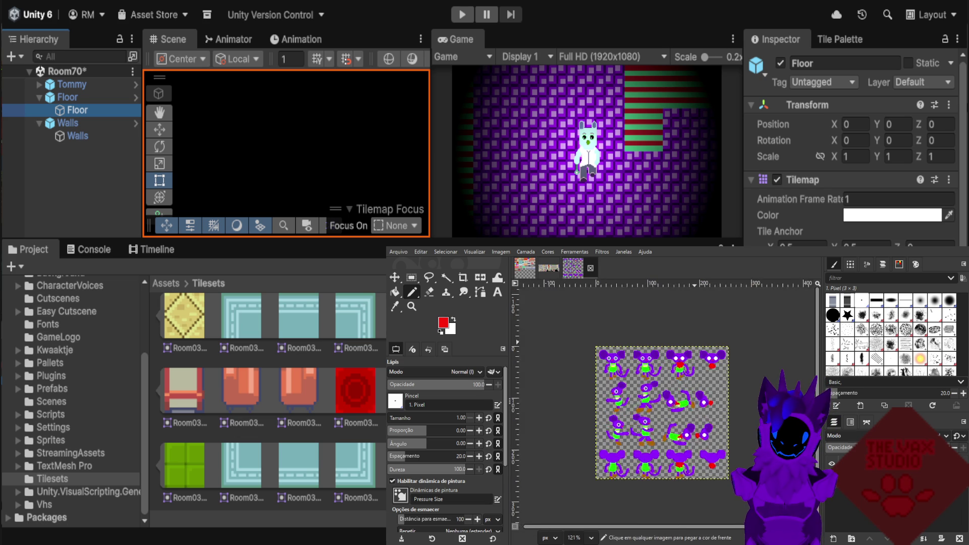
scroll(707, 364, "up", 4)
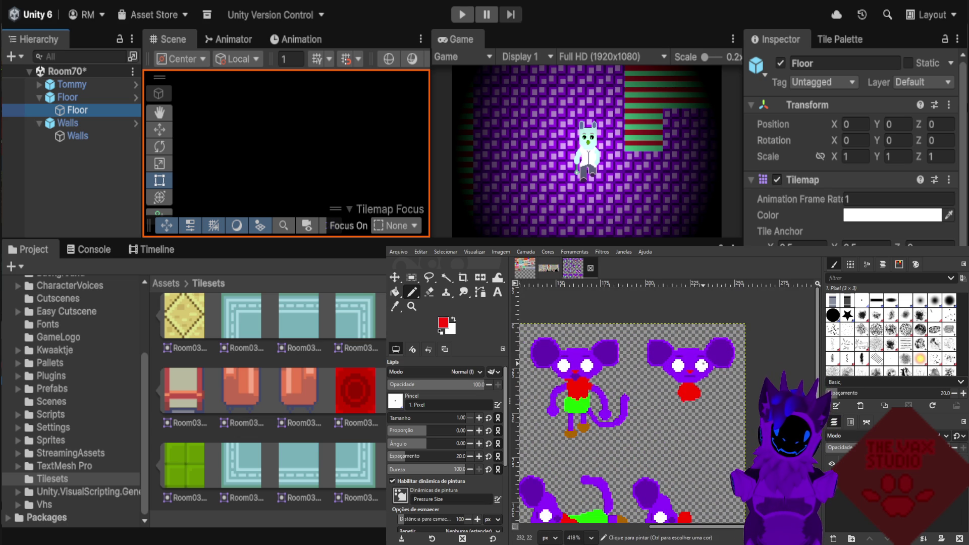
scroll(671, 348, "down", 1)
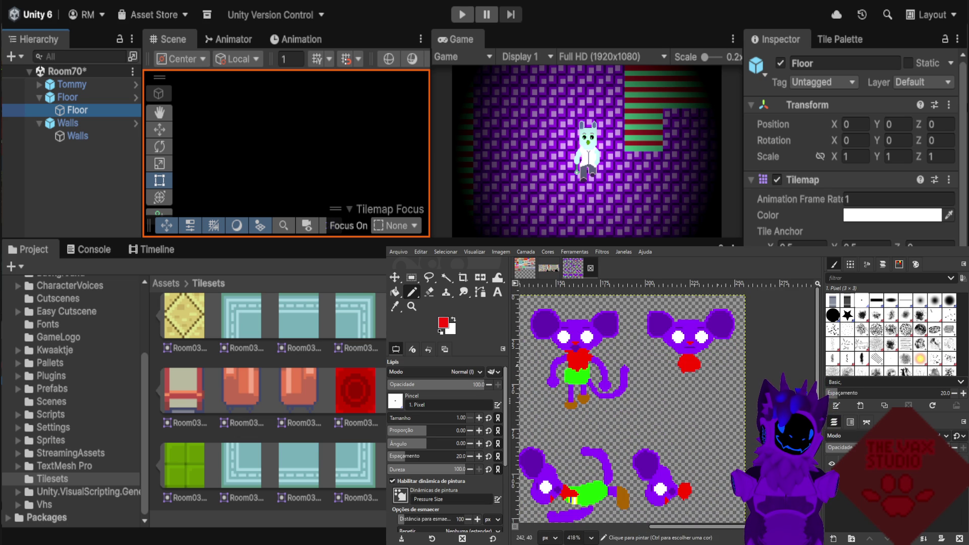
scroll(727, 370, "down", 2)
scroll(711, 369, "down", 4)
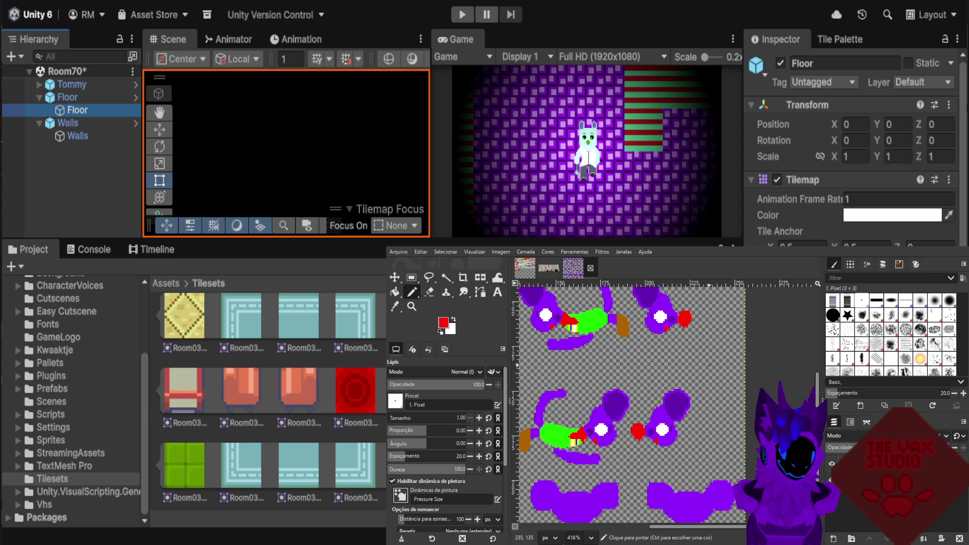
scroll(713, 374, "down", 1)
scroll(727, 384, "up", 3)
scroll(740, 396, "up", 2)
scroll(740, 394, "down", 1)
scroll(736, 374, "down", 1)
scroll(733, 353, "down", 1)
scroll(733, 353, "up", 3)
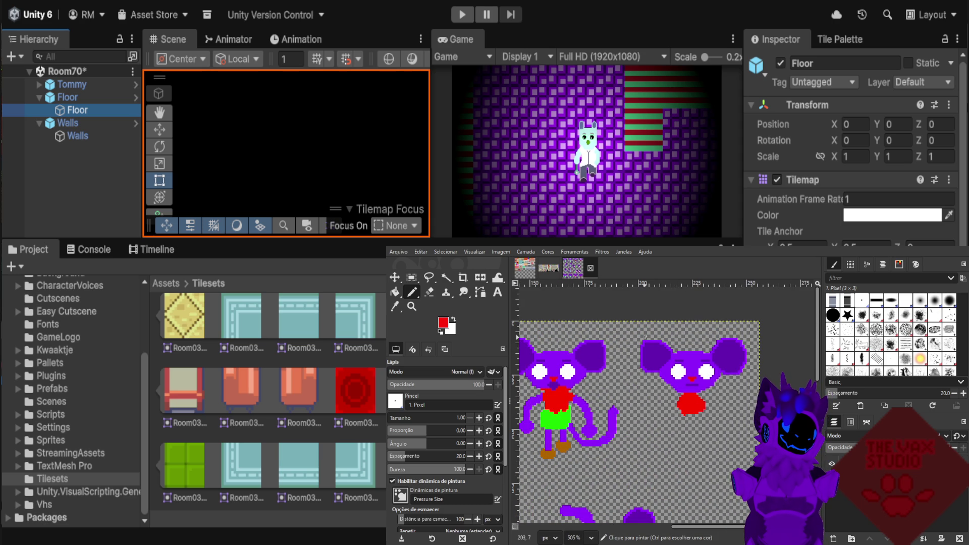
scroll(706, 366, "up", 3)
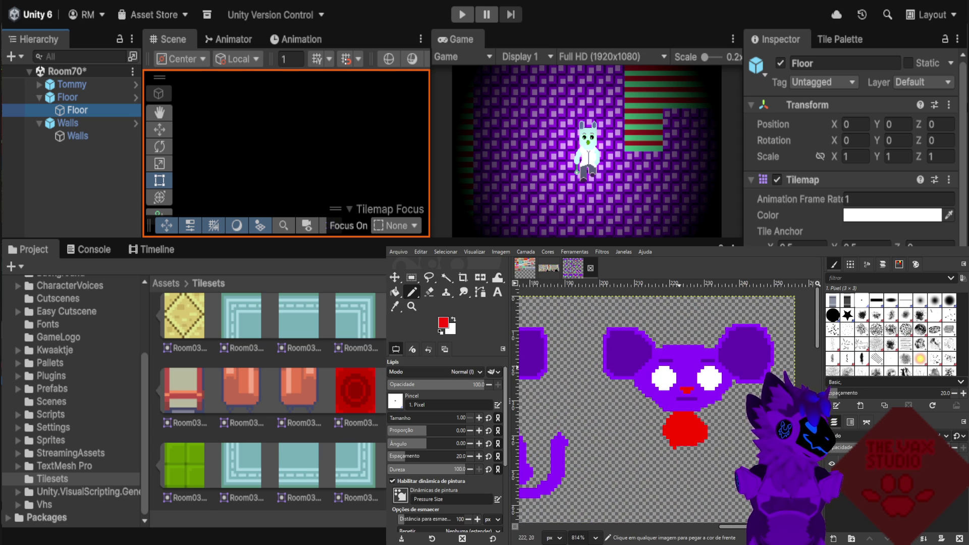
left_click(684, 353, "ctrl")
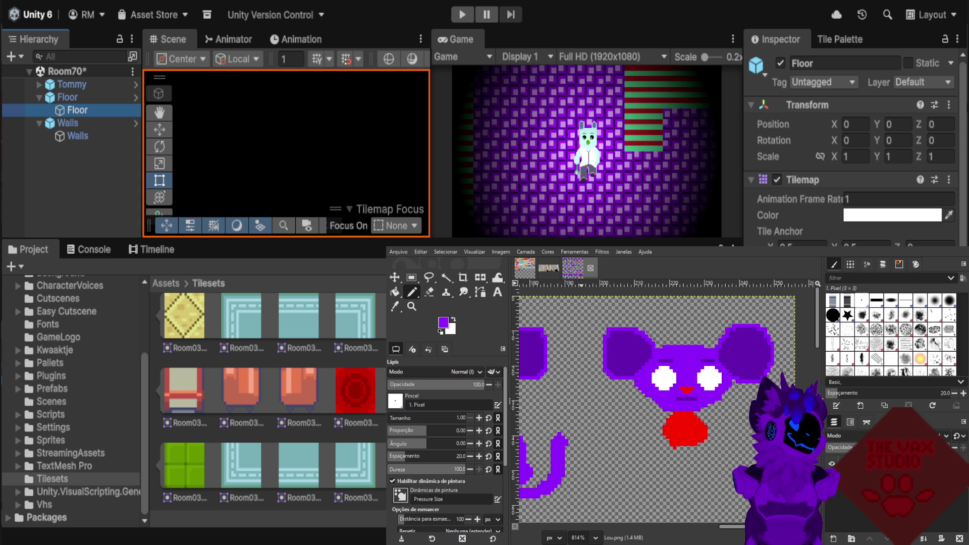
left_click(524, 268)
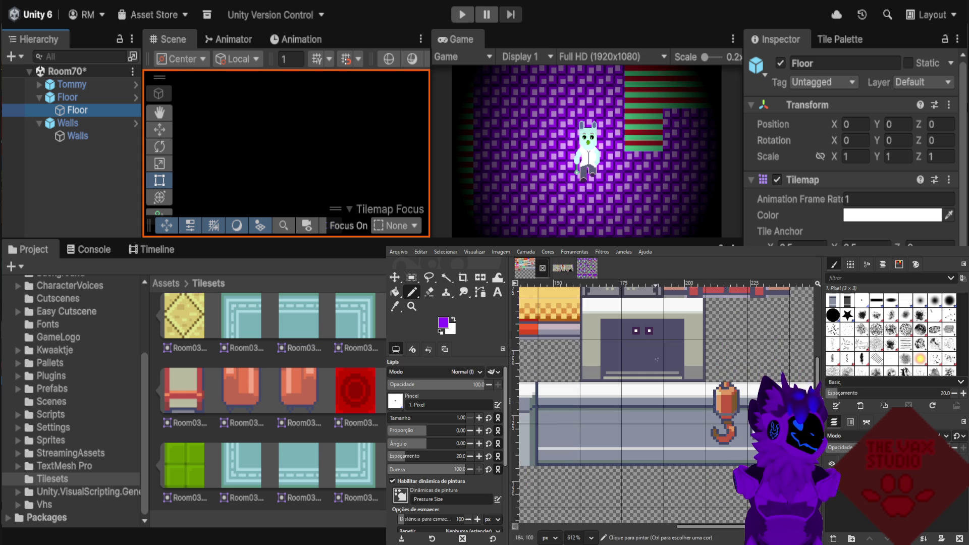
Zoom the tileset in on the hook and pick white from the Lou.png mouse's eye.
scroll(658, 398, "up", 3)
scroll(658, 359, "down", 1)
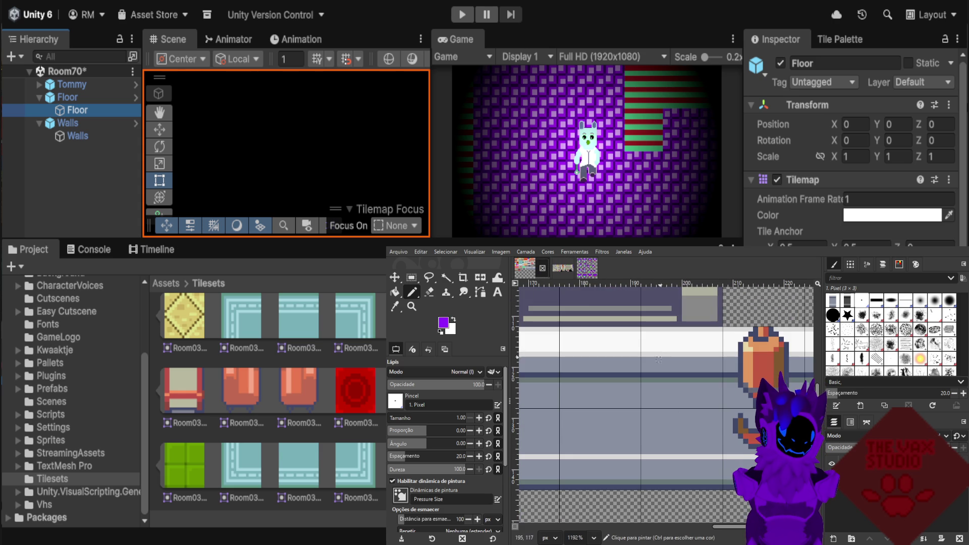
scroll(689, 400, "up", 1)
scroll(707, 404, "up", 2)
scroll(747, 409, "up", 1)
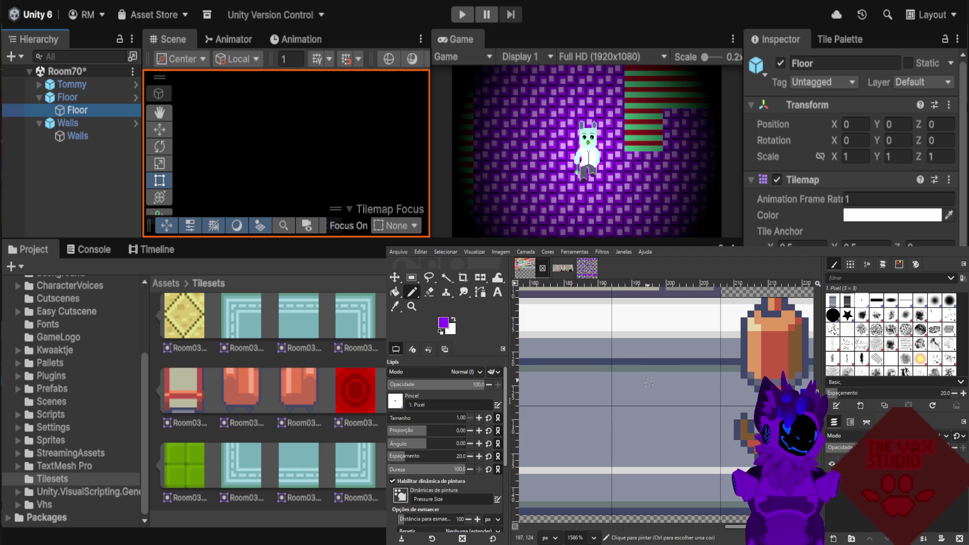
scroll(651, 381, "down", 1)
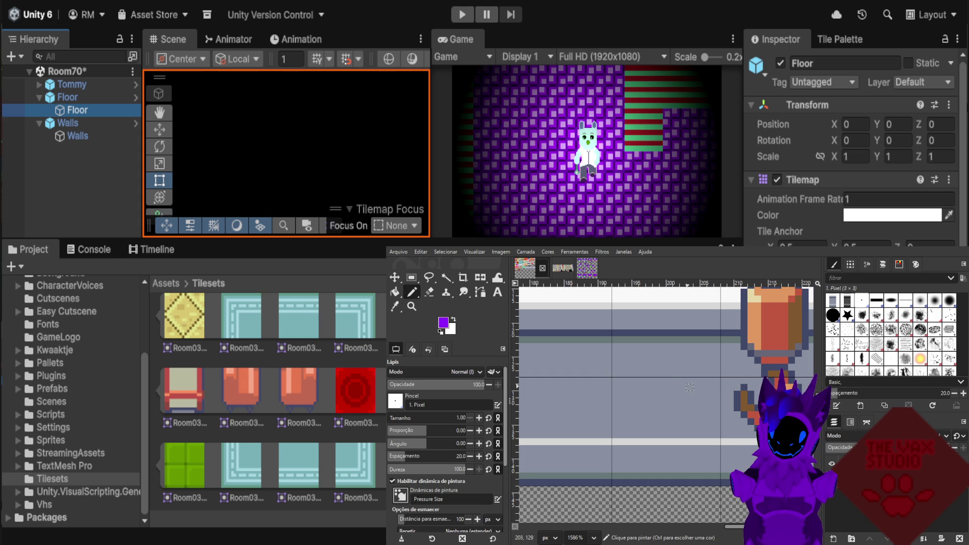
scroll(690, 387, "down", 2, "ctrl")
scroll(627, 386, "down", 2, "ctrl")
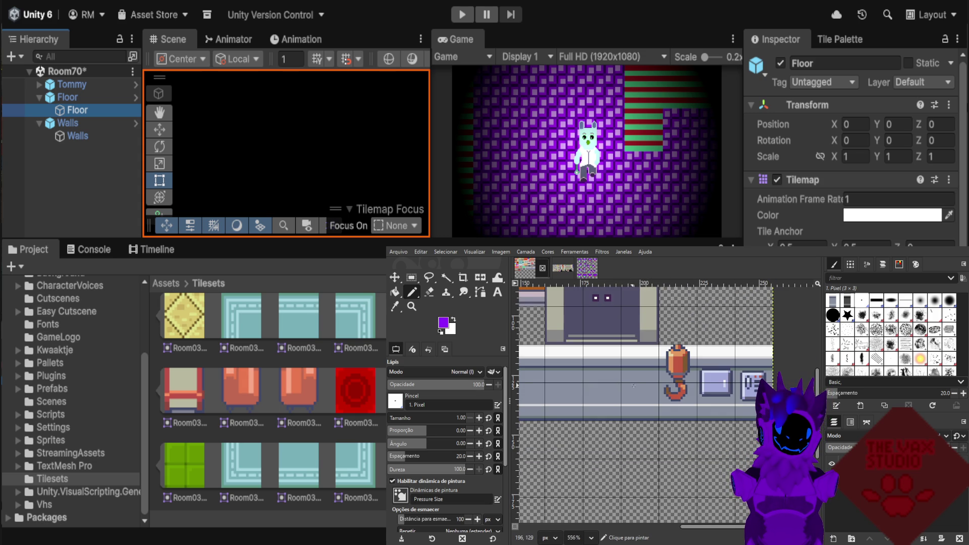
scroll(639, 386, "up", 1, "ctrl")
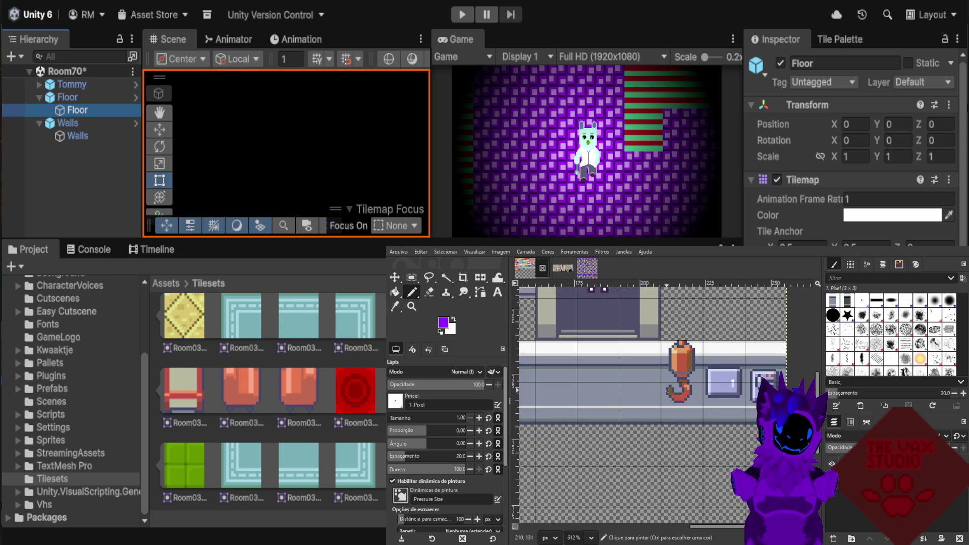
scroll(670, 401, "up", 1, "ctrl")
scroll(650, 415, "up", 2, "ctrl")
scroll(650, 415, "up", 2, "ctrl")
scroll(649, 415, "up", 2, "ctrl")
scroll(650, 409, "up", 1, "ctrl")
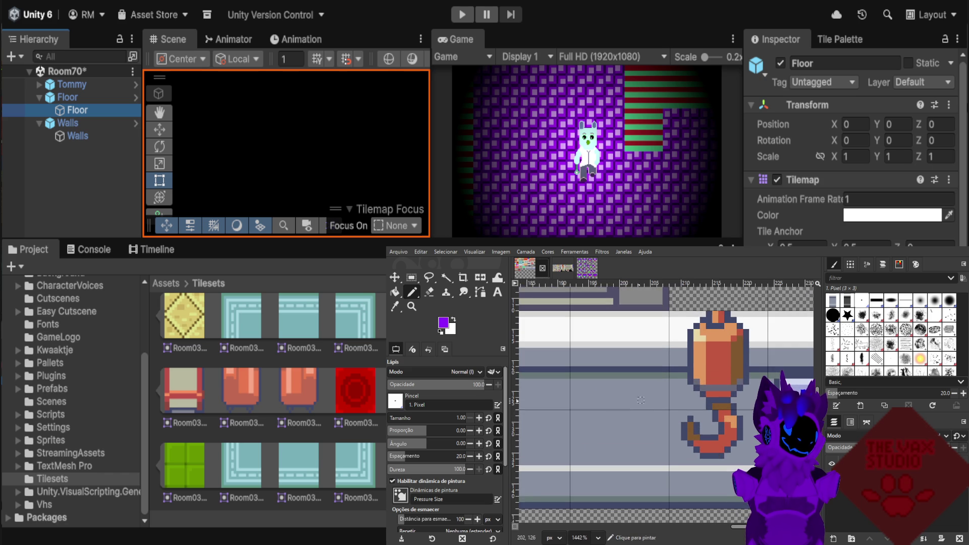
scroll(650, 399, "up", 1, "ctrl")
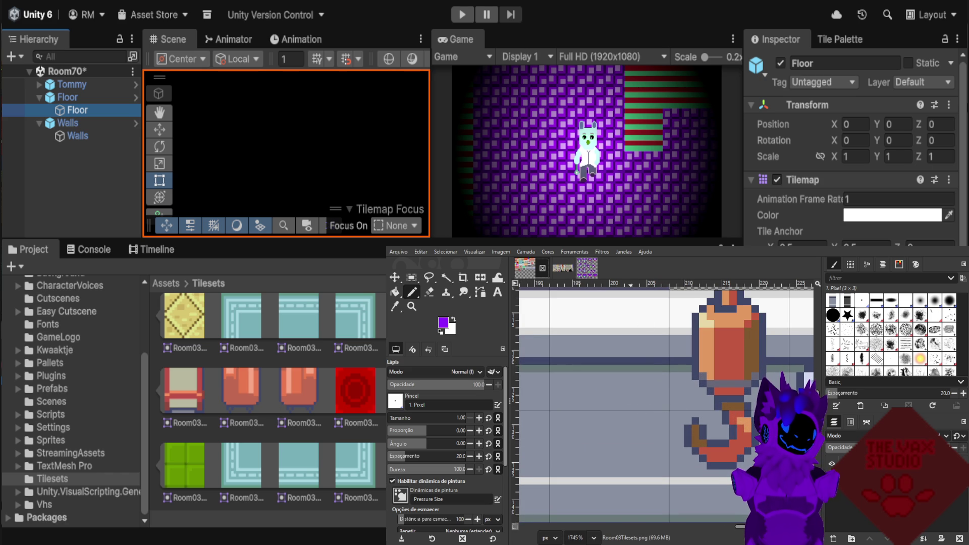
left_click(587, 267)
left_click(664, 378, "ctrl")
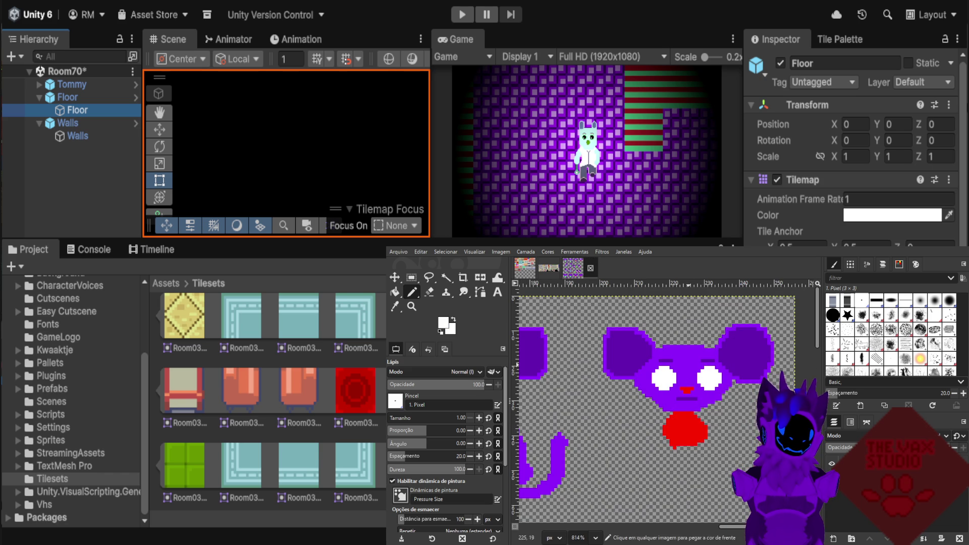
left_click(524, 267)
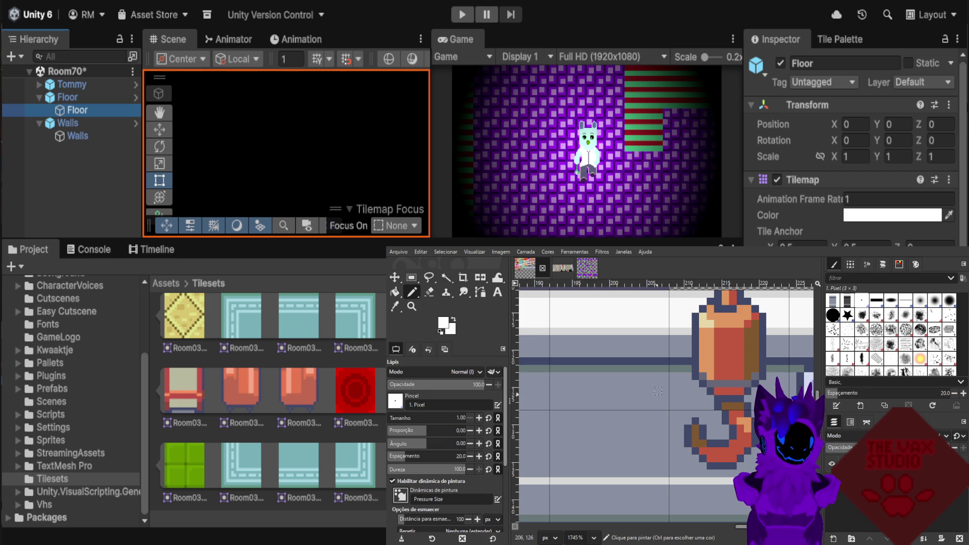
scroll(665, 399, "down", 1, "ctrl")
scroll(657, 387, "down", 2)
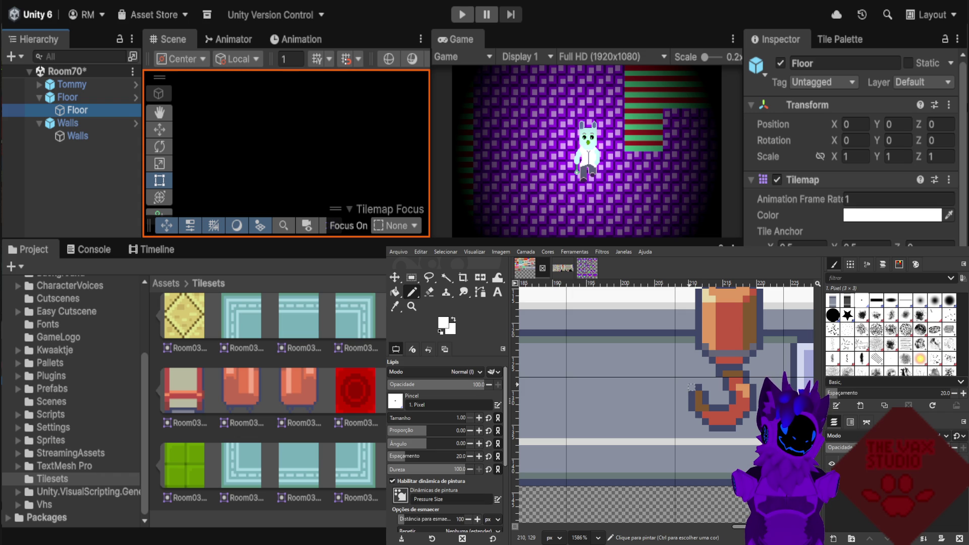
Paint a small white pixel block left of the hook.
left_click_drag(692, 386, 685, 394)
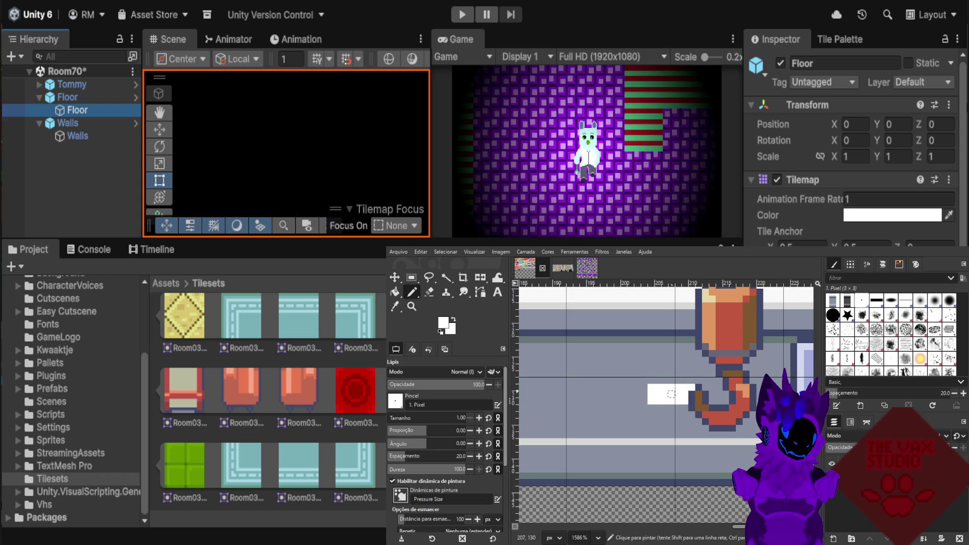
key("ctrl+z")
left_click_drag(684, 387, 678, 387)
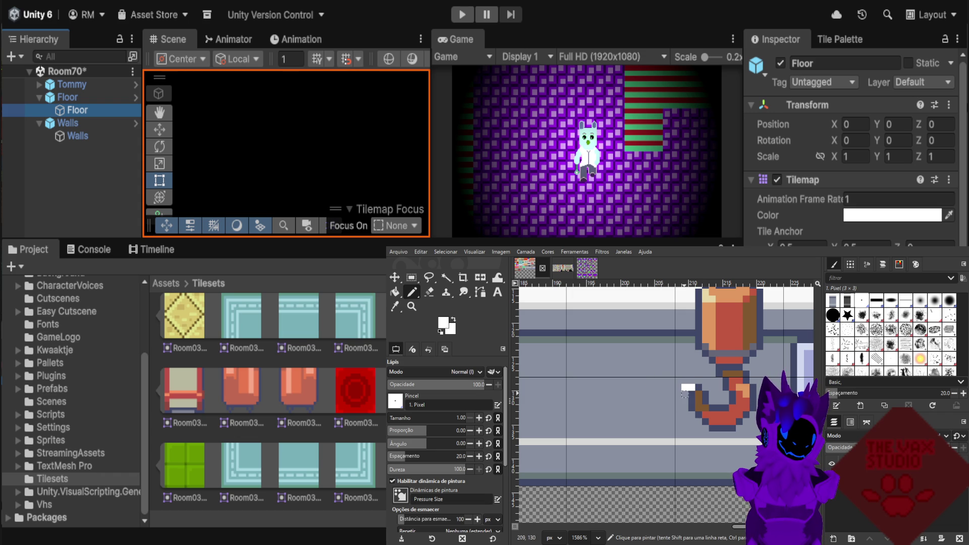
left_click(678, 387)
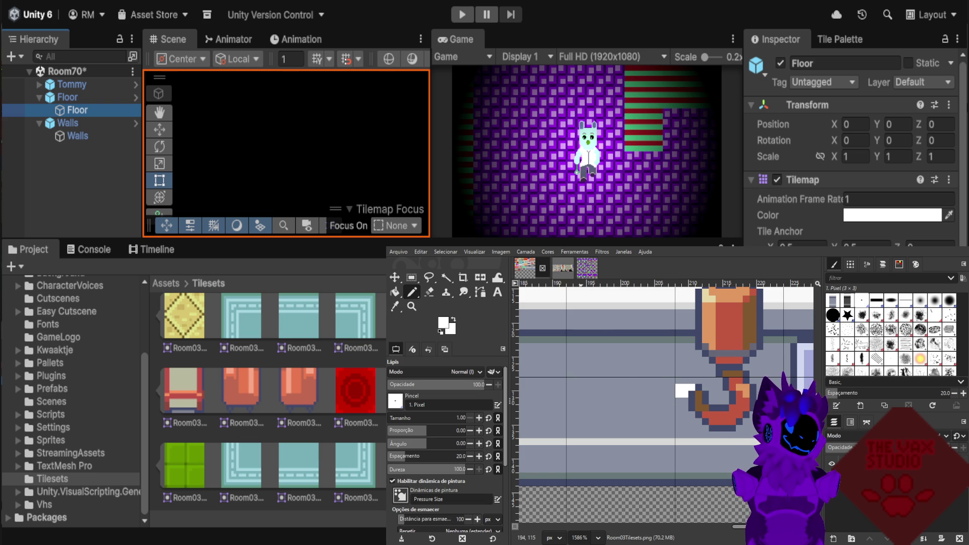
Take the mouse's purple and draw a vertical purple line beside the white block.
left_click(587, 268)
left_click(703, 369, "ctrl")
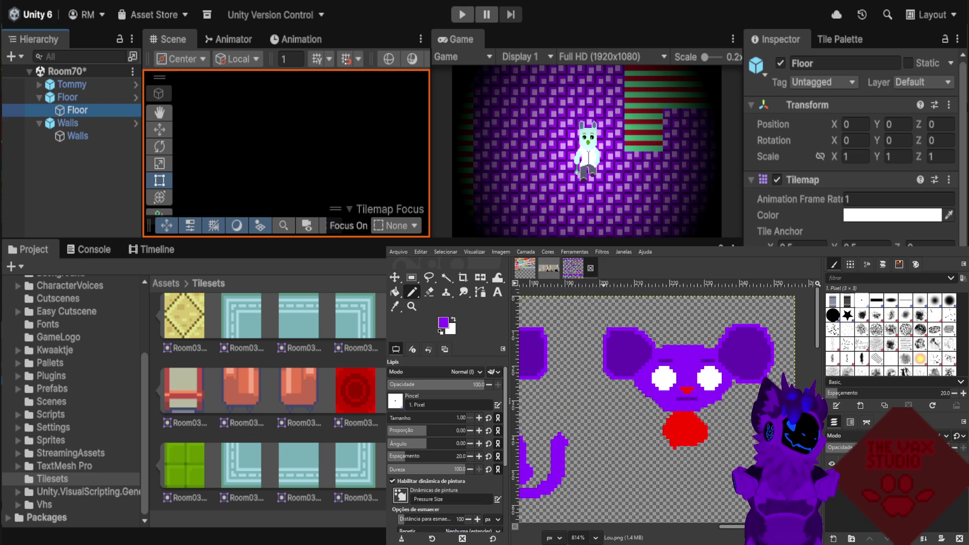
left_click(524, 268)
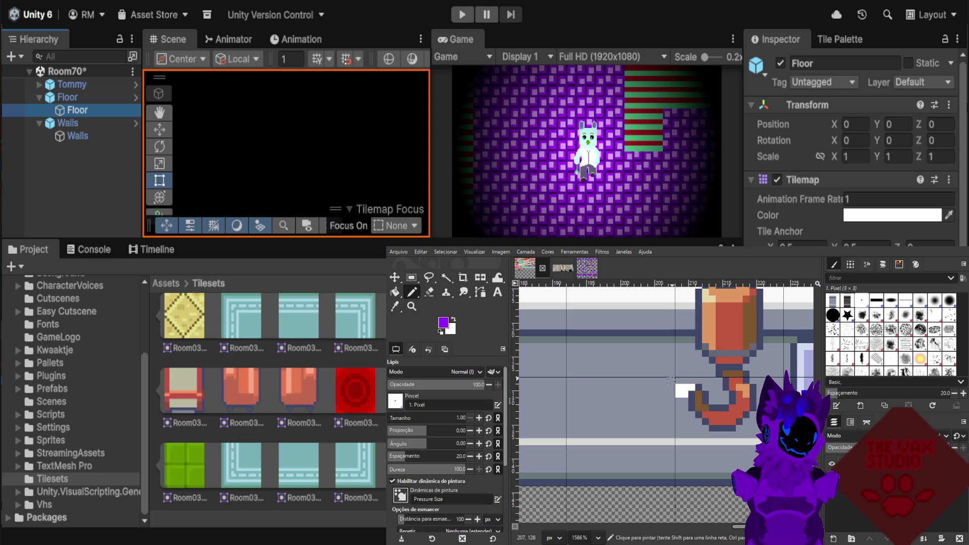
mouse_move(672, 380)
left_mouse_down()
mouse_move(636, 360)
mouse_move(672, 407)
mouse_move(672, 393)
left_mouse_up()
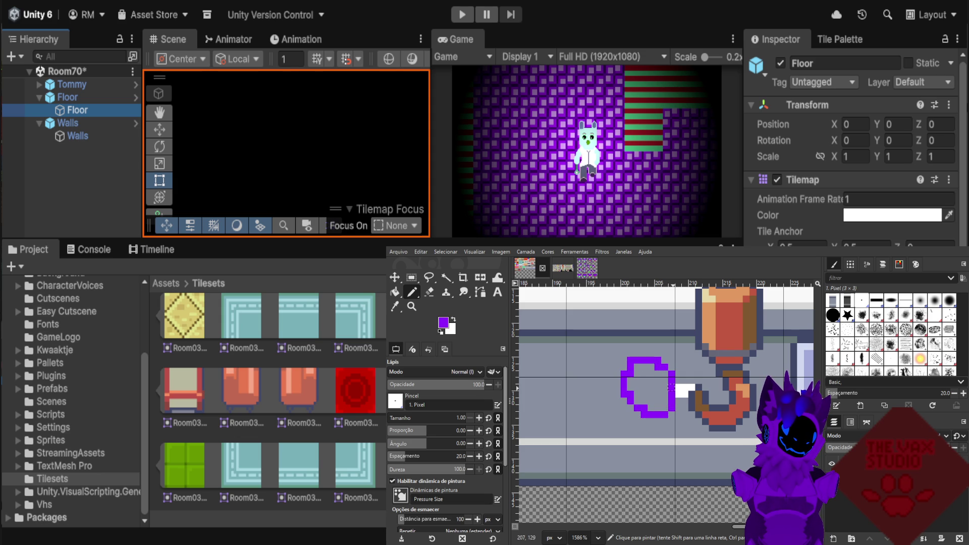
key("ctrl+z")
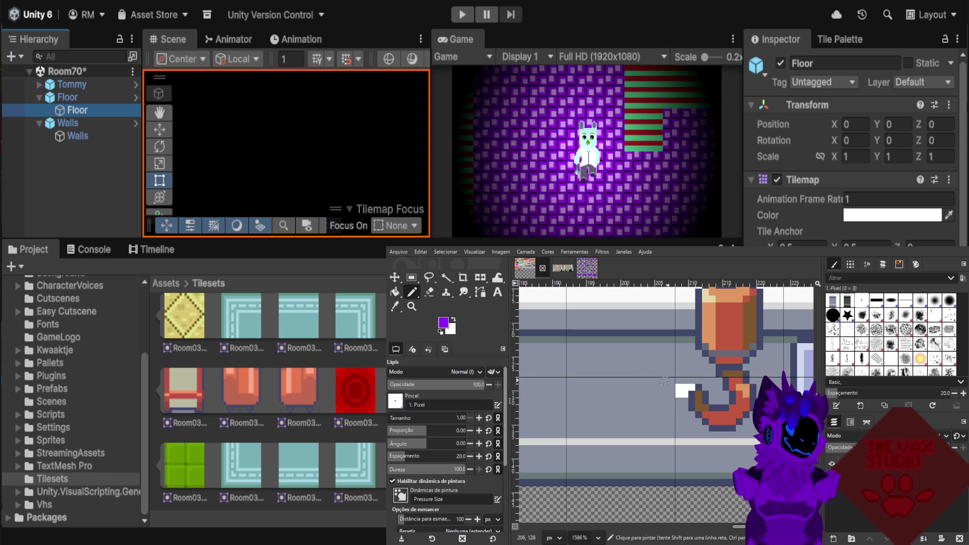
left_click_drag(672, 365, 671, 413)
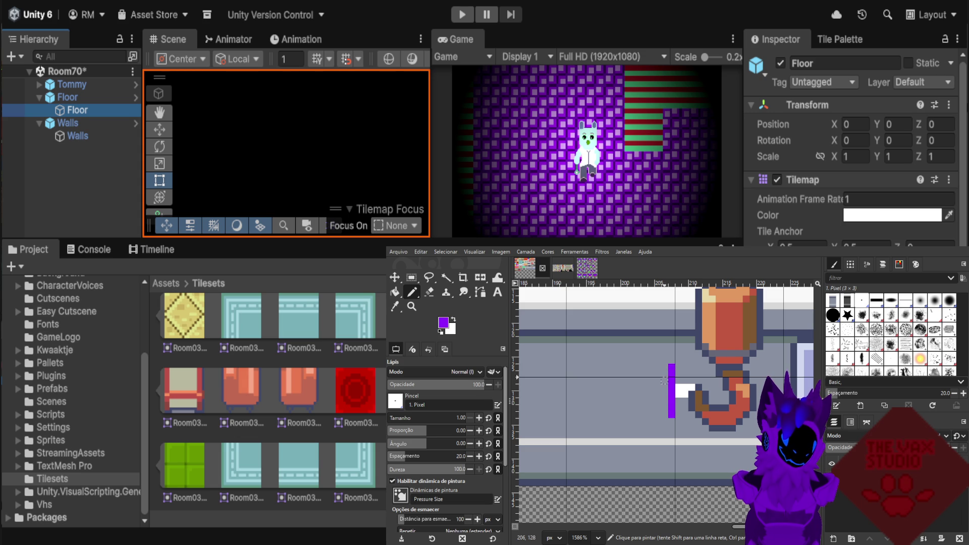
key("ctrl+z")
left_click_drag(671, 401, 671, 373)
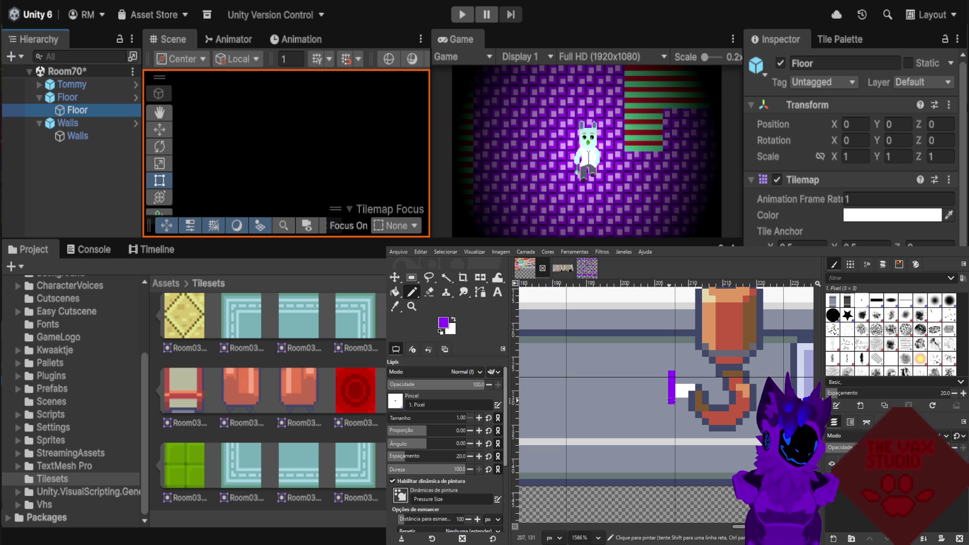
Extend the purple outline's top and bottom edges leftward into a loop shape.
left_click(664, 408)
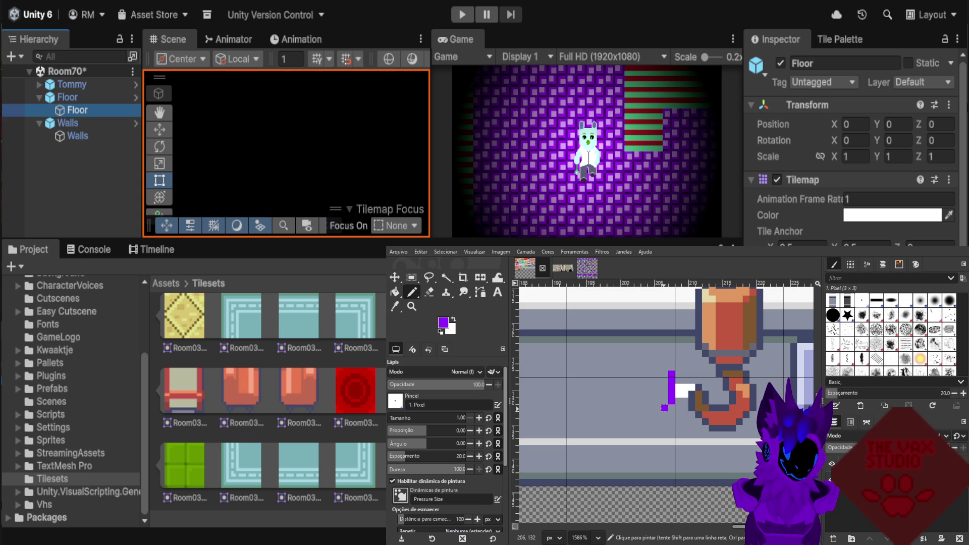
left_click(665, 367)
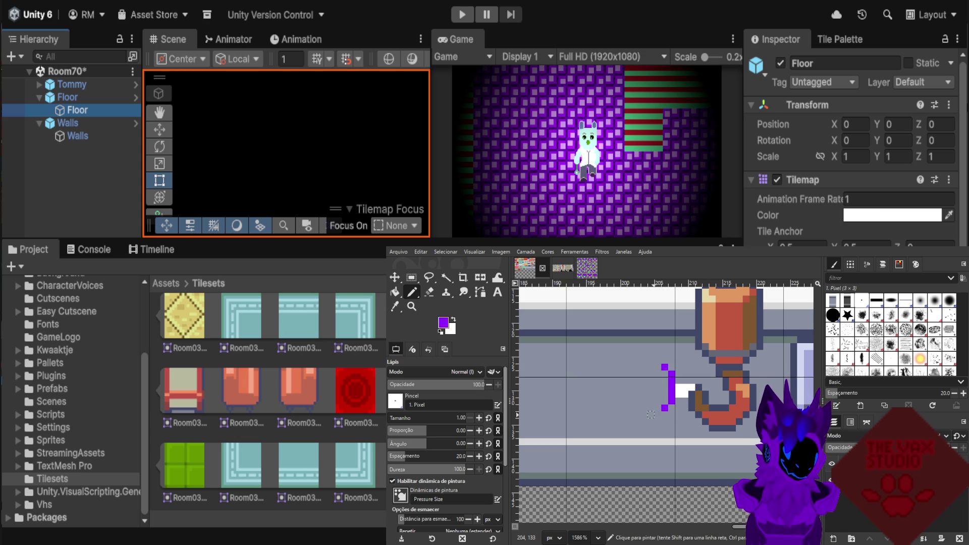
left_click(658, 360)
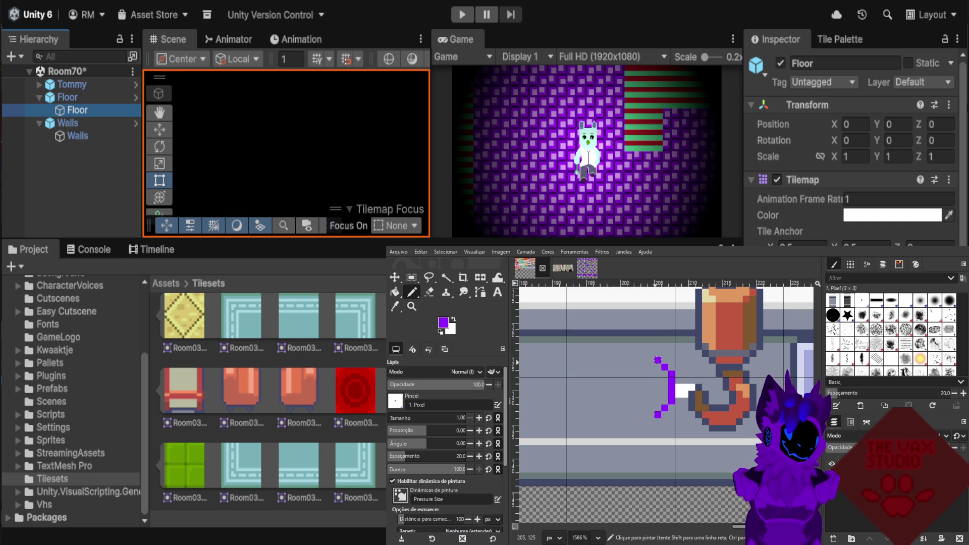
left_click_drag(650, 360, 630, 359)
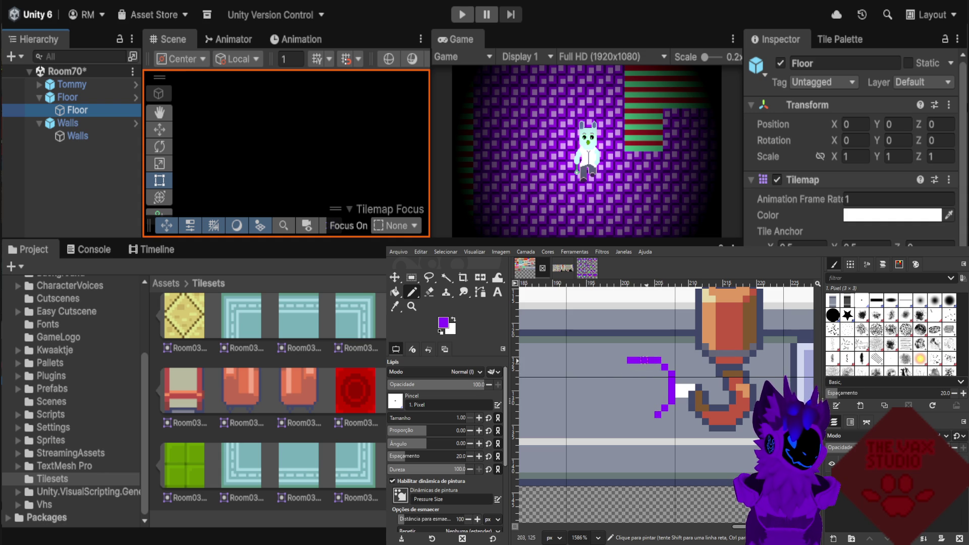
left_click_drag(652, 414, 637, 414)
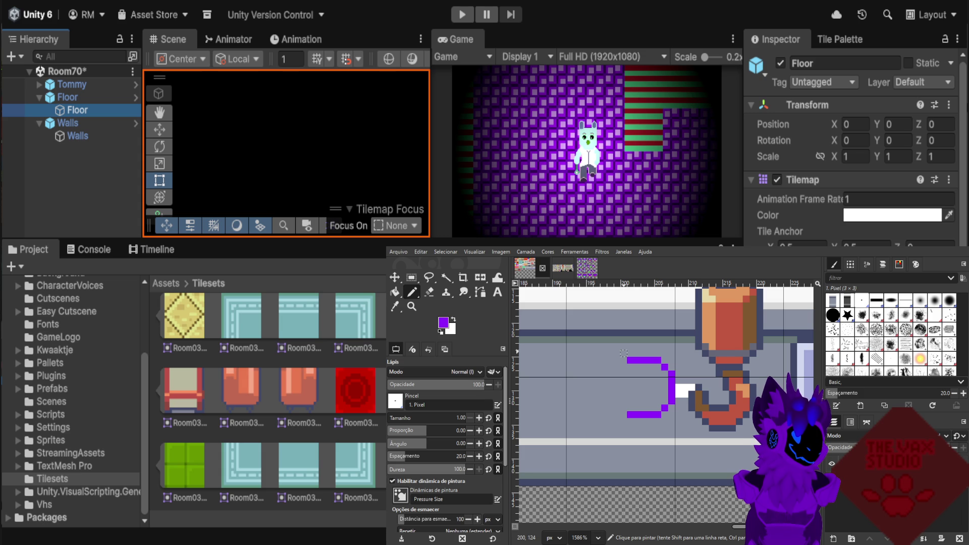
left_click(617, 347)
left_click(610, 347)
left_click(603, 347)
left_click(596, 353)
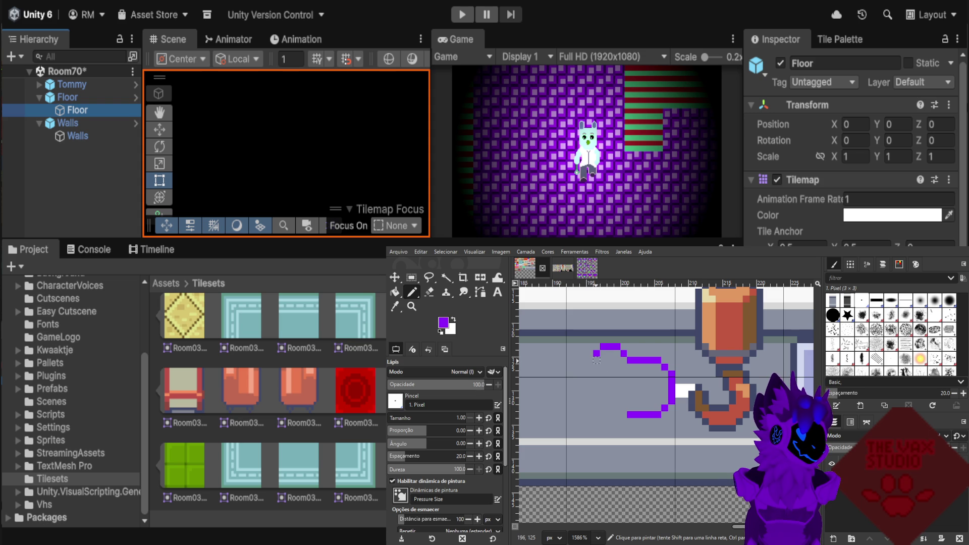
left_click(589, 360)
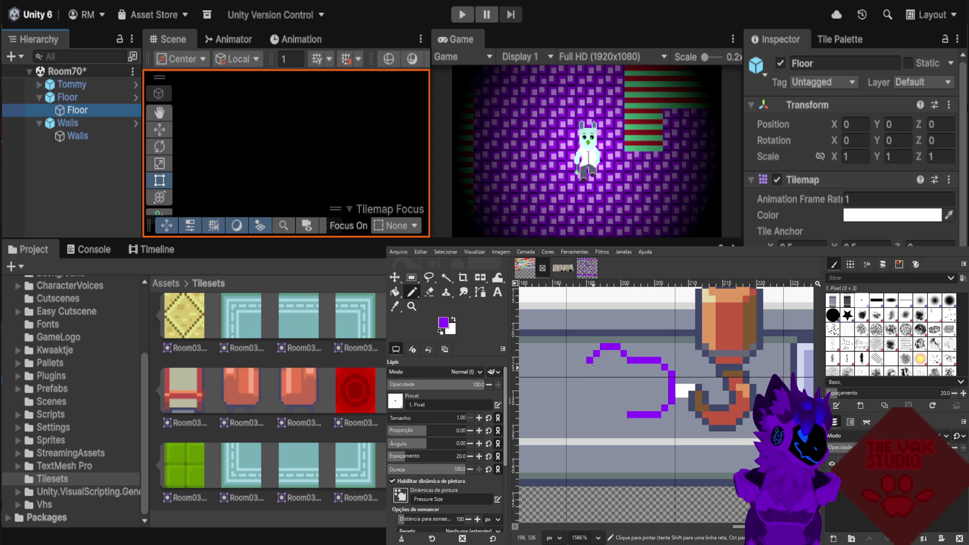
left_click(590, 367)
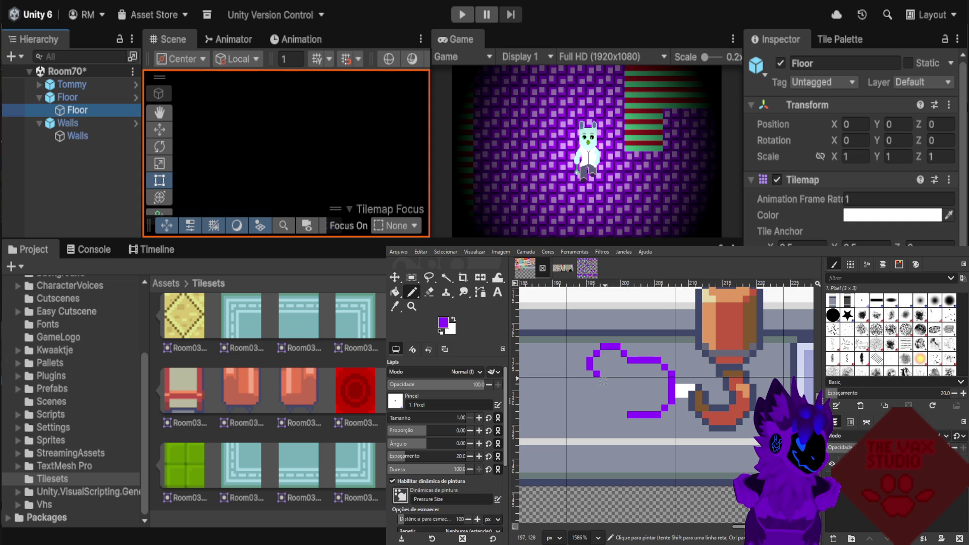
Close the left purple loop and fill the body's remaining pixels purple.
left_click_drag(604, 381, 610, 381)
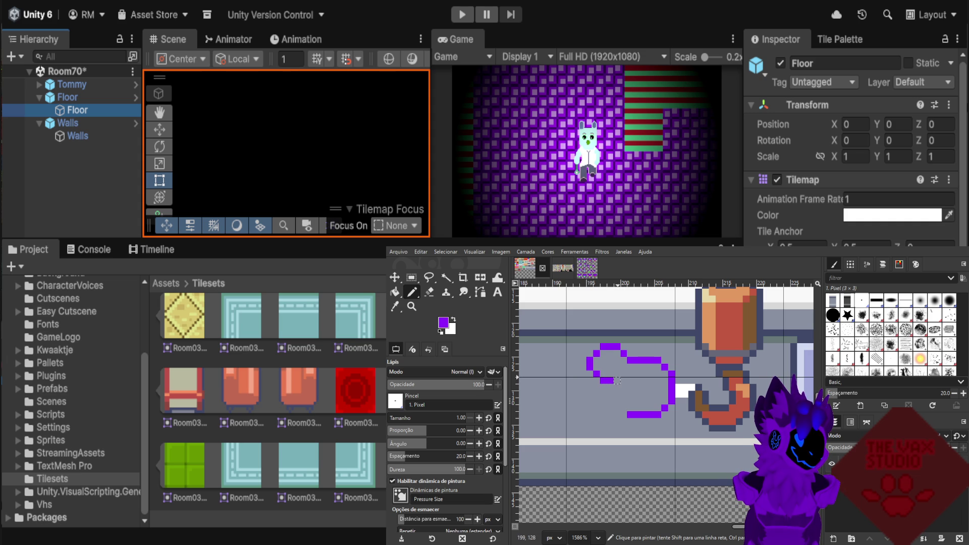
left_click_drag(617, 380, 624, 367)
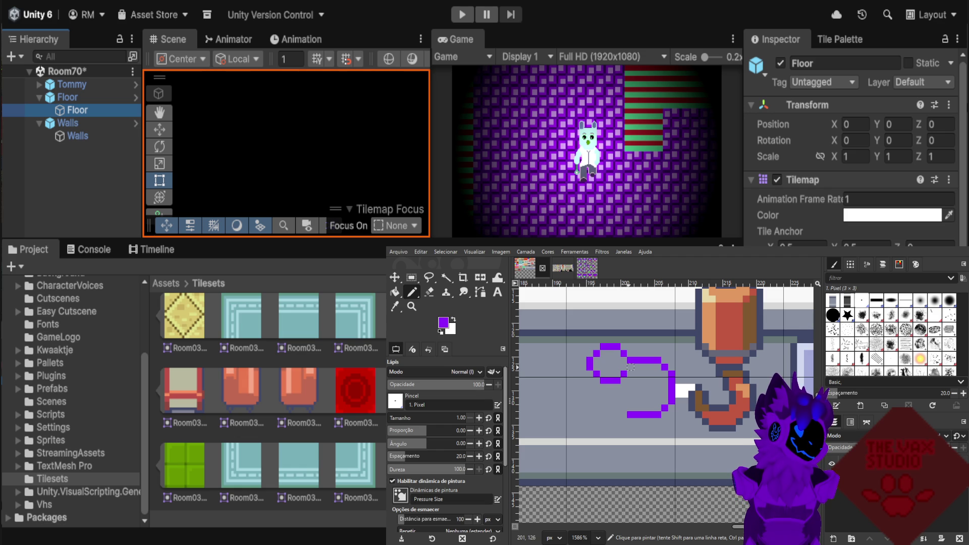
left_click_drag(624, 367, 623, 381)
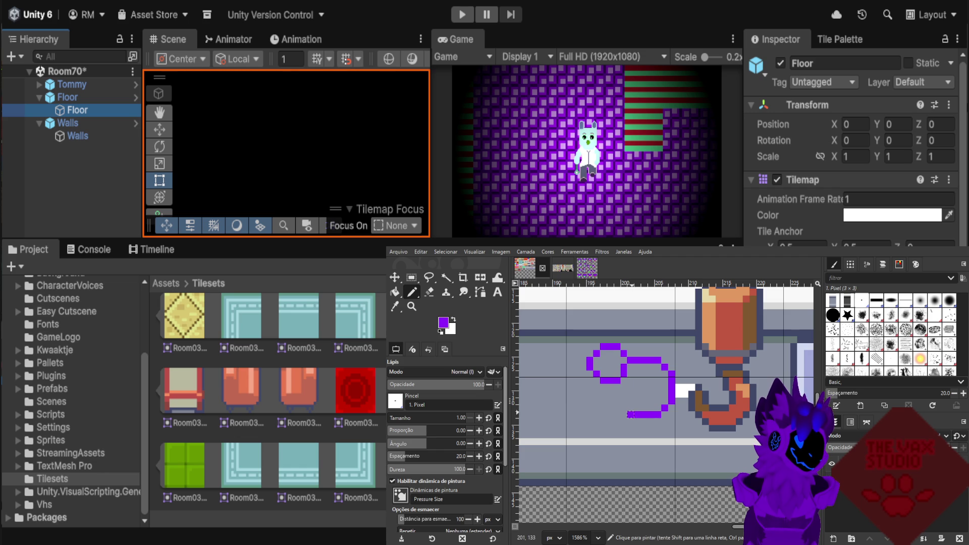
key("ctrl+z")
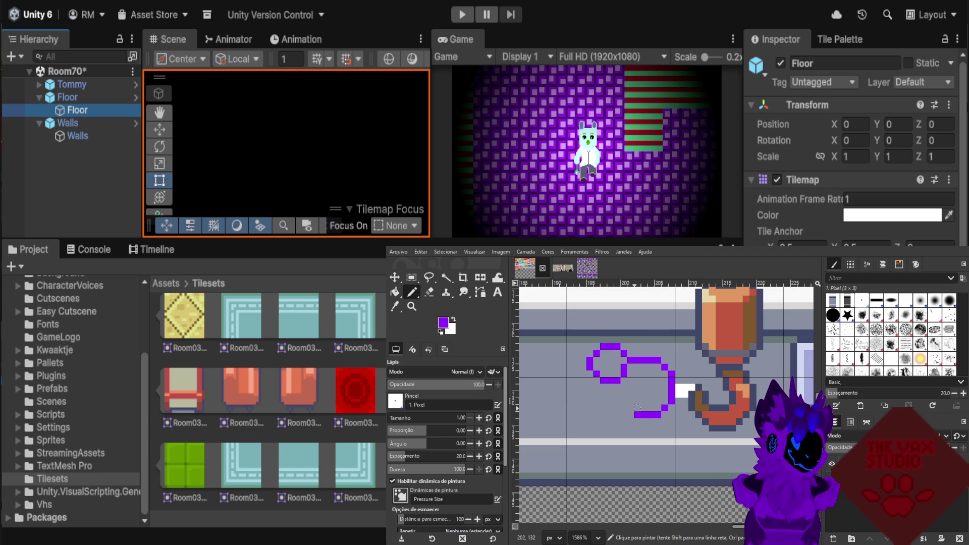
left_click(631, 408)
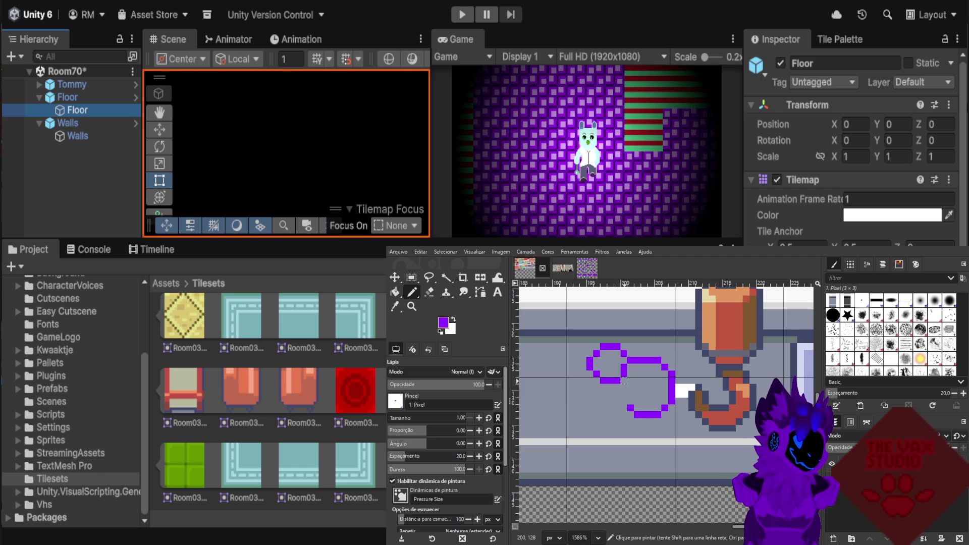
left_click_drag(630, 401, 631, 380)
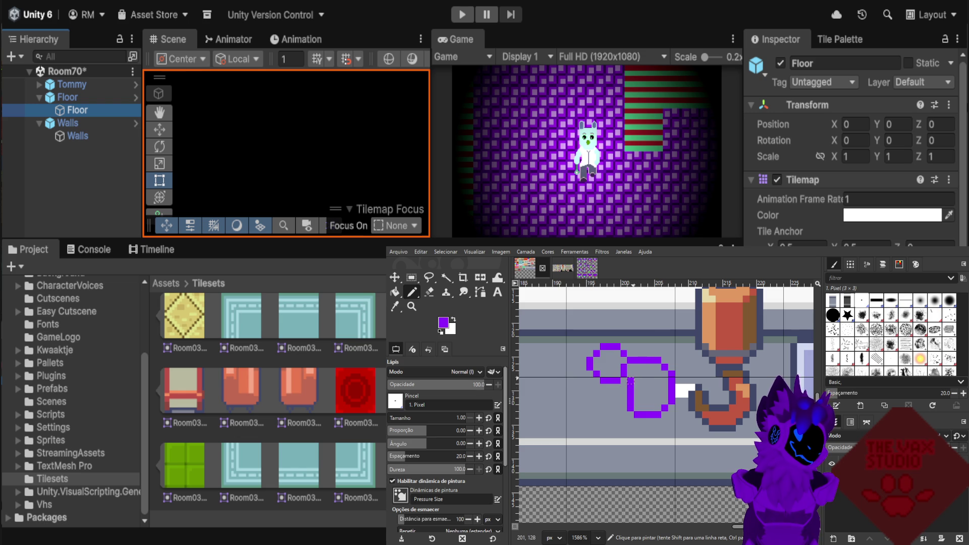
left_click_drag(630, 374, 644, 406)
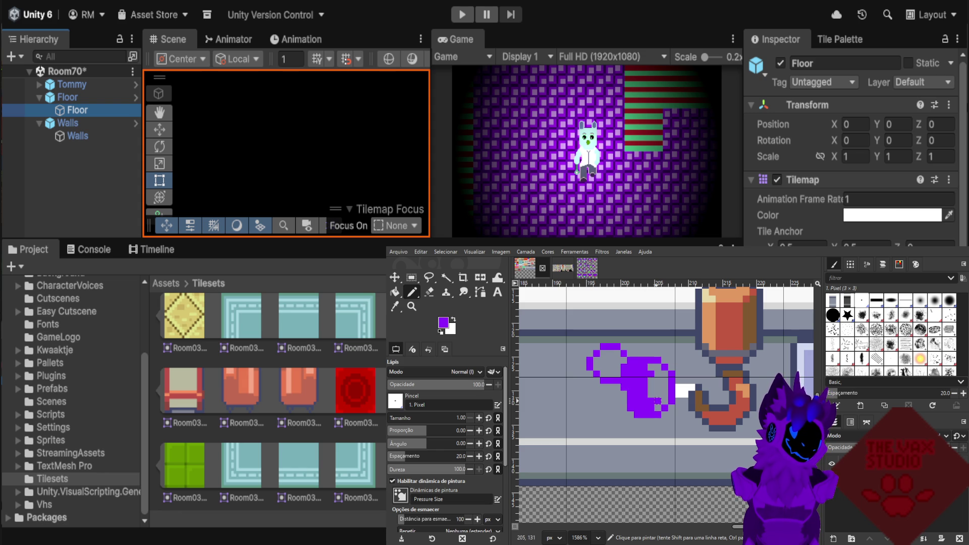
mouse_move(664, 403)
left_mouse_down()
mouse_move(651, 367)
mouse_move(658, 380)
left_mouse_up()
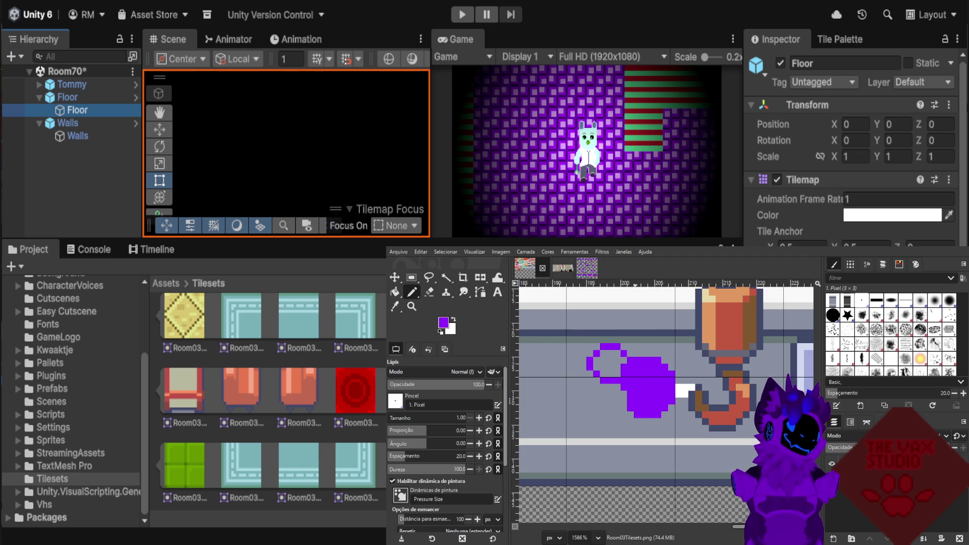
After checking the mouse reference, paint a white eye pixel and a dark purple body pixel.
key("ctrl+Tab")
key("ctrl+Tab")
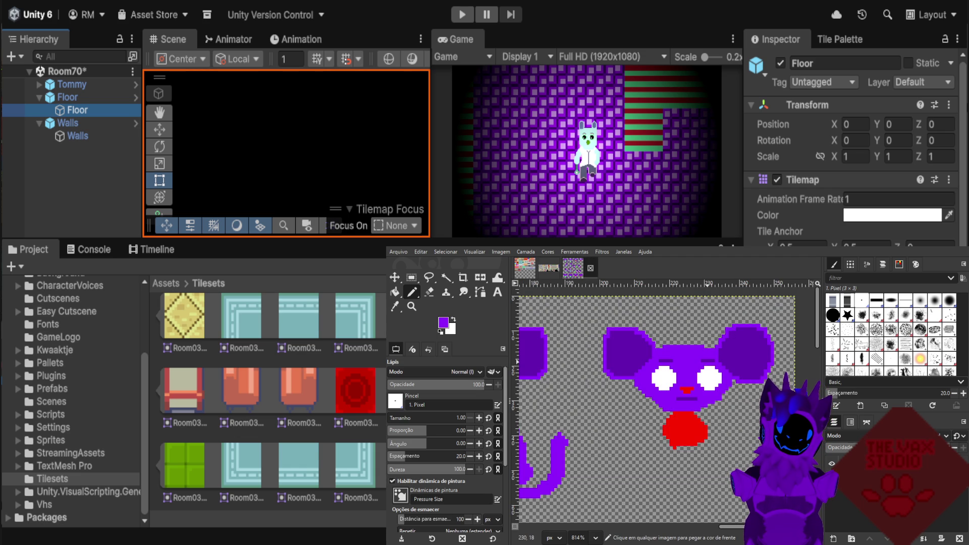
key("ctrl+shift+Tab")
key("ctrl+shift+Tab")
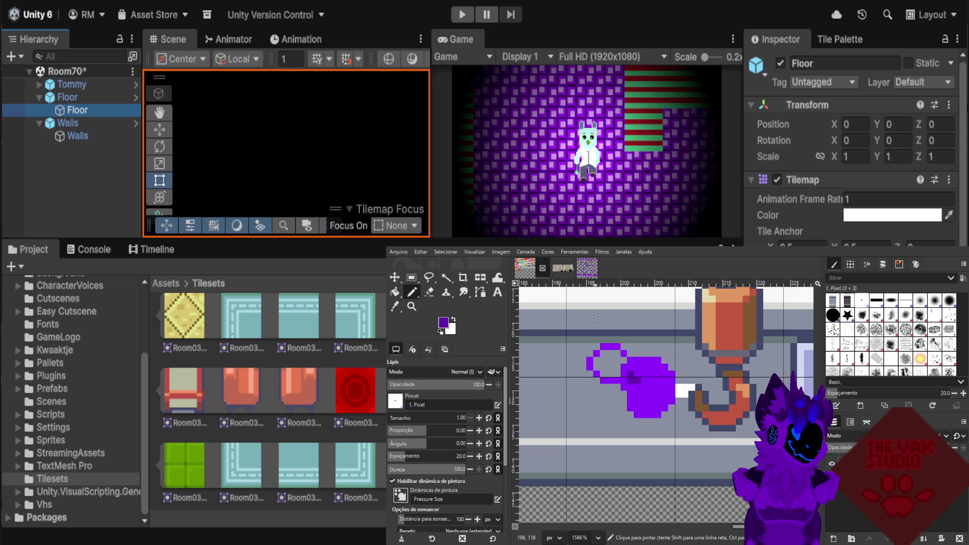
key("x")
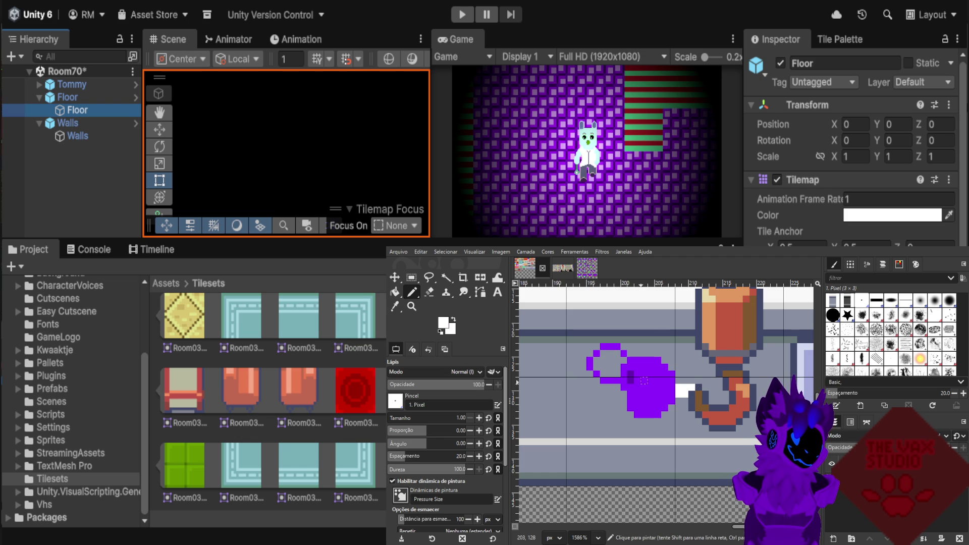
left_click(644, 380)
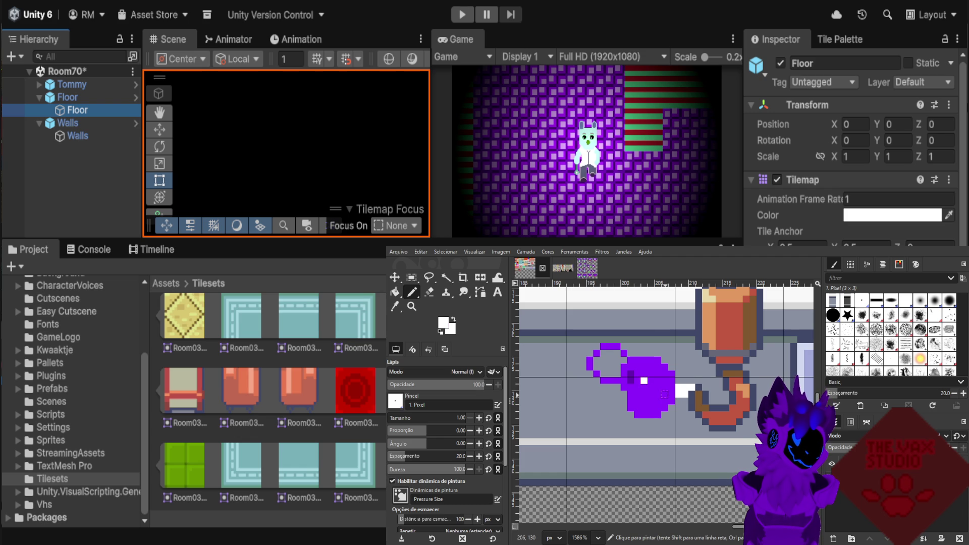
key("x")
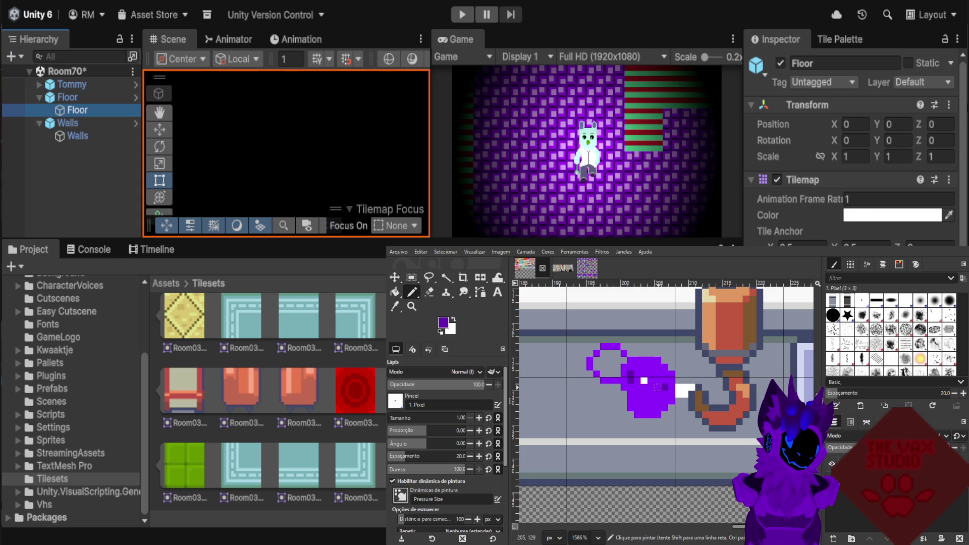
left_click(661, 393)
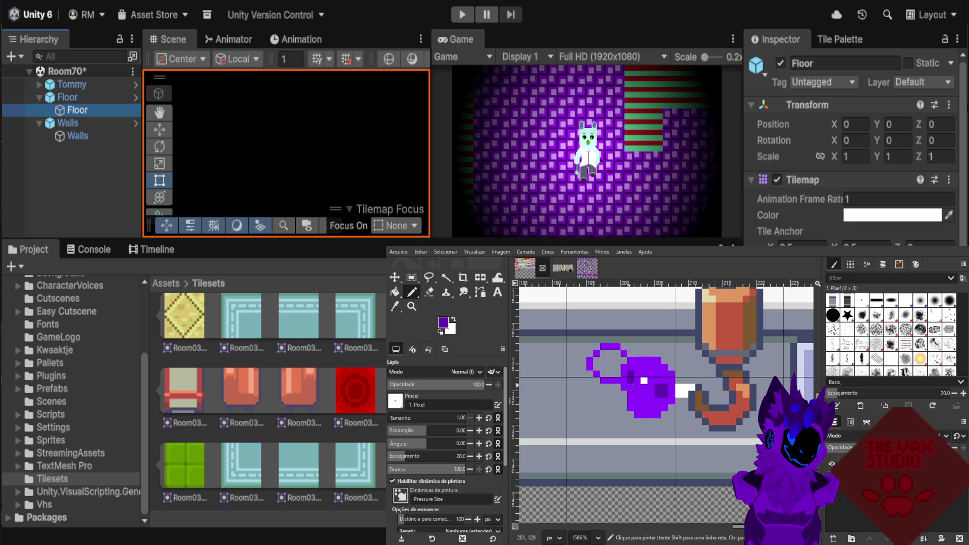
Shade a small patch of dark purple pixels beside the creature's eye.
scroll(682, 392, "up", 2)
scroll(657, 381, "up", 2)
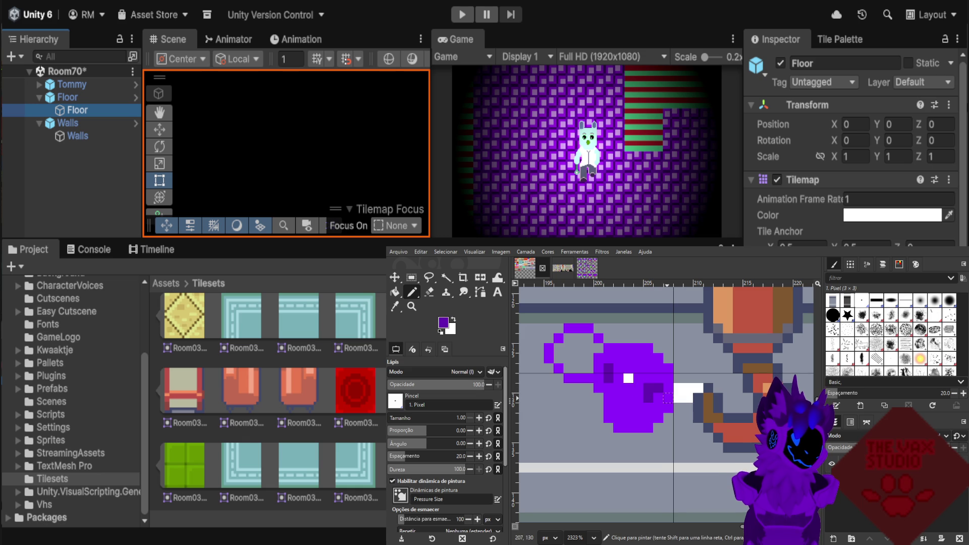
left_click(649, 397)
left_click(648, 388)
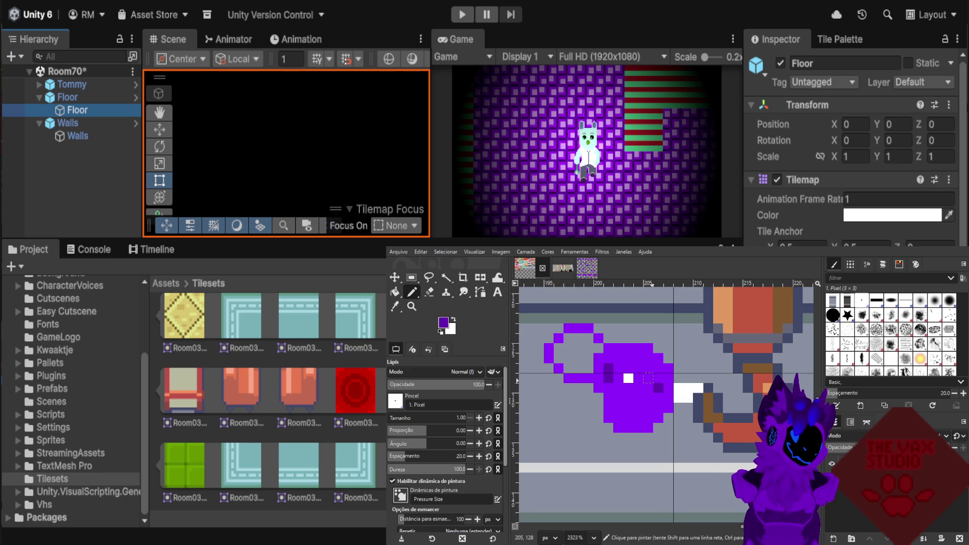
left_click(648, 378)
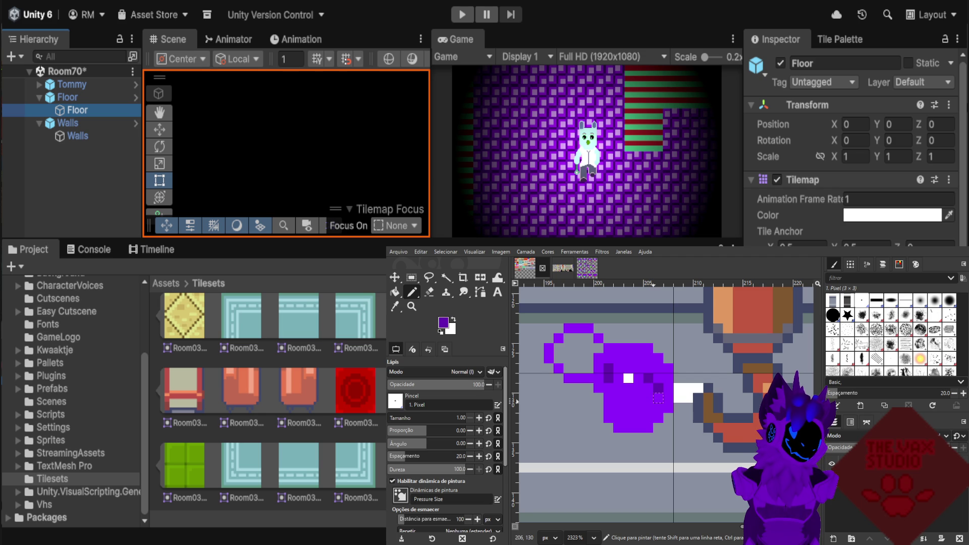
left_click(659, 397)
key("ctrl+z")
key("ctrl+z")
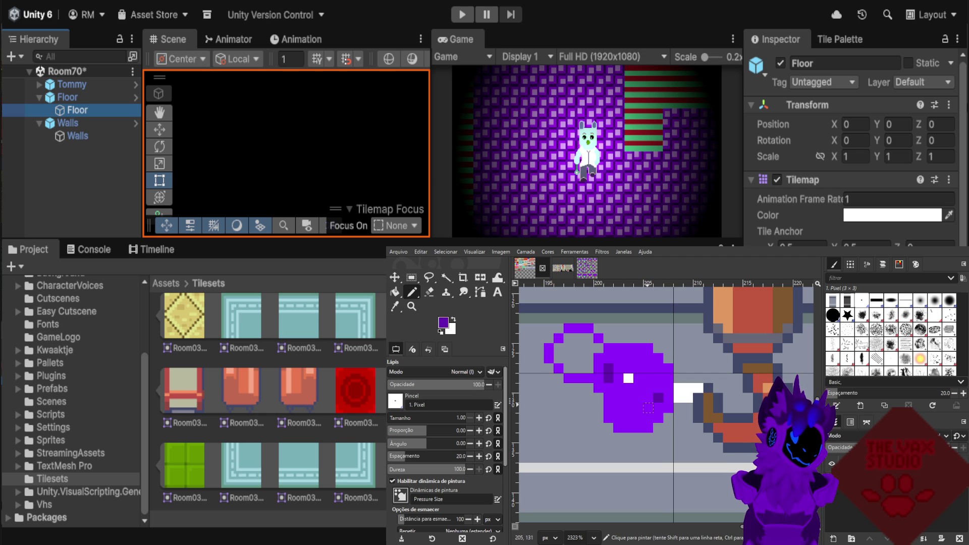
left_click(649, 398)
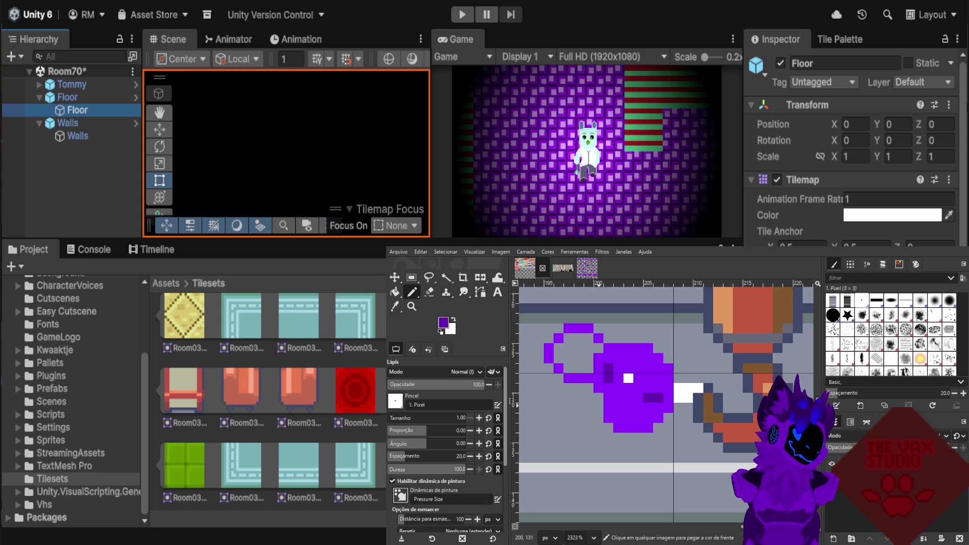
left_click(648, 388)
left_click(648, 398)
left_click(659, 388)
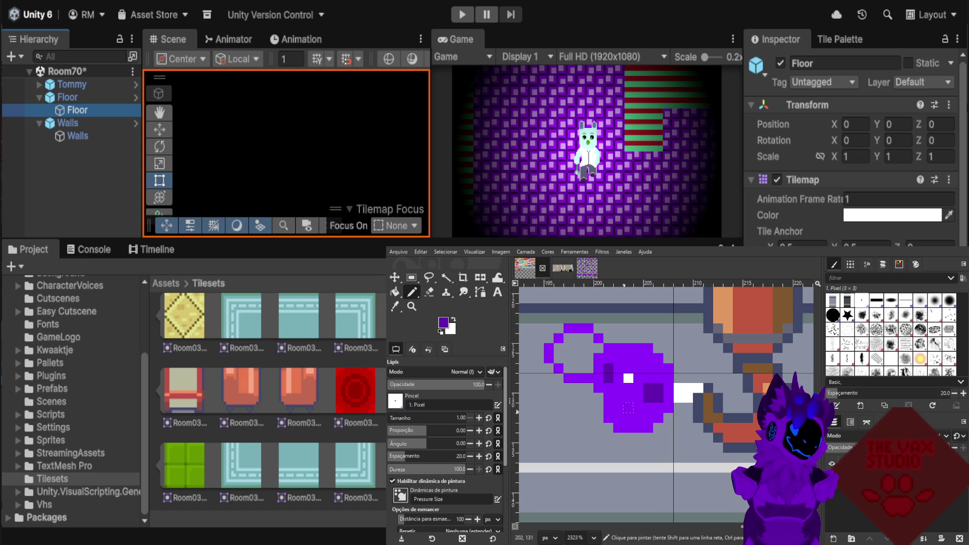
Extend the white eye one pixel downward.
key("ctrl")
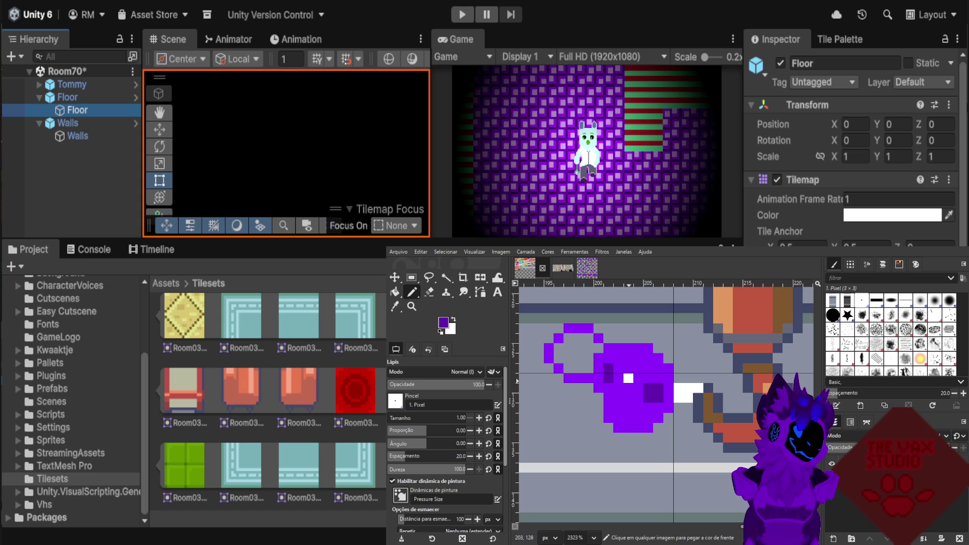
left_click(628, 378, "ctrl")
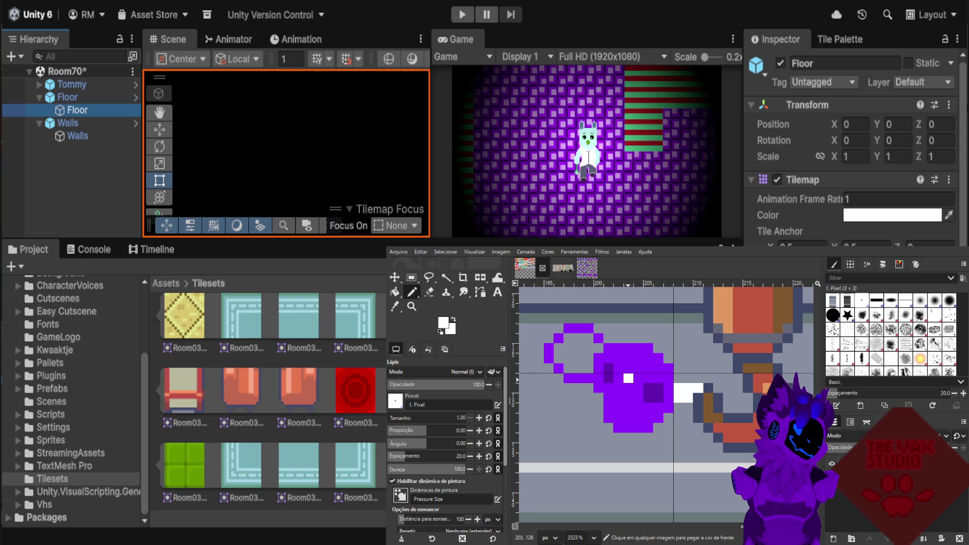
left_click(629, 389)
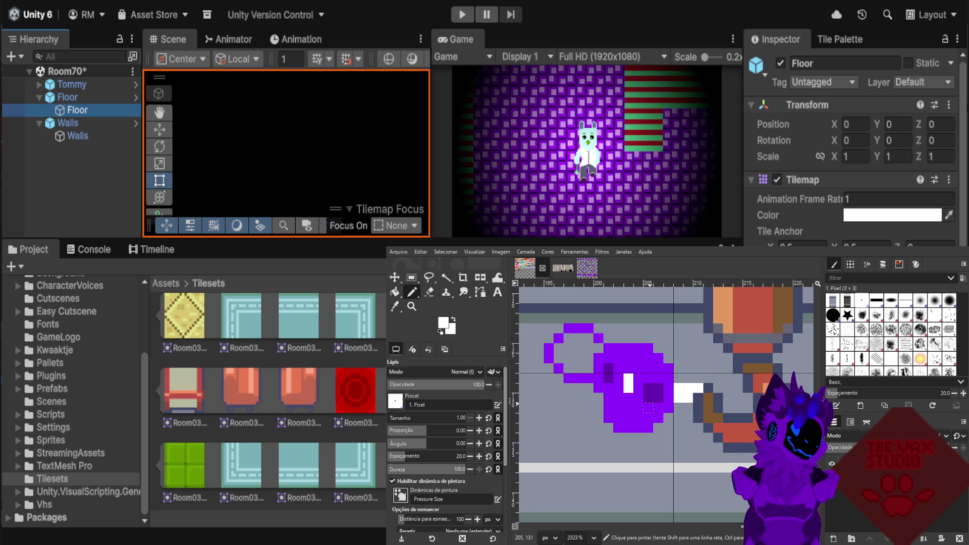
Take the red from the mouse drawing's nose as the drawing colour.
left_click(587, 268)
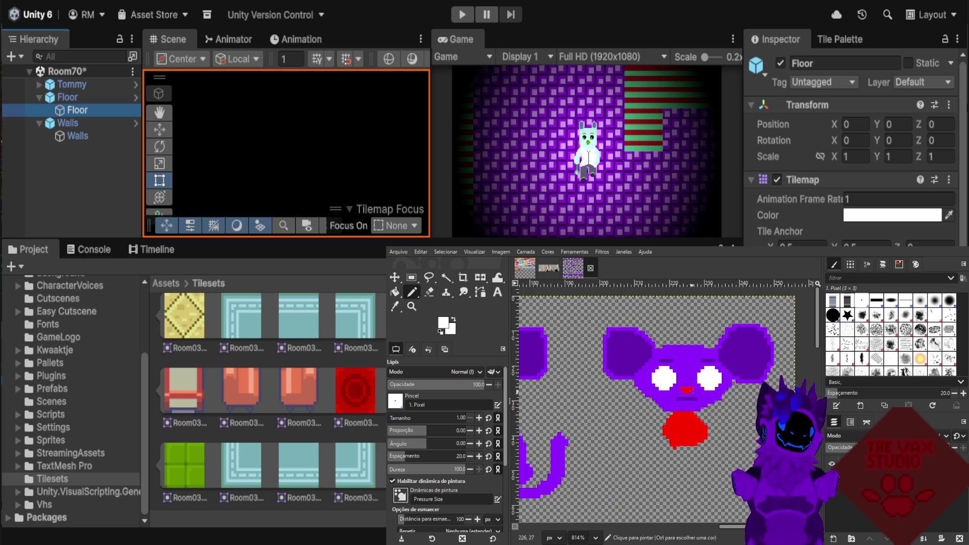
left_click(692, 390, "ctrl")
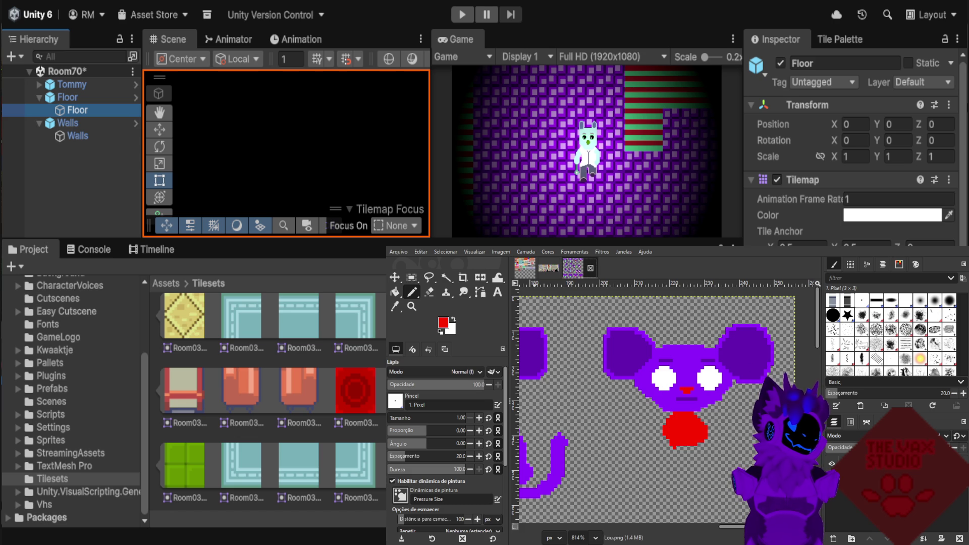
left_click(525, 267)
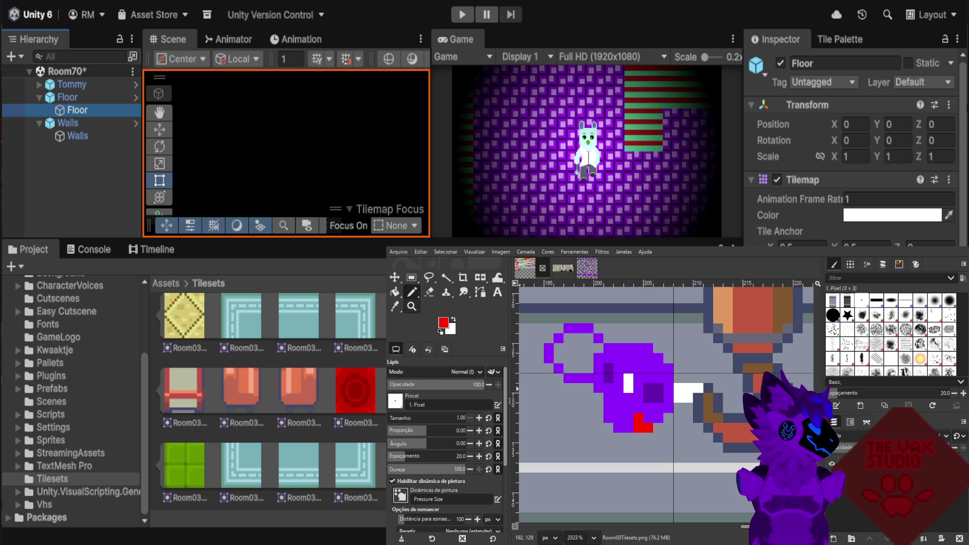
key("p")
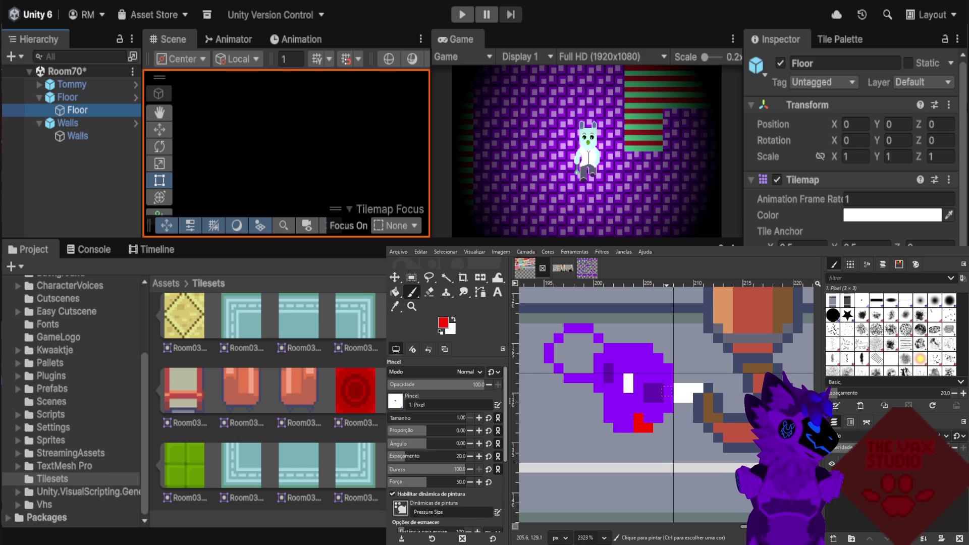
Paint soft translucent red strokes below the creature's mouth and over the hook.
mouse_move(665, 428)
left_mouse_down()
mouse_move(687, 409)
mouse_move(685, 437)
mouse_move(704, 428)
left_mouse_up()
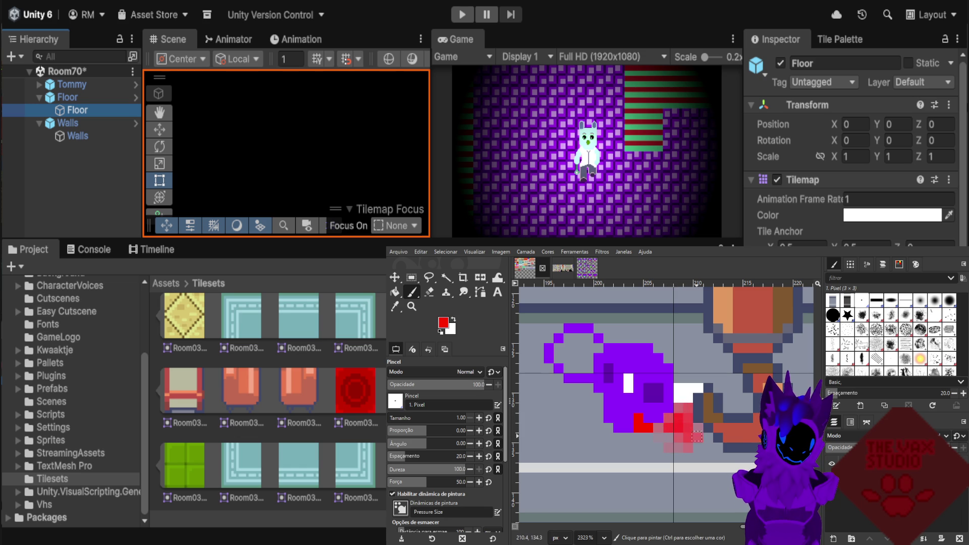
mouse_move(719, 387)
left_mouse_down()
mouse_move(733, 408)
mouse_move(700, 382)
left_mouse_up()
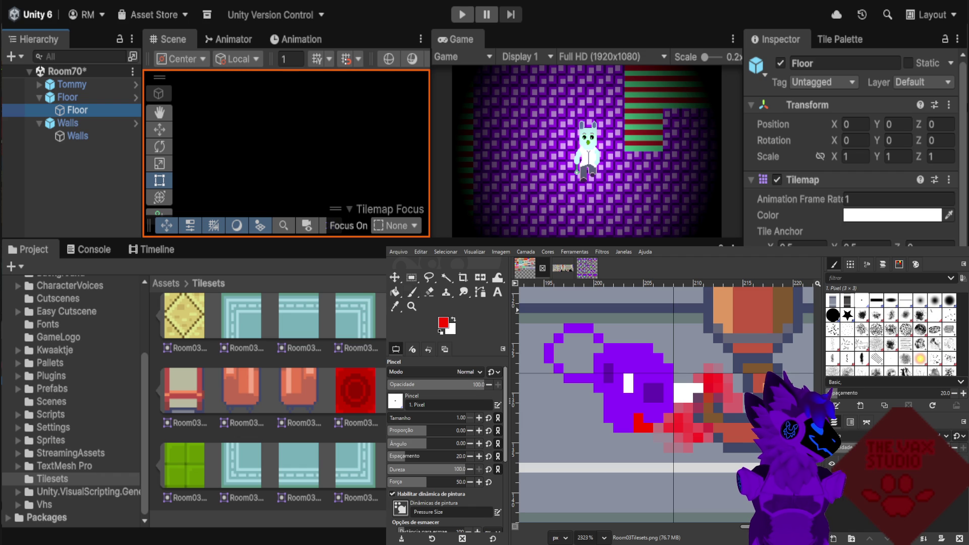
With the Pencil and purple sampled from the canvas, fill the creature's looped ear outline solid.
key("n")
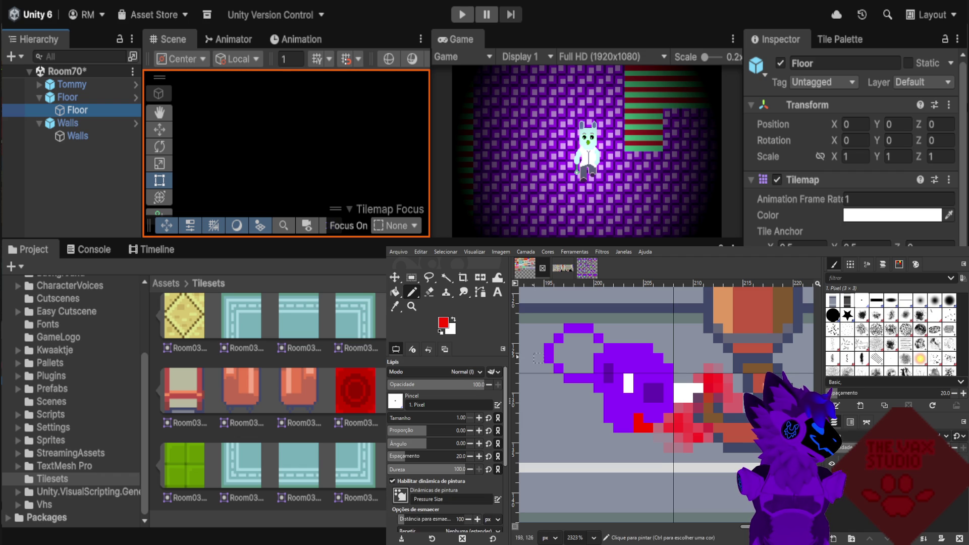
left_click(609, 369, "ctrl")
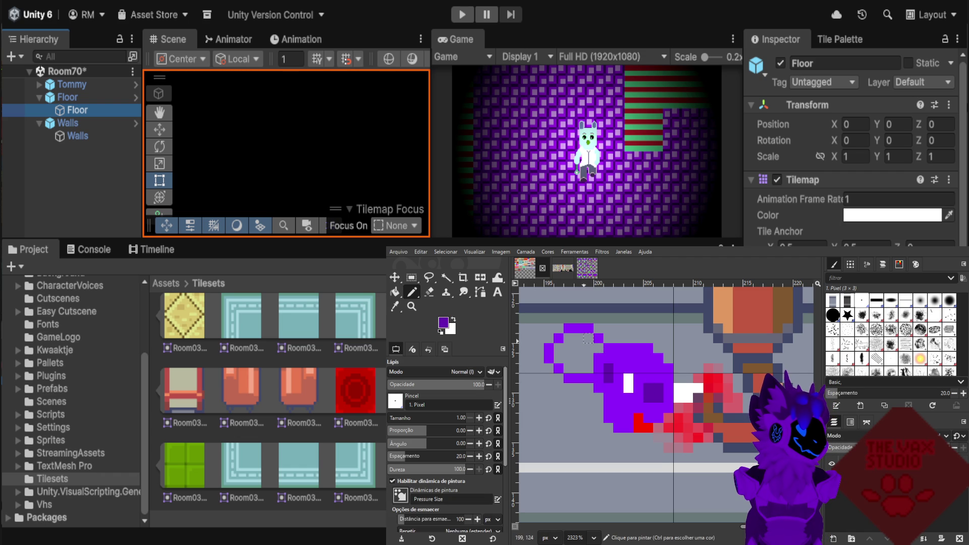
mouse_move(589, 338)
left_mouse_down()
mouse_move(568, 337)
mouse_move(569, 369)
mouse_move(588, 348)
left_mouse_up()
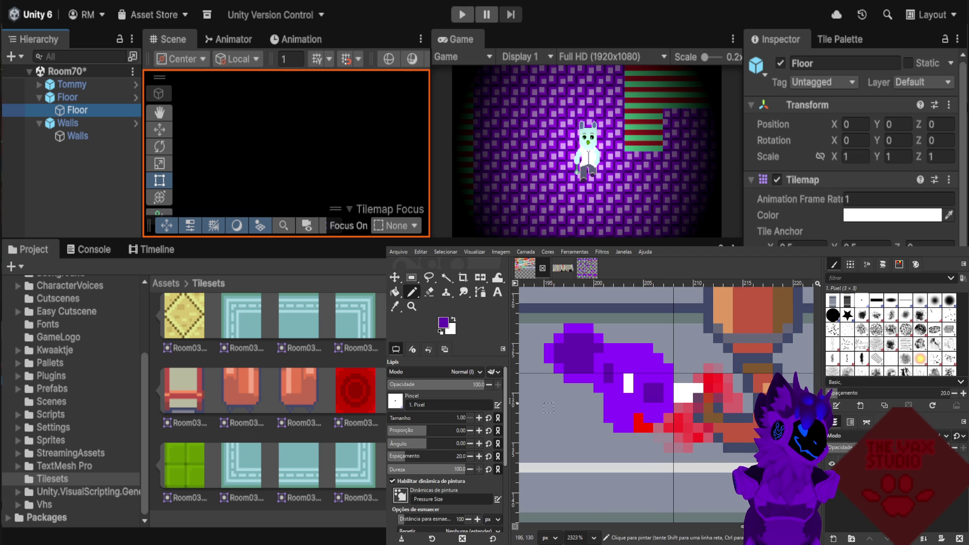
scroll(568, 398, "down", 2)
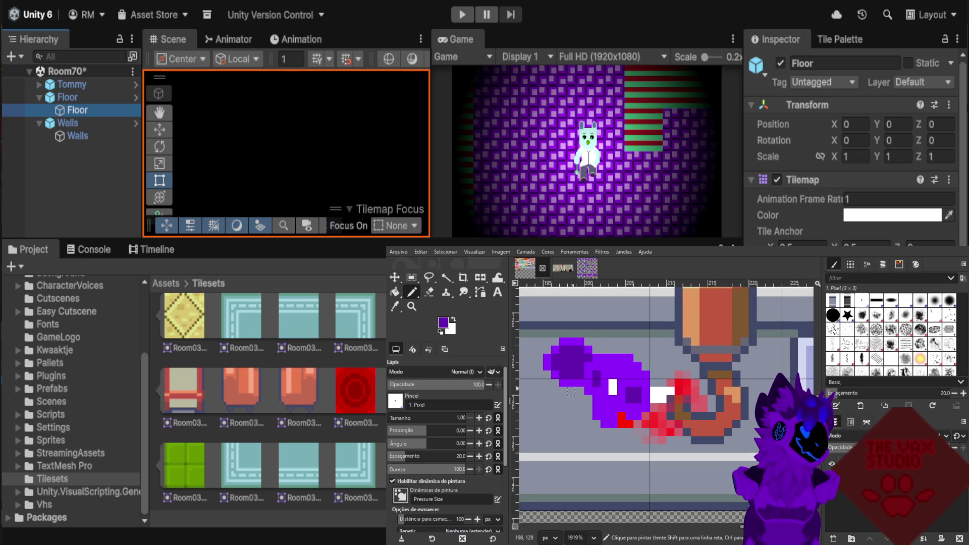